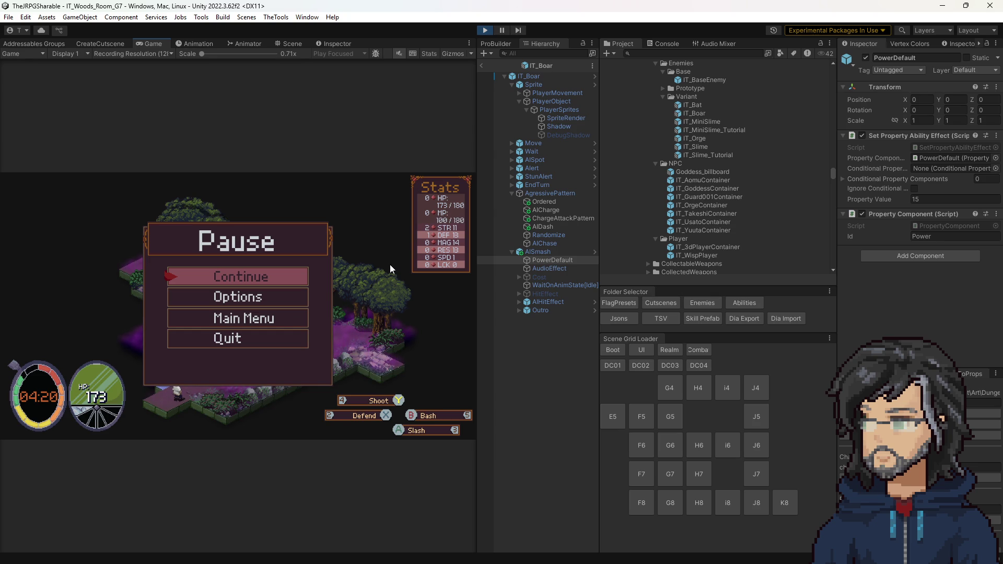
Resume the paused game and open the Staff skill tree from the skill menu.
key("Escape")
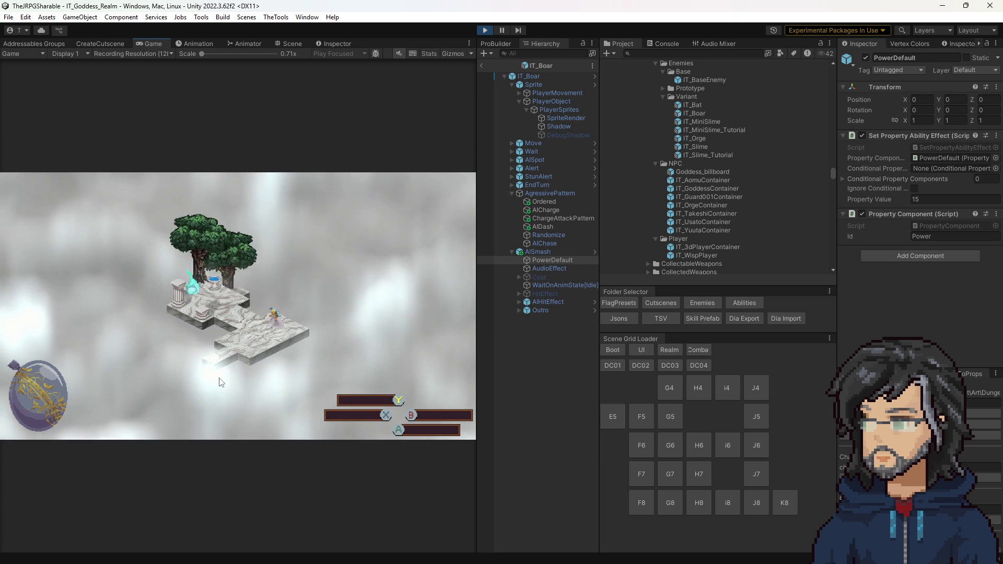
key("Right")
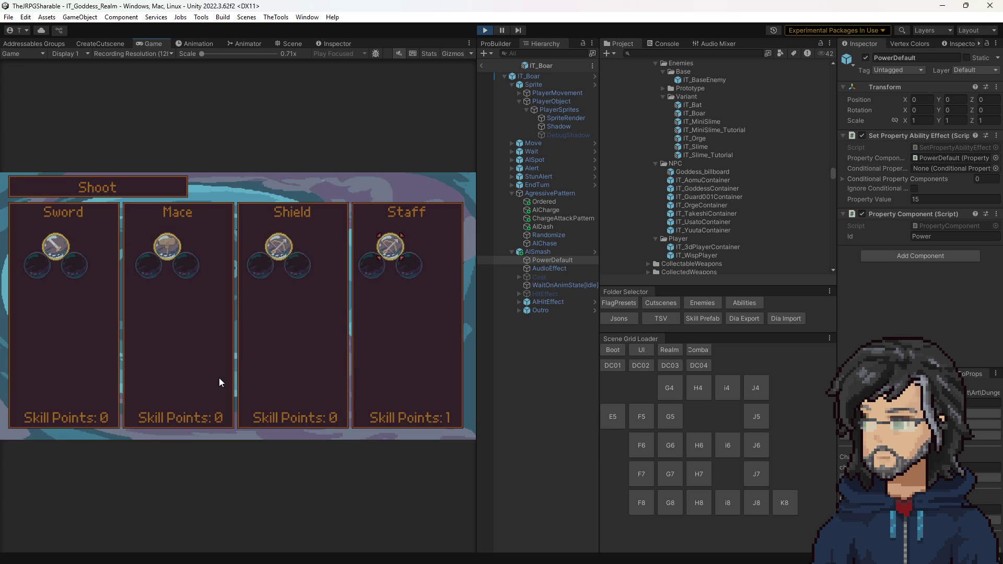
key("Return")
Browse the Staff tree's heart nodes, then switch over to the Damage Formula spreadsheet.
key("Left")
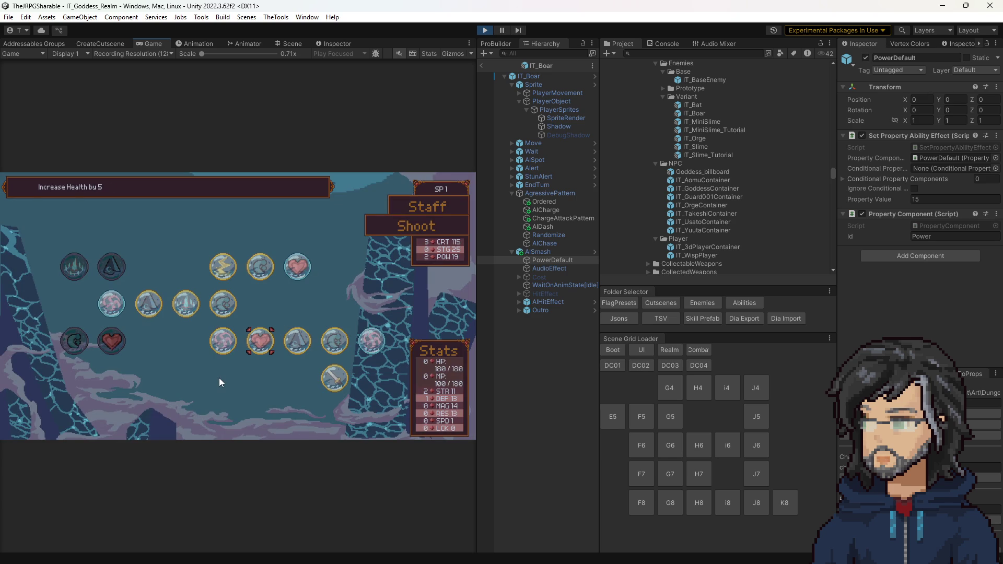
key("Up")
key("Right")
key("Left")
key("Left")
key("Down")
key("Left")
key("Left")
key("Down")
key("alt+Tab")
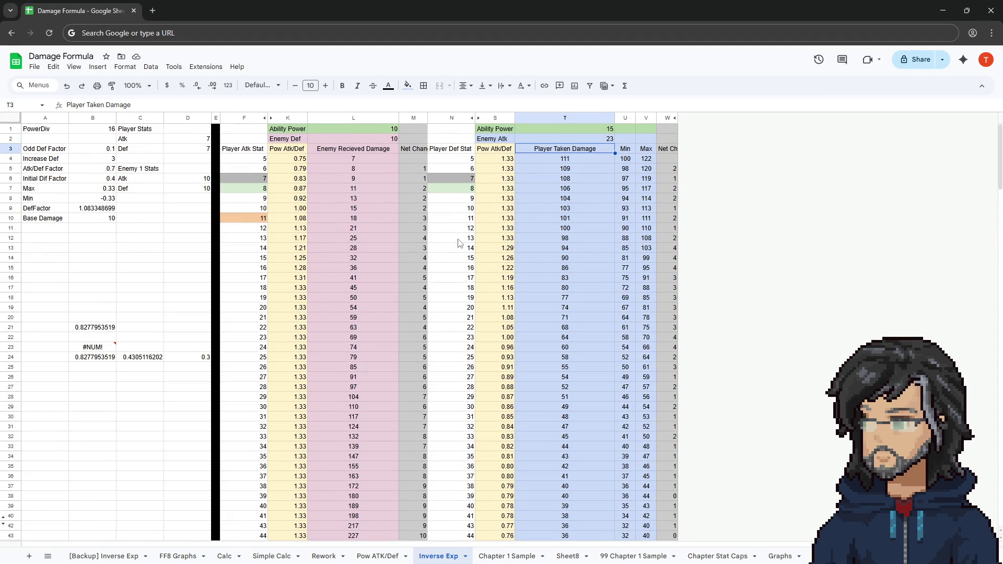
Inspect the T12 damage formula and change Enemy Atk in T2 to 16.
left_click_drag(461, 238, 572, 239)
left_click(571, 238)
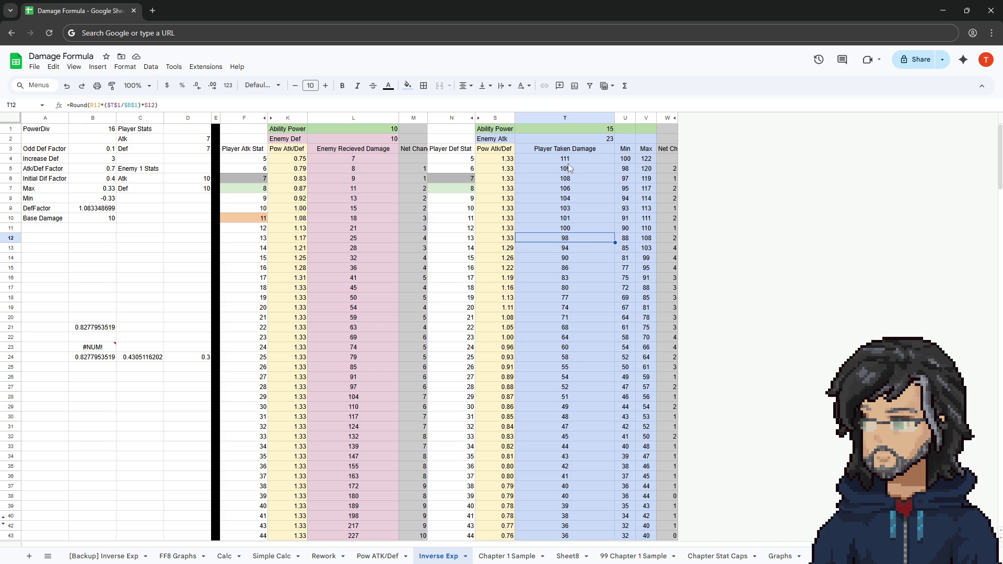
left_click(590, 139)
type("16")
key("Return")
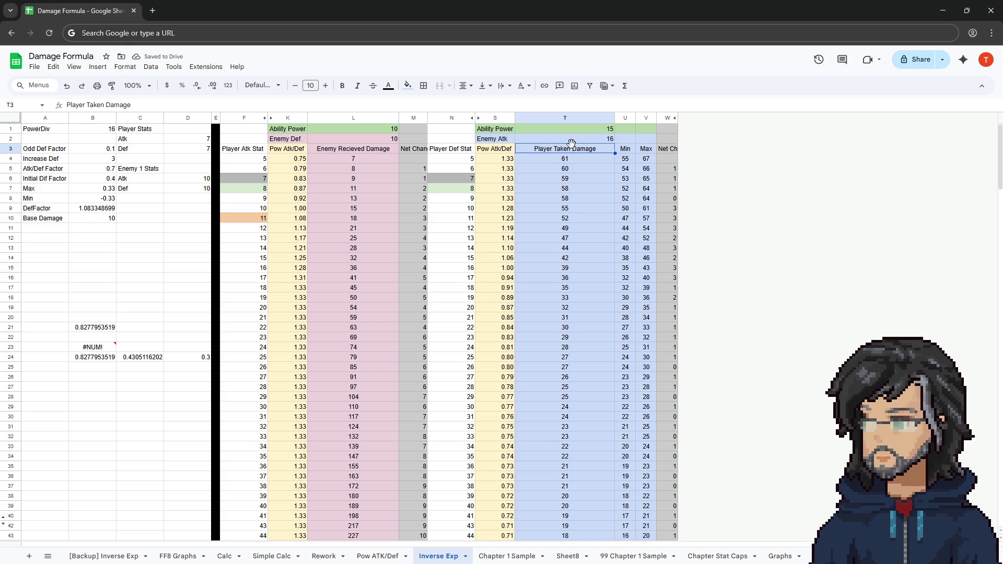
Check the Ability Power, Enemy Atk and row-12 damage values after the change.
left_click(580, 132)
left_click(569, 138)
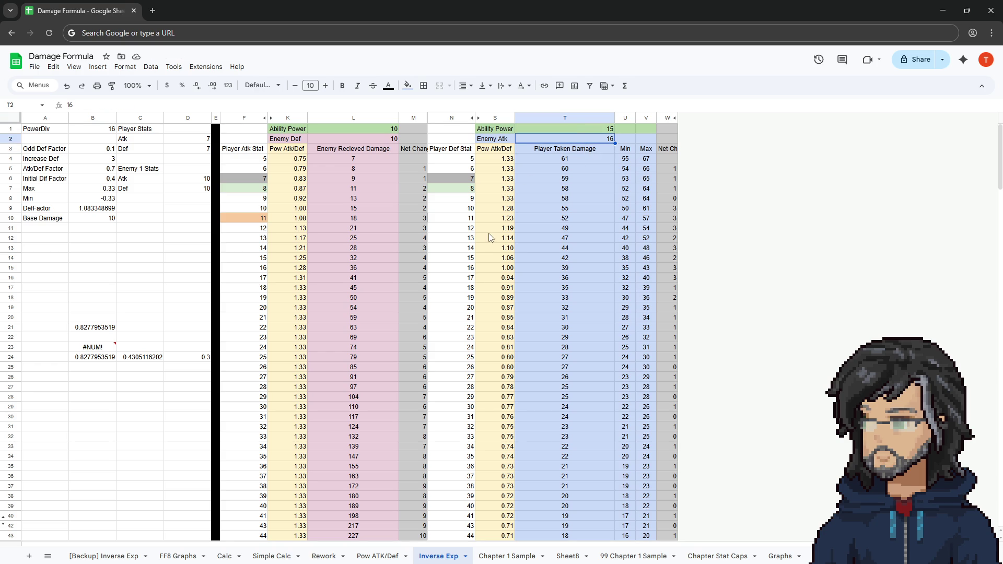
left_click(559, 240)
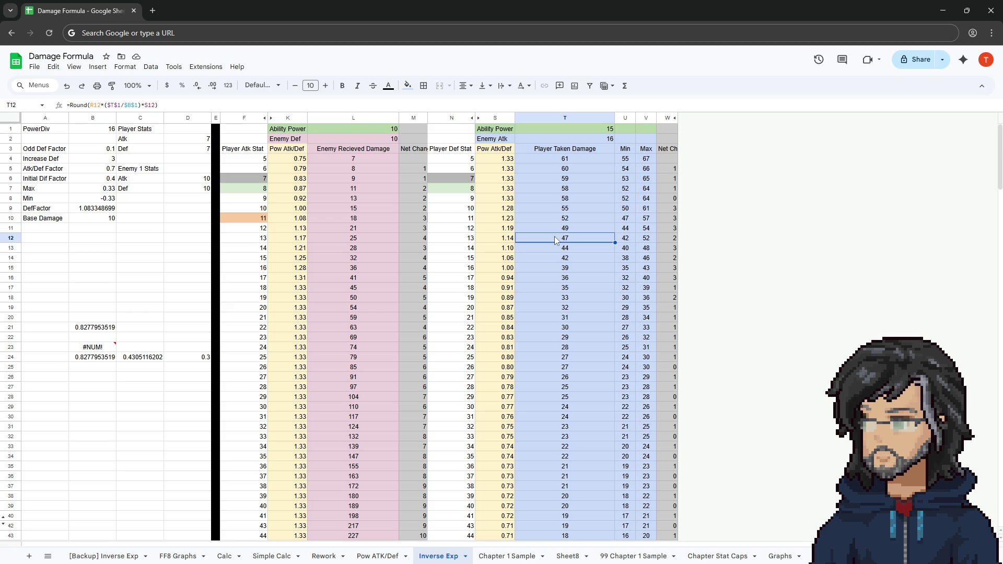
left_click_drag(471, 239, 567, 241)
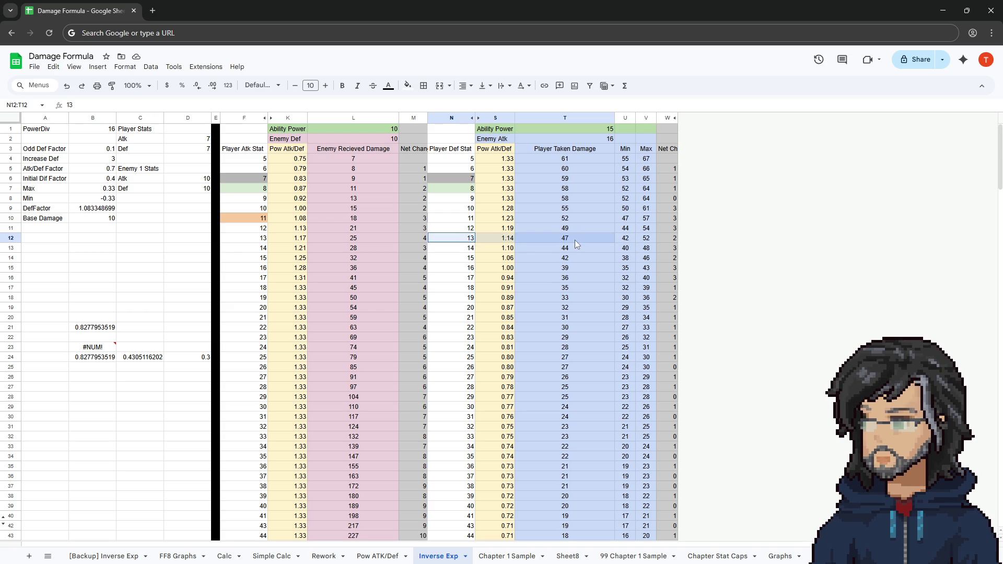
left_click(568, 131)
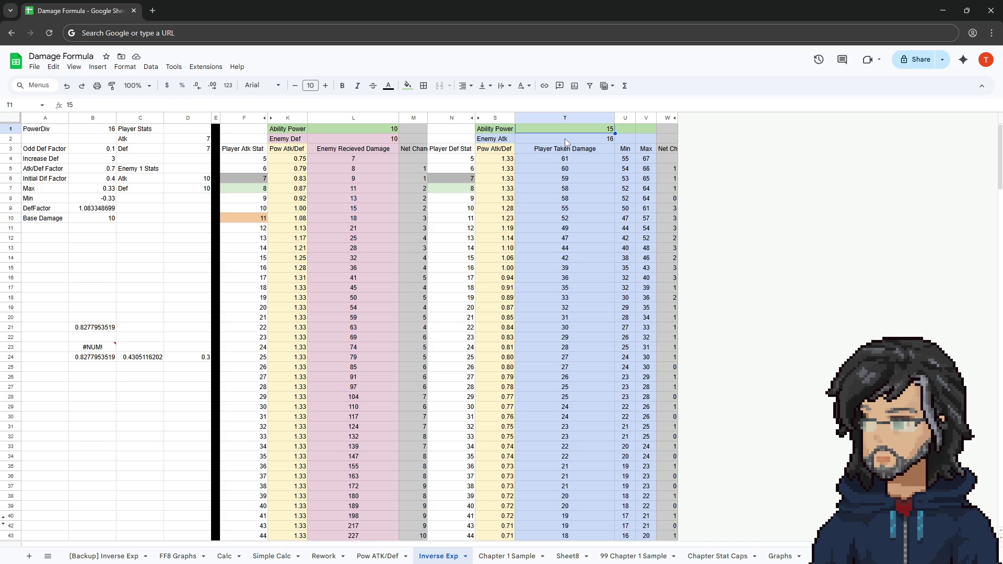
type("25")
Try Ability Power 25, check the row-12 damage, then reset Ability Power to 15.
key("Return")
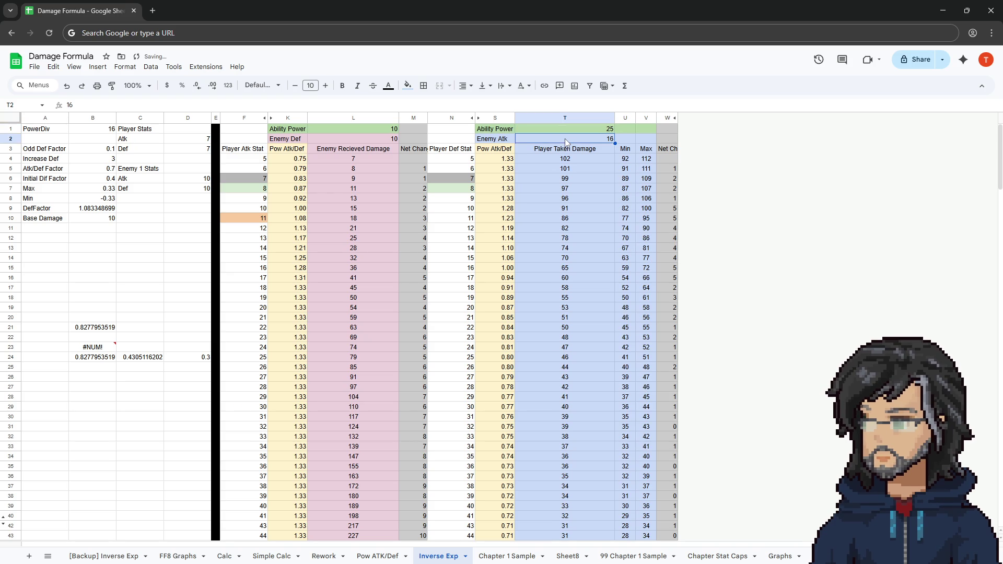
left_click_drag(462, 239, 565, 238)
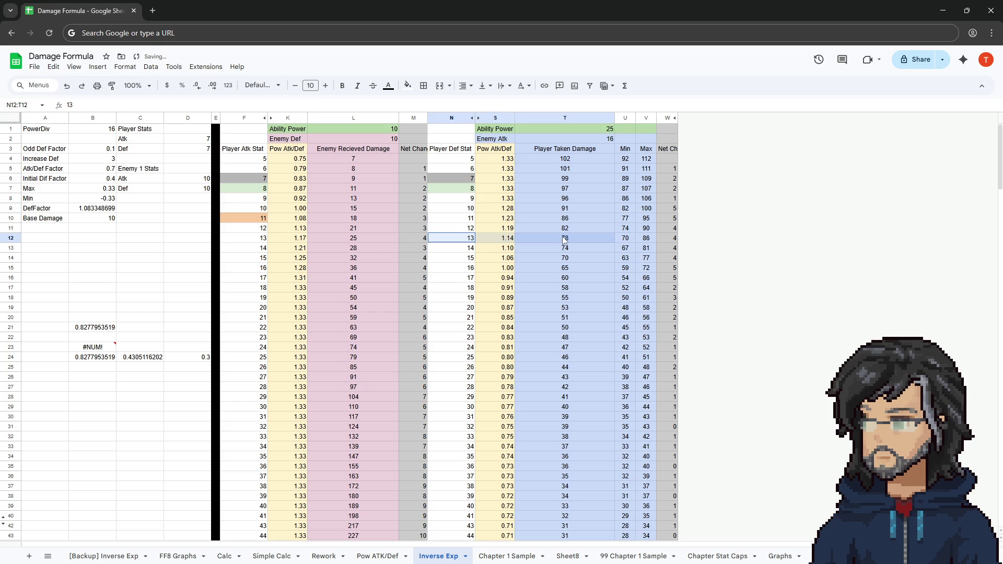
left_click(565, 241)
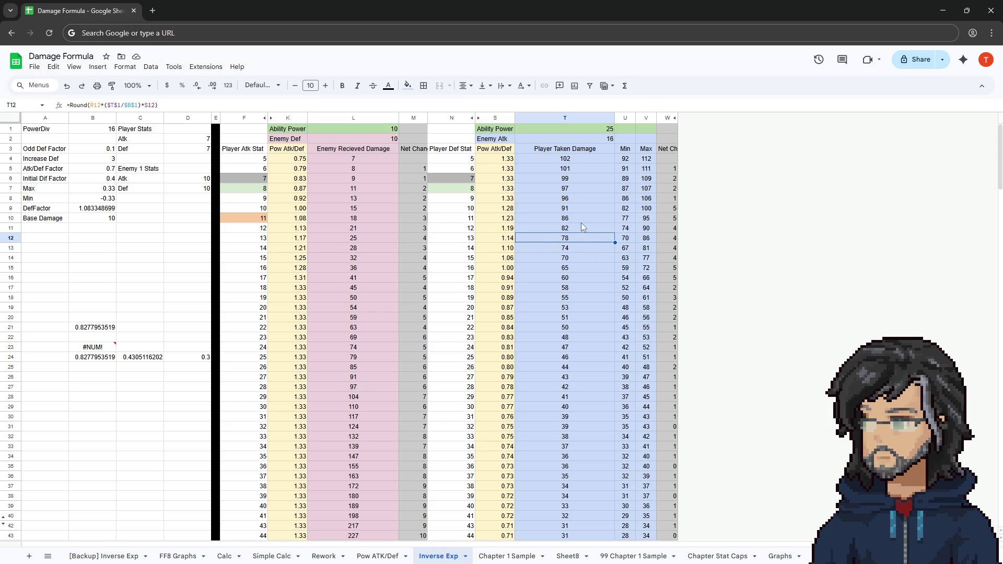
left_click(586, 127)
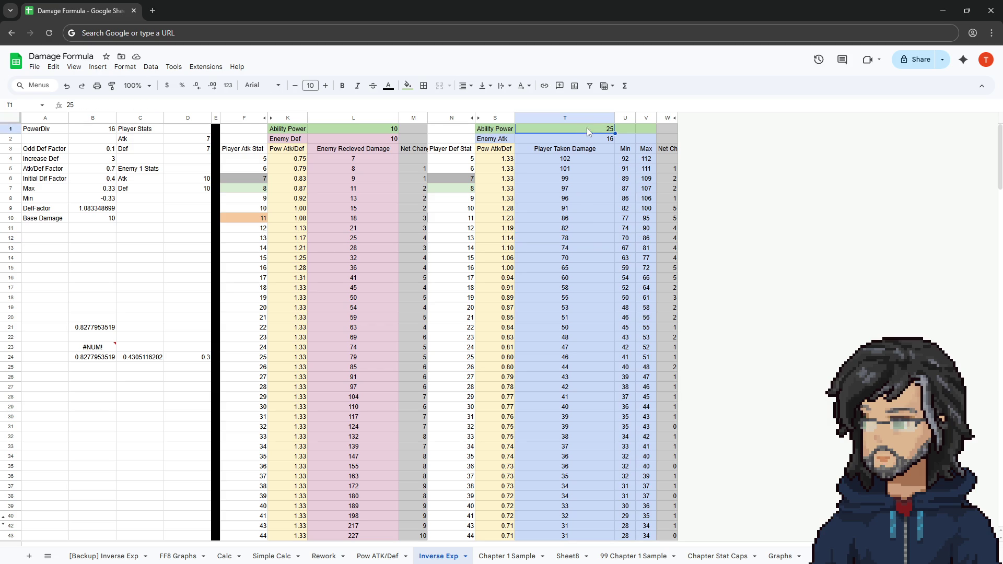
left_click(587, 144)
type("15")
key("Return")
type("1")
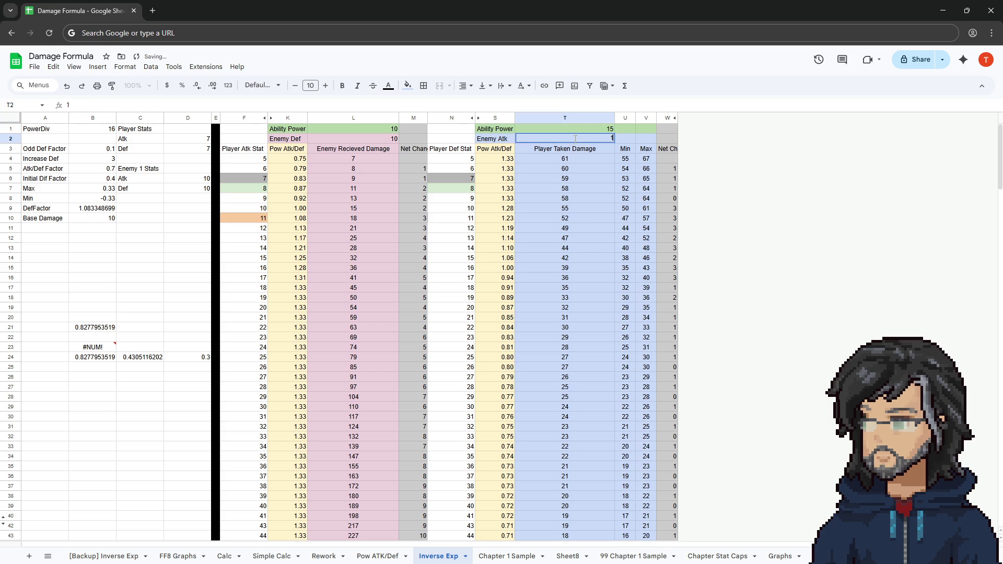
type("9")
Try Enemy Atk 19 and Ability Power 20, restore 15 and 16, then minimize the spreadsheet.
key("Return")
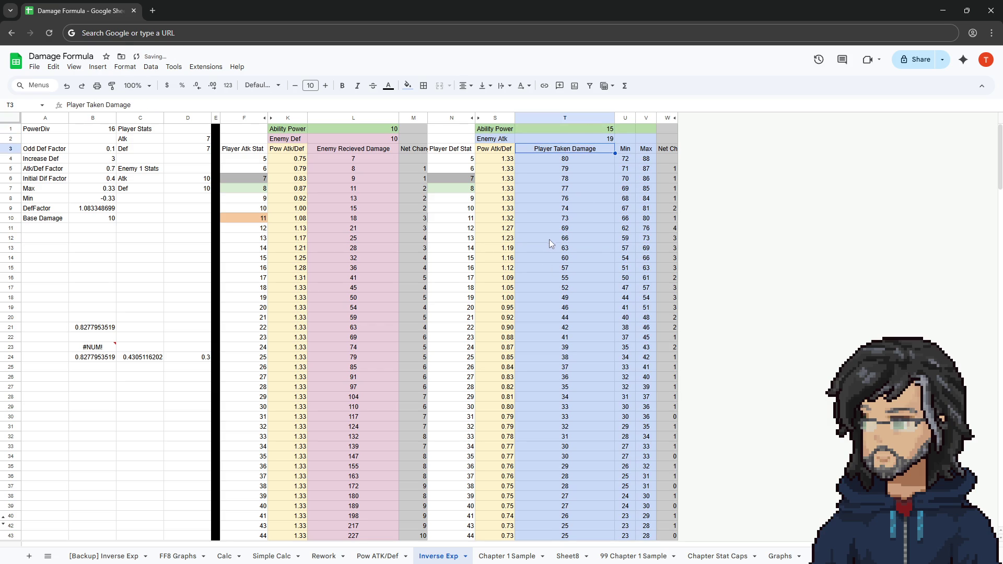
left_click(578, 129)
type("20")
key("Return")
left_click(580, 130)
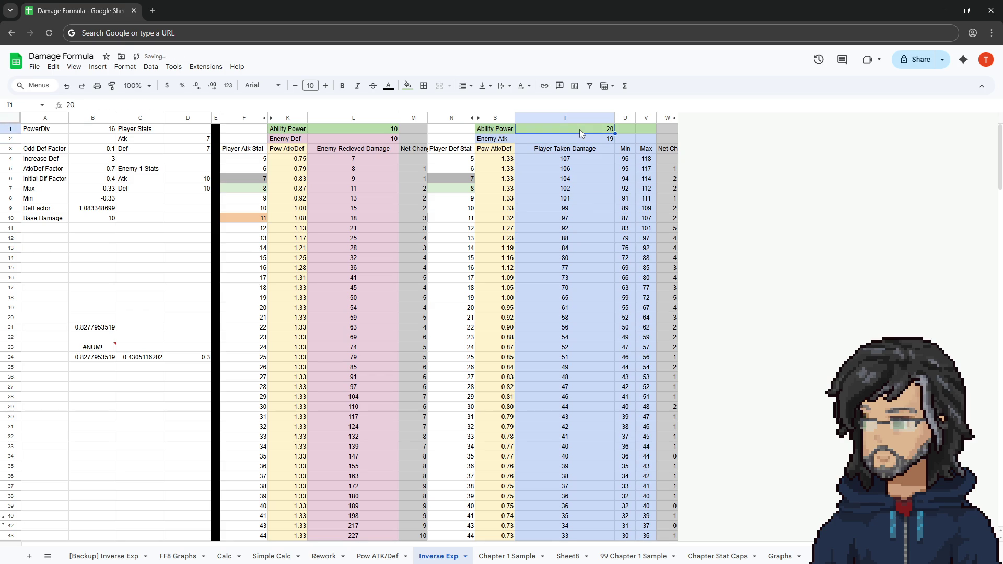
type("15")
key("Return")
type("16")
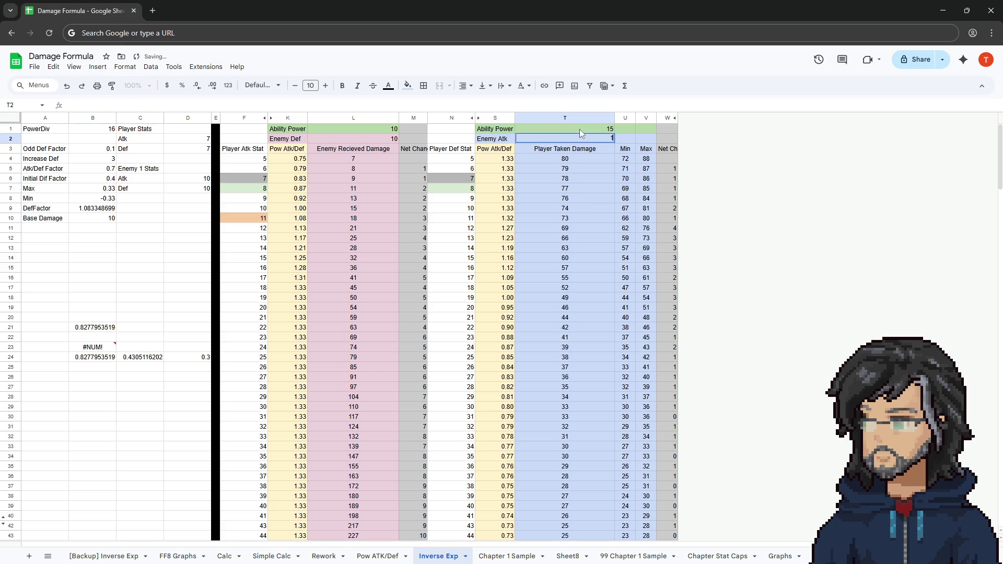
key("Return")
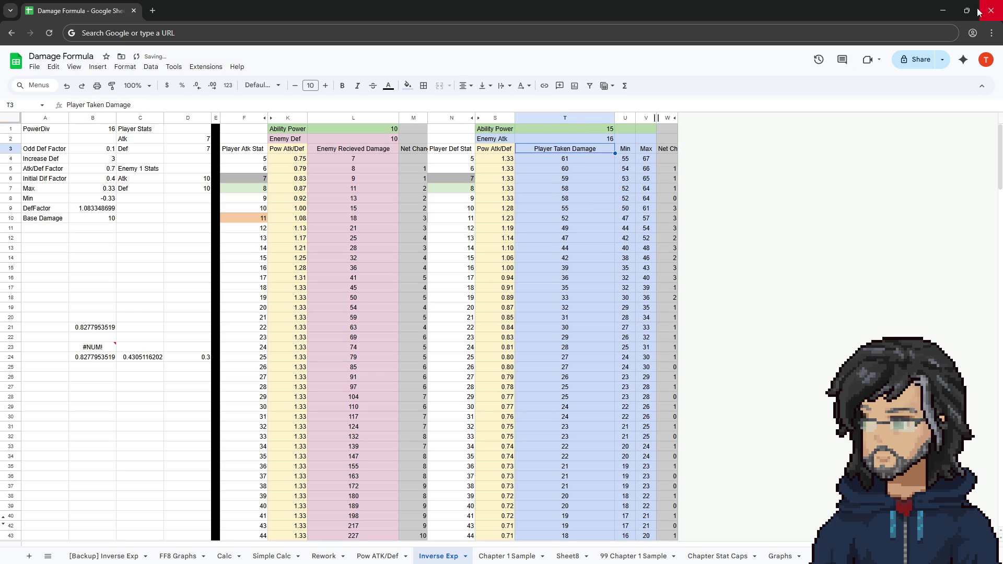
left_click(941, 10)
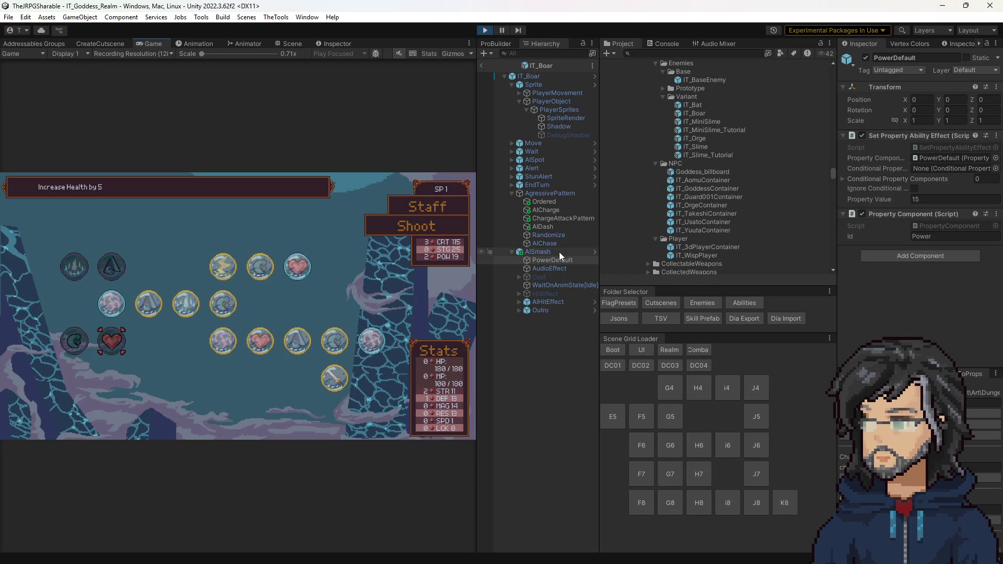
left_click(485, 30)
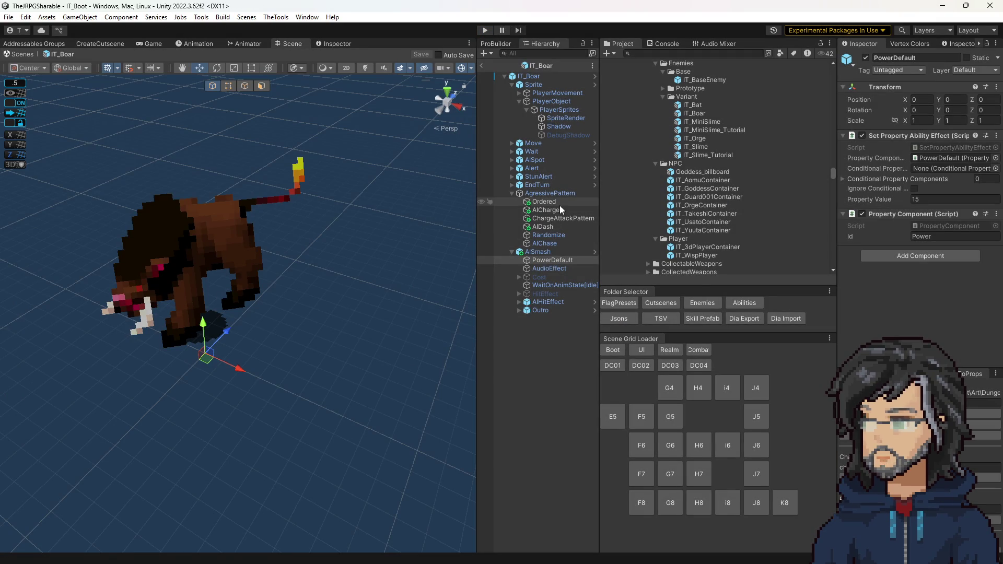
left_click(558, 201)
left_click(945, 170)
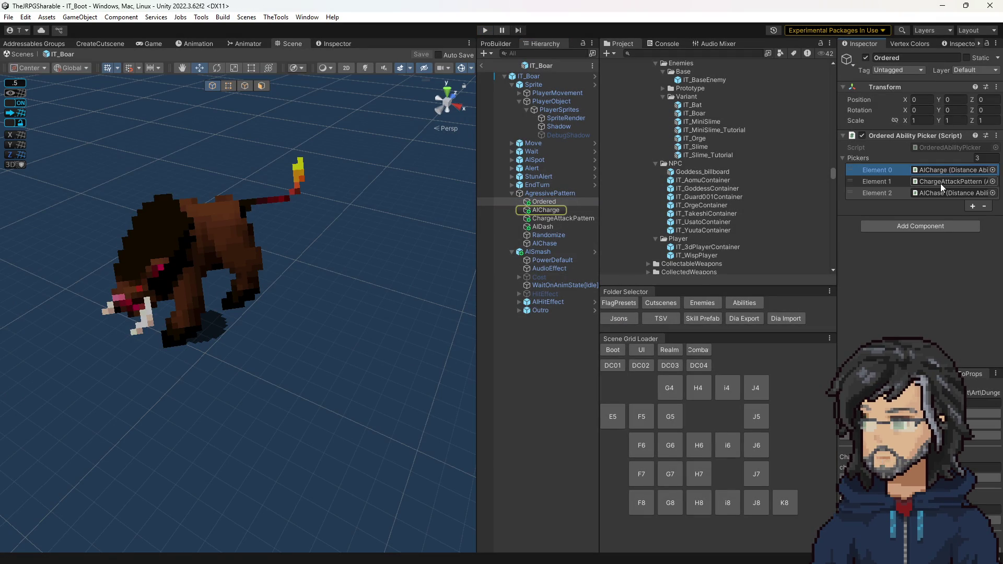
left_click(940, 180)
left_click(937, 192)
left_click(944, 169)
left_click(545, 207)
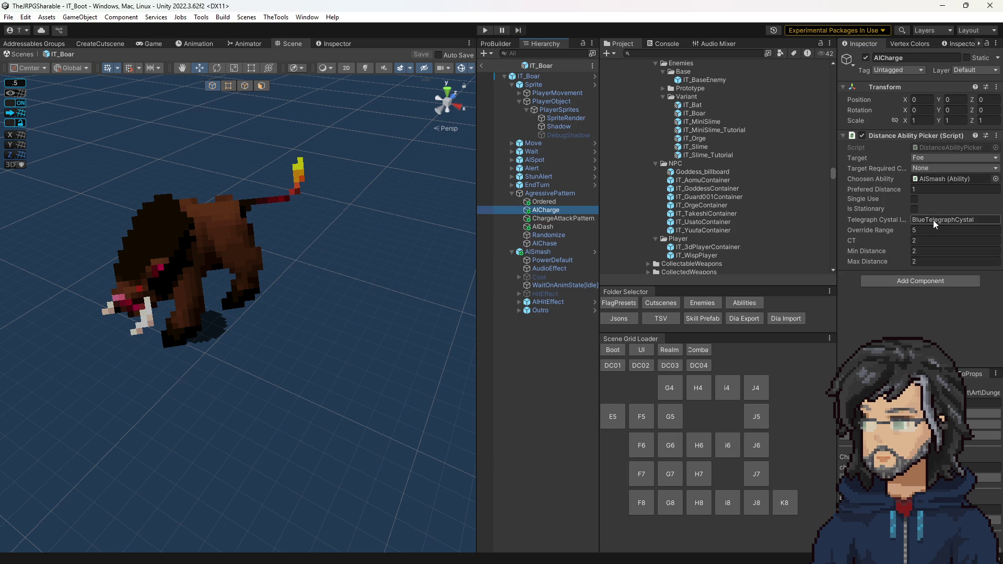
left_click(544, 194)
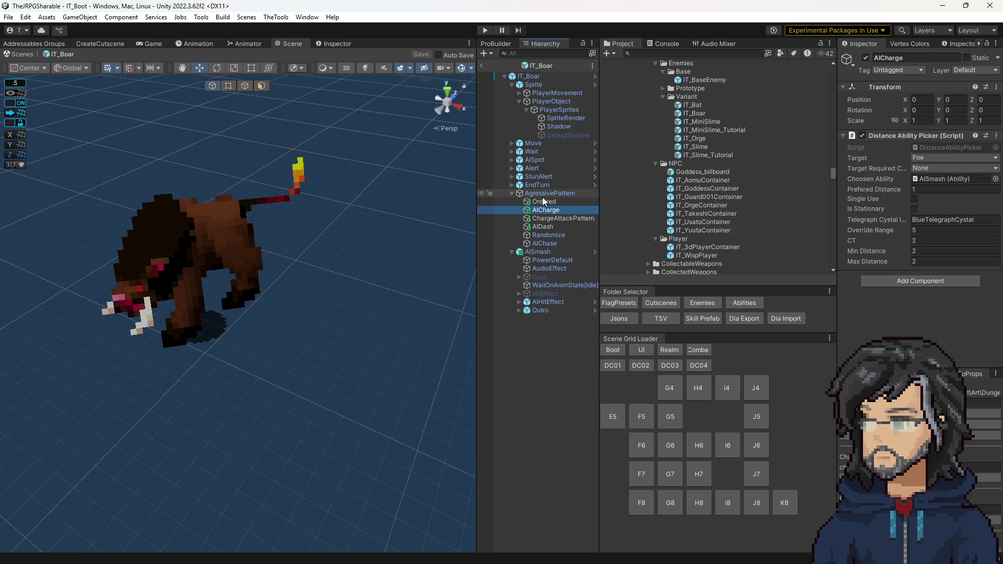
left_click(944, 169)
left_click(540, 201)
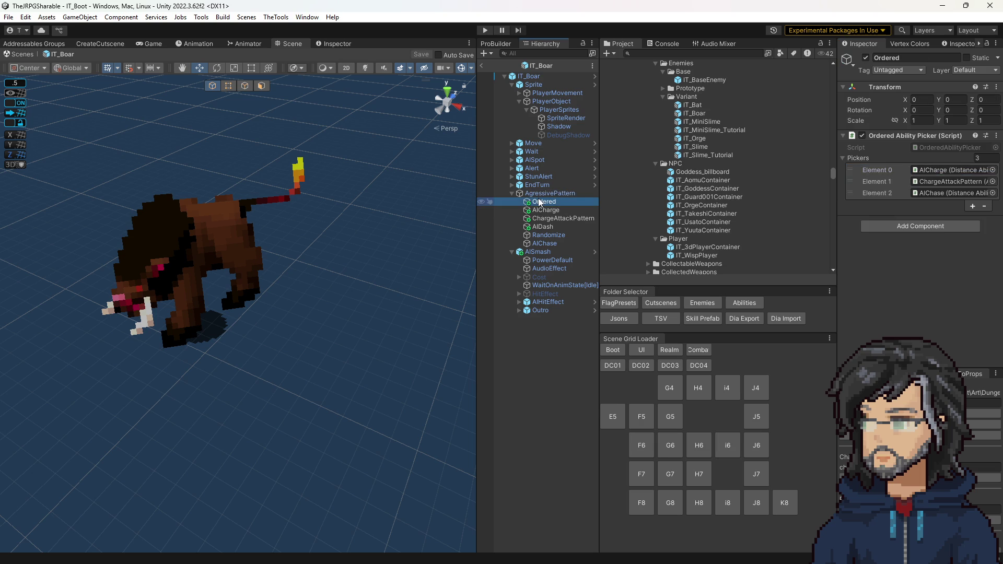
left_click(951, 173)
left_click(543, 211)
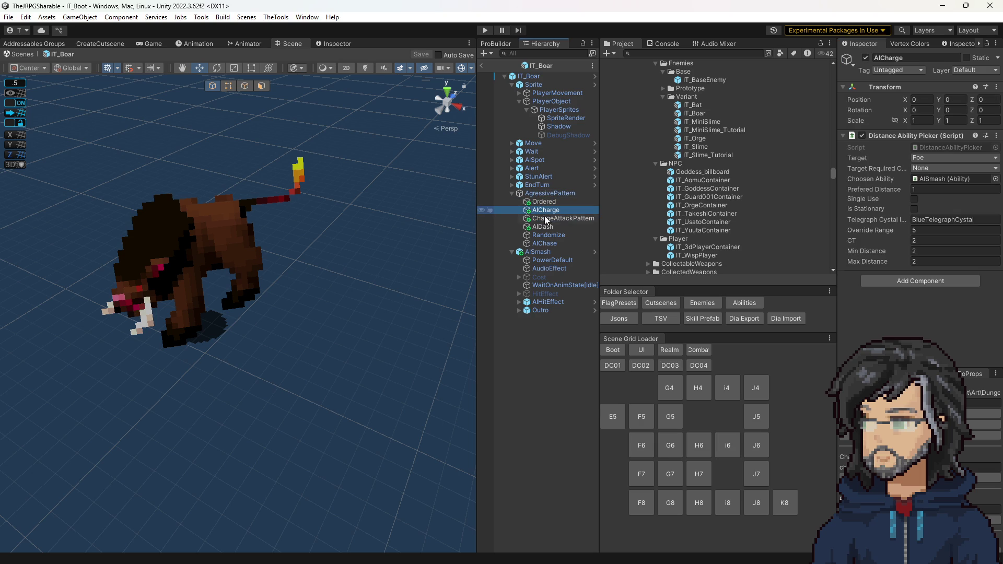
left_click(919, 251)
left_click(563, 219)
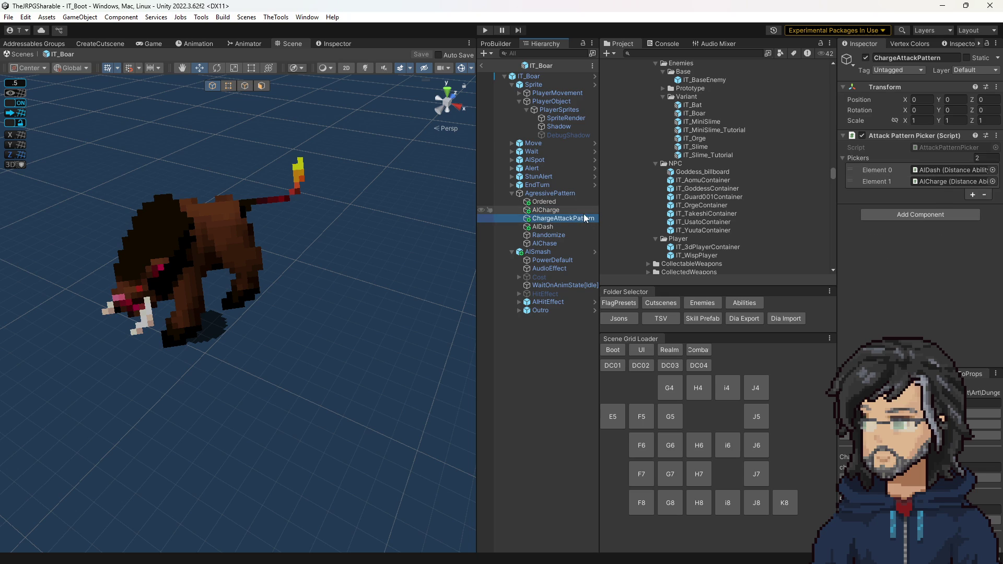
left_click(561, 202)
left_click(935, 174)
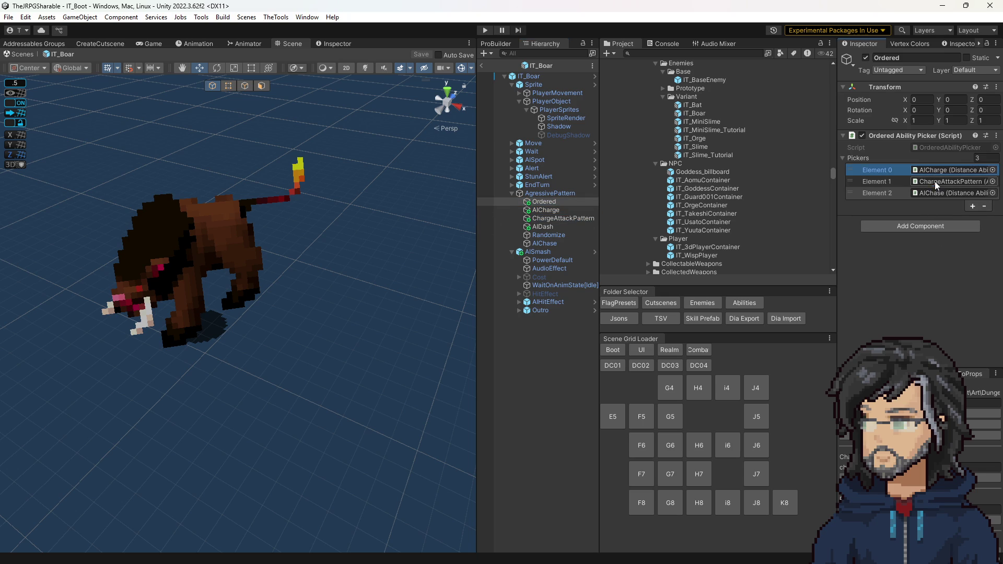
left_click(935, 181)
left_click(575, 215)
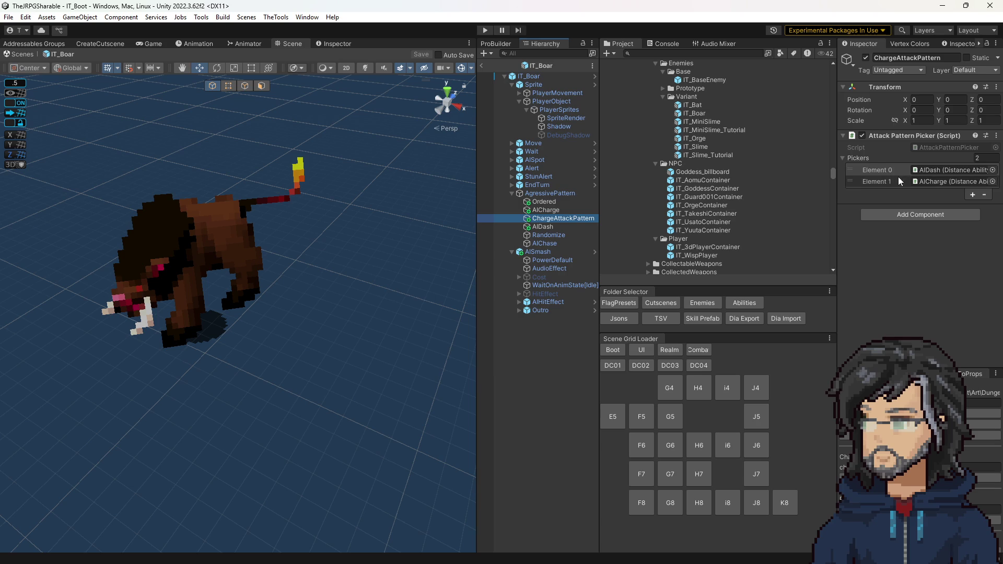
left_click(933, 170)
left_click(543, 228)
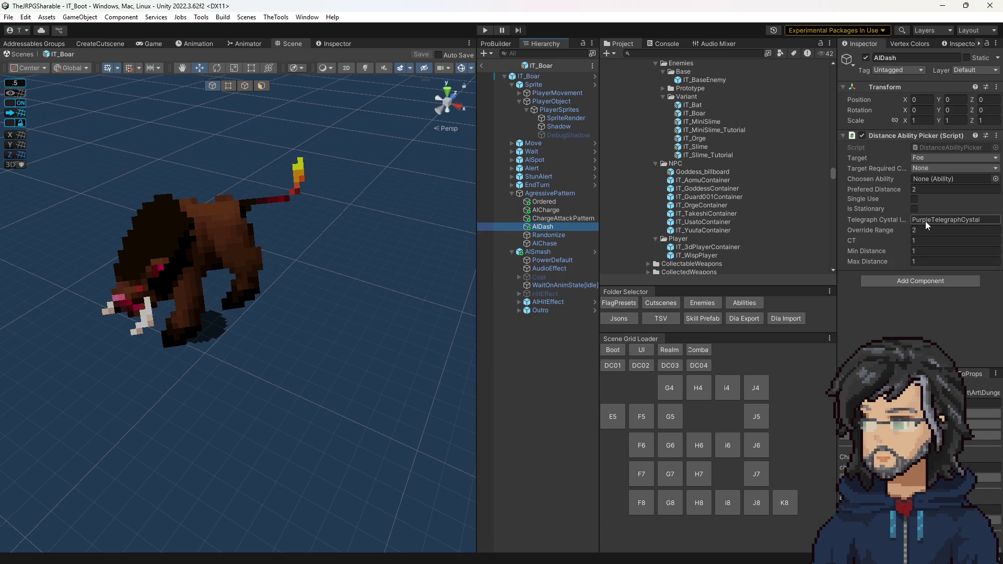
left_click(552, 219)
left_click(930, 181)
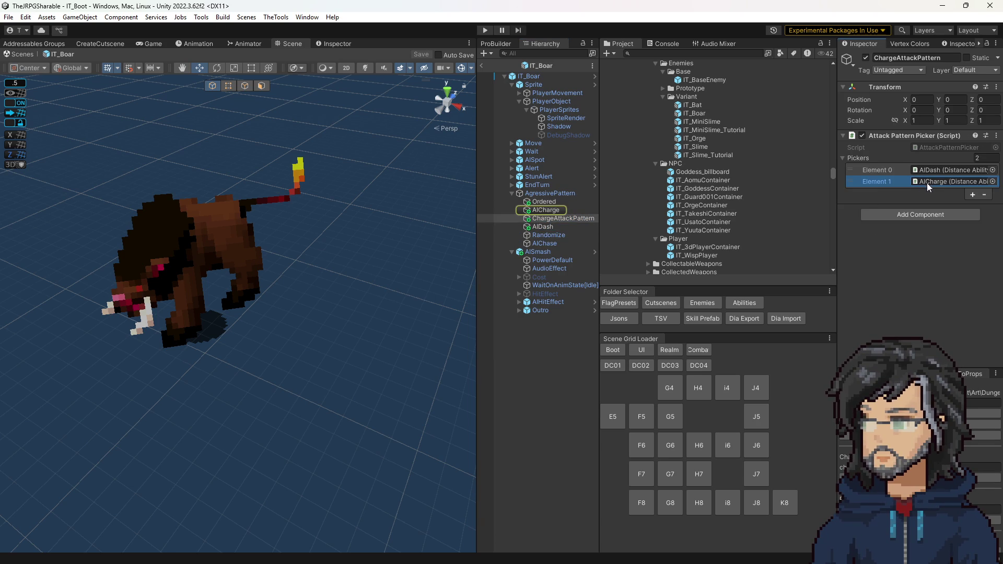
left_click(547, 202)
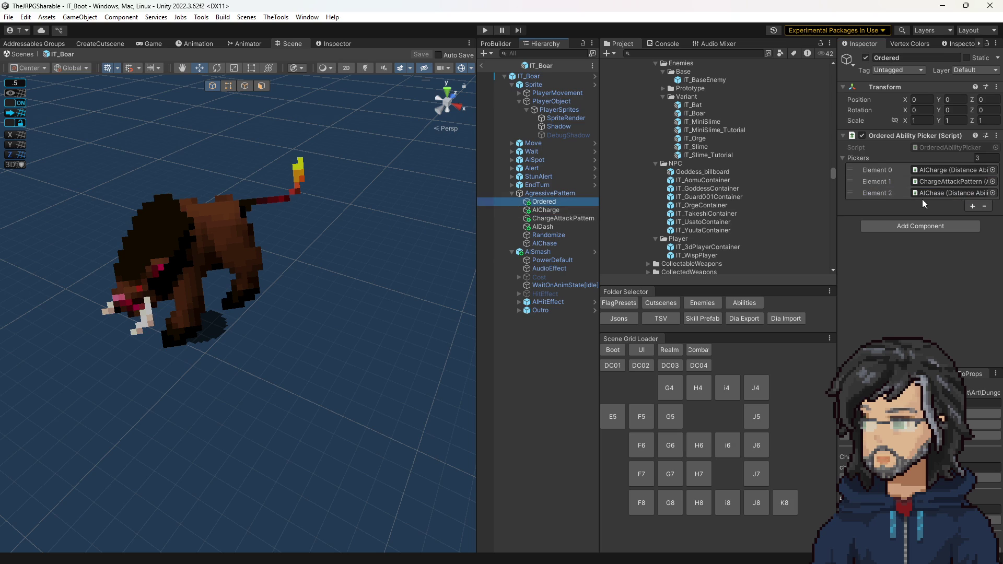
left_click(935, 172)
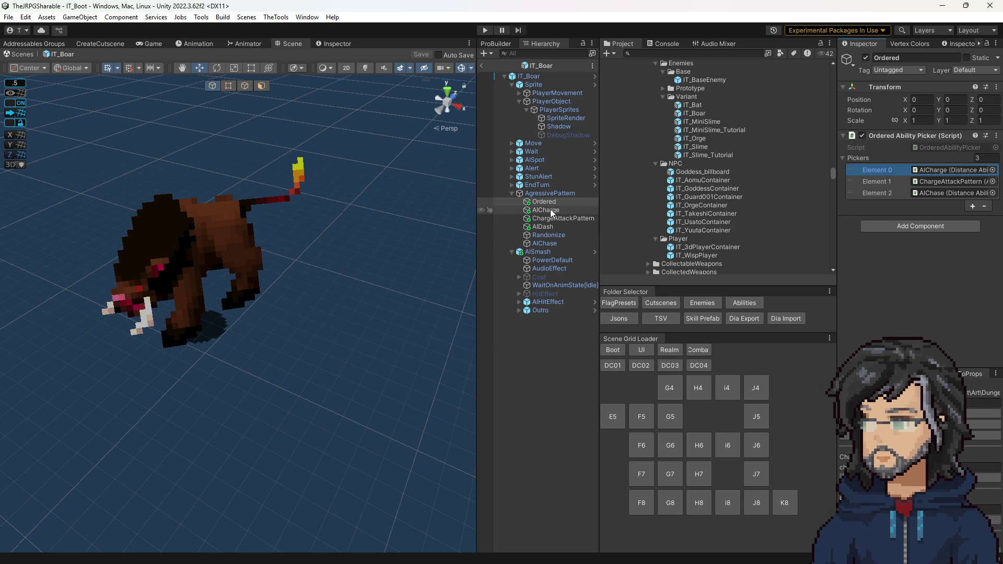
Add a fourth AIChase entry to the boar's Ordered picker, check AICharge, and open IT_Slime.
left_click(972, 206)
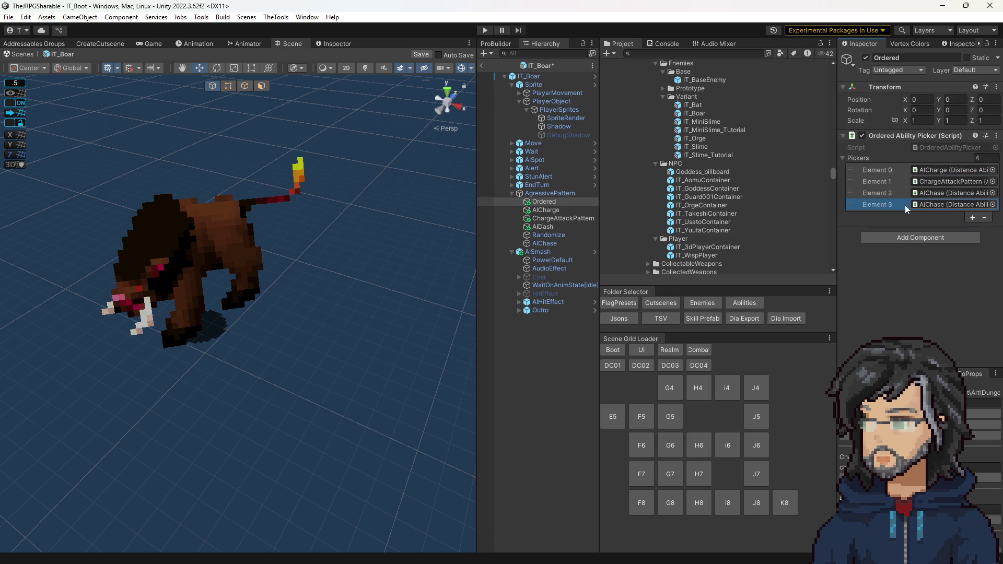
left_click_drag(854, 205, 855, 194)
mouse_move(549, 236)
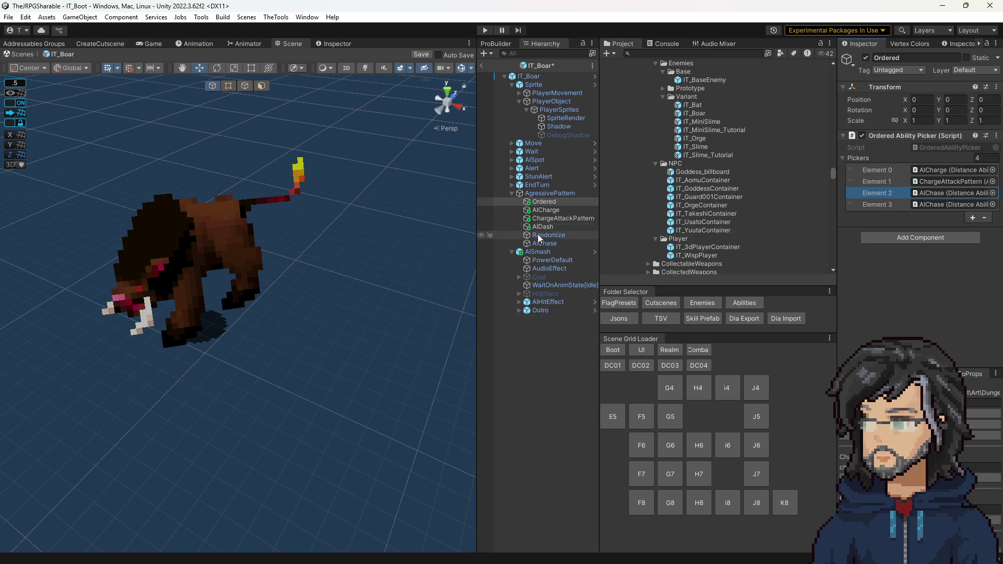
left_click(547, 210)
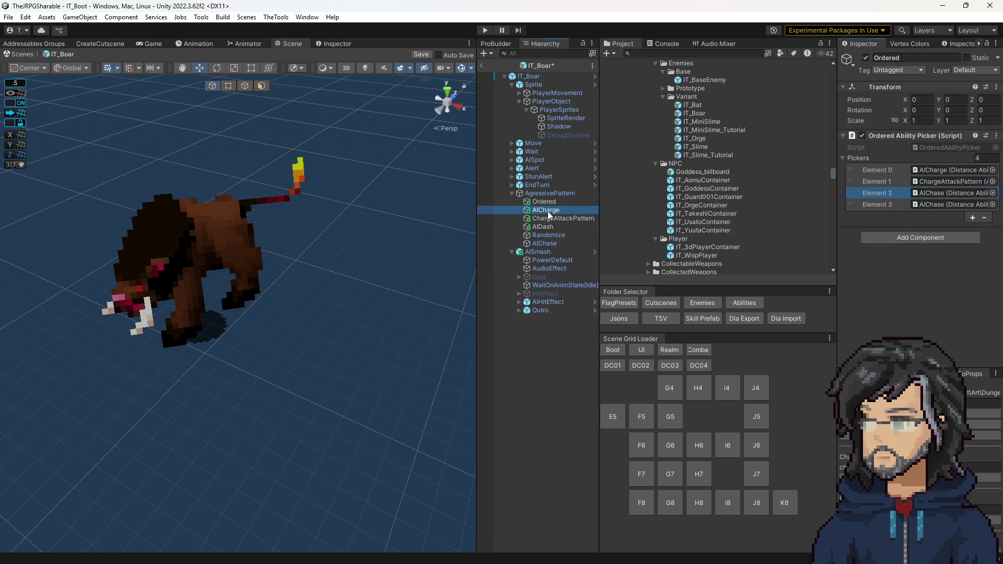
double_click(694, 147)
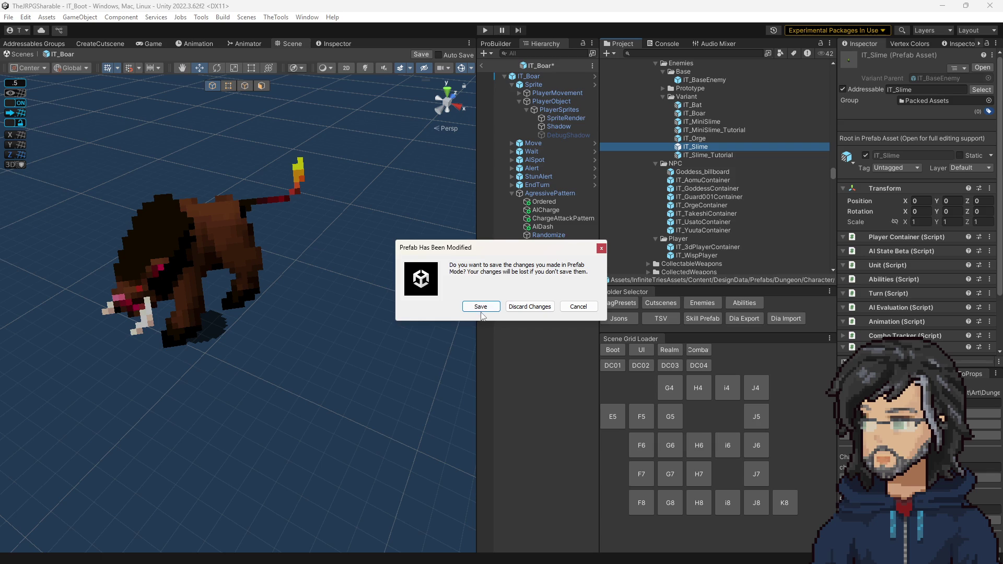
Save the boar prefab changes and inspect the slime's Ordered, Randomize and AIAttack pickers.
left_click(481, 308)
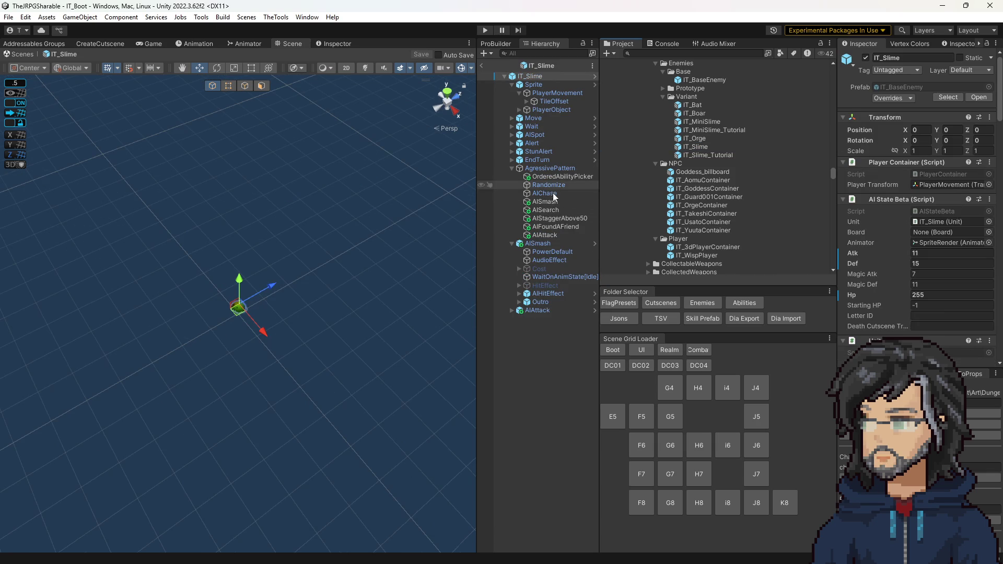
left_click(561, 177)
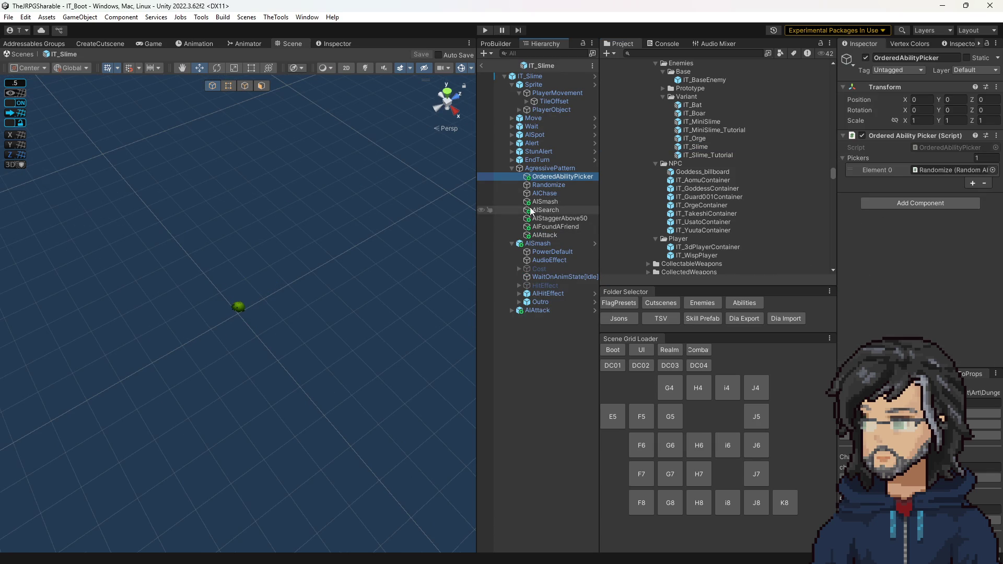
double_click(911, 174)
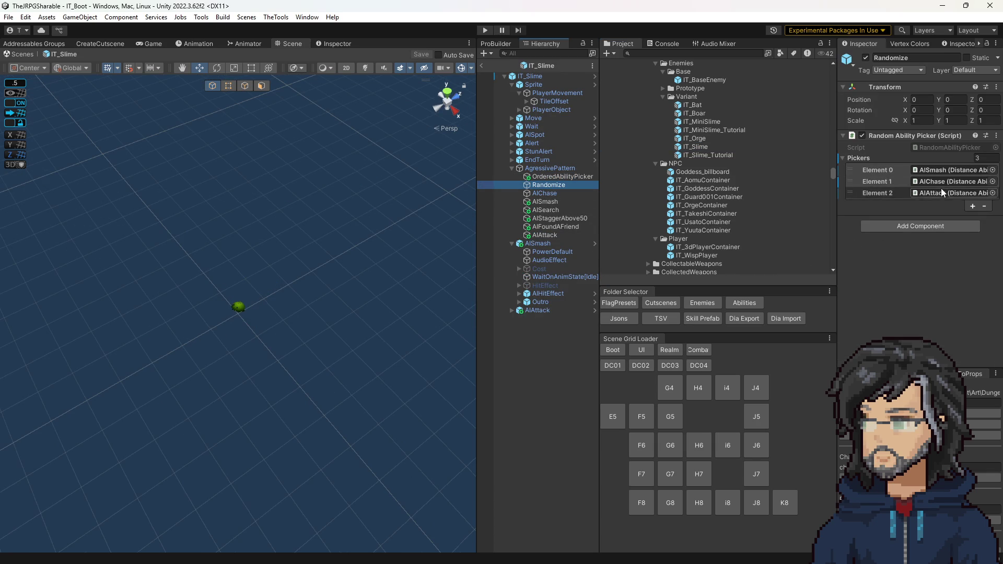
left_click(939, 197)
double_click(939, 193)
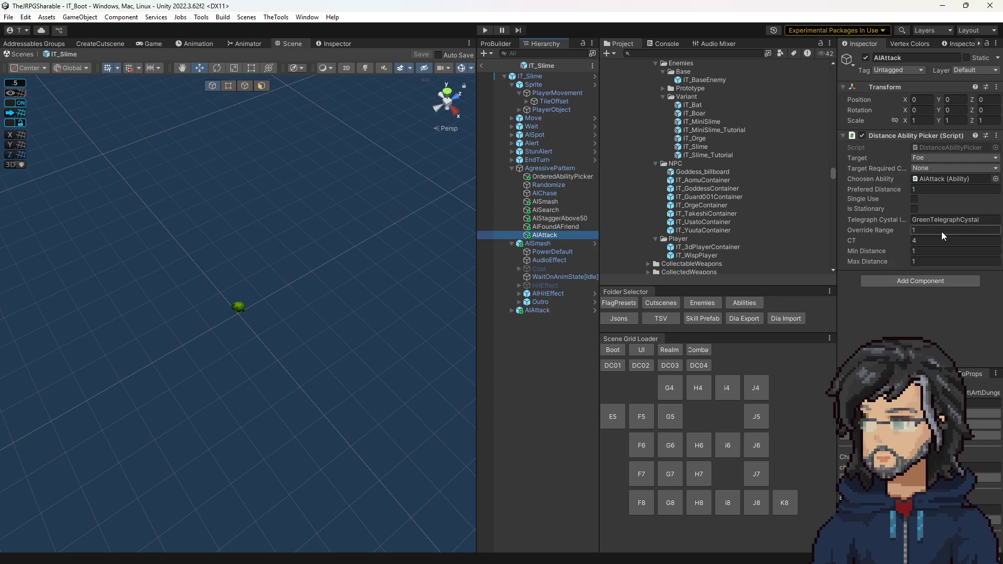
Select both the AIAttack picker and the standalone AIAttack ability for copying.
left_click(552, 227)
left_click(542, 237)
left_click(538, 311)
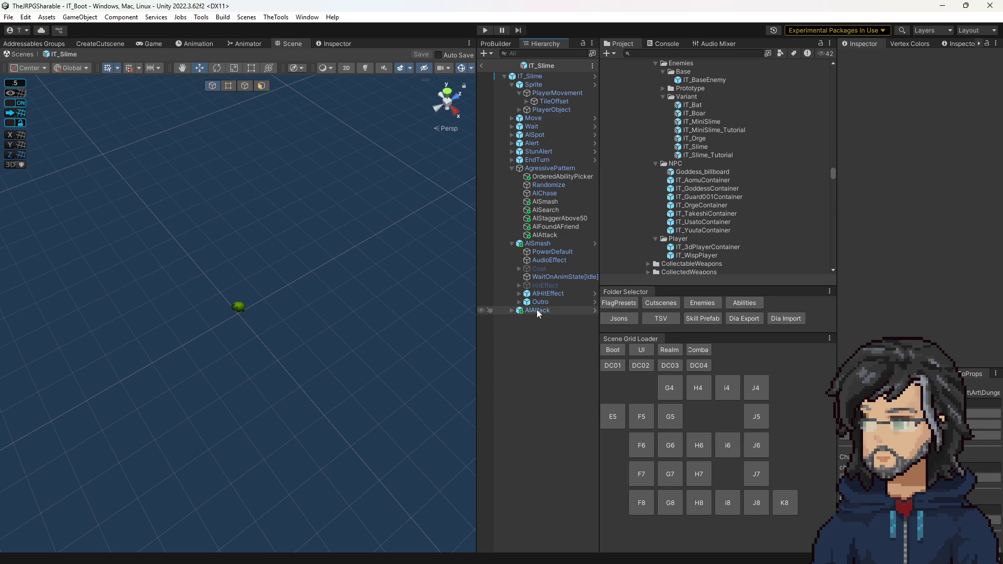
left_click(546, 235, "ctrl")
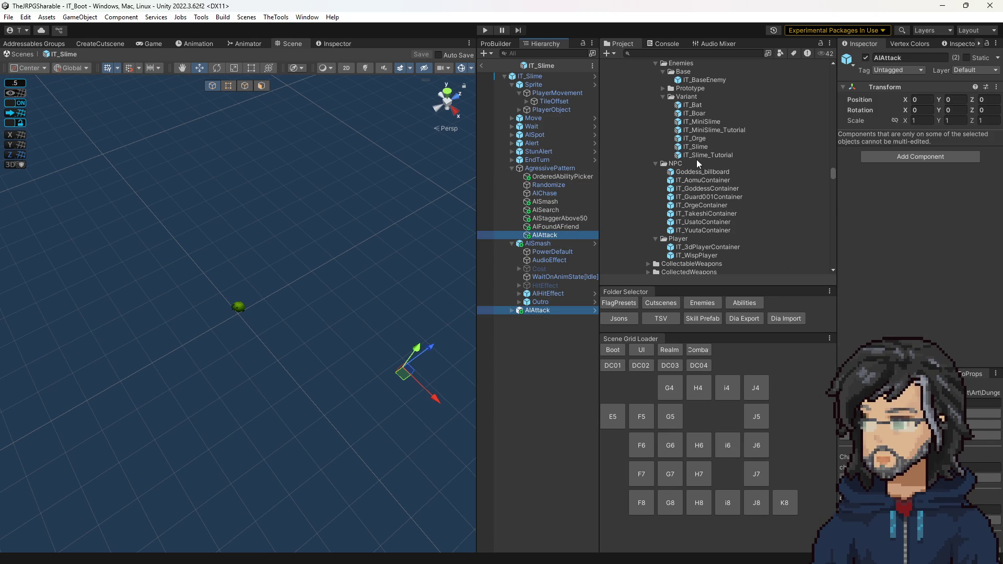
Paste both AIAttack objects into IT_Boar and move the picker into AgressivePattern after AIChase.
double_click(694, 112)
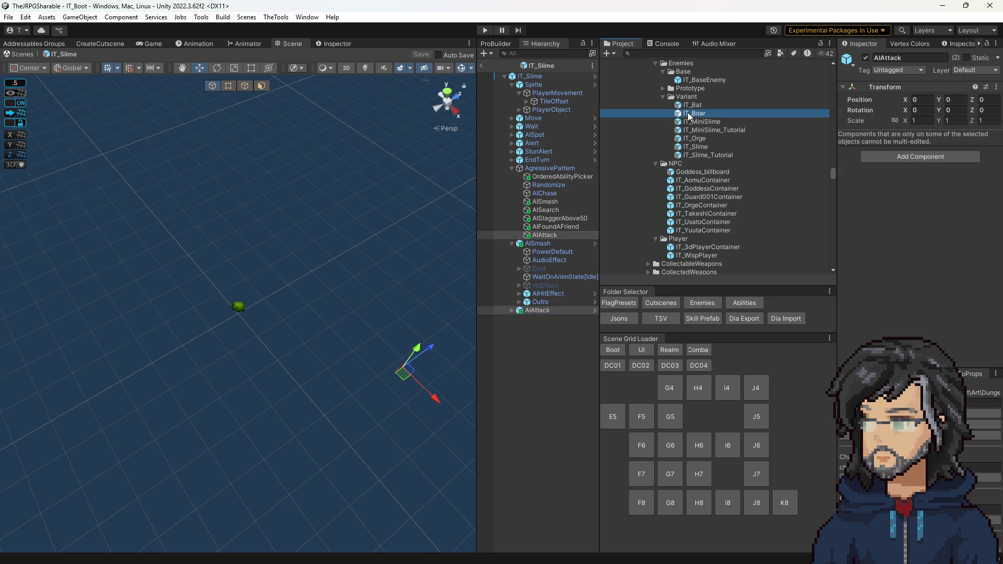
key("ctrl+v")
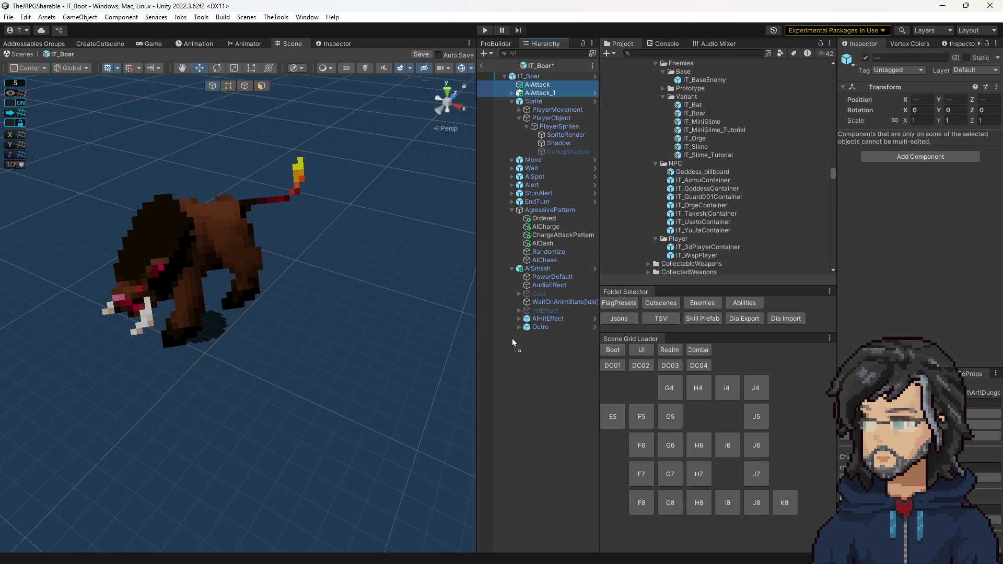
left_click_drag(512, 342, 532, 324)
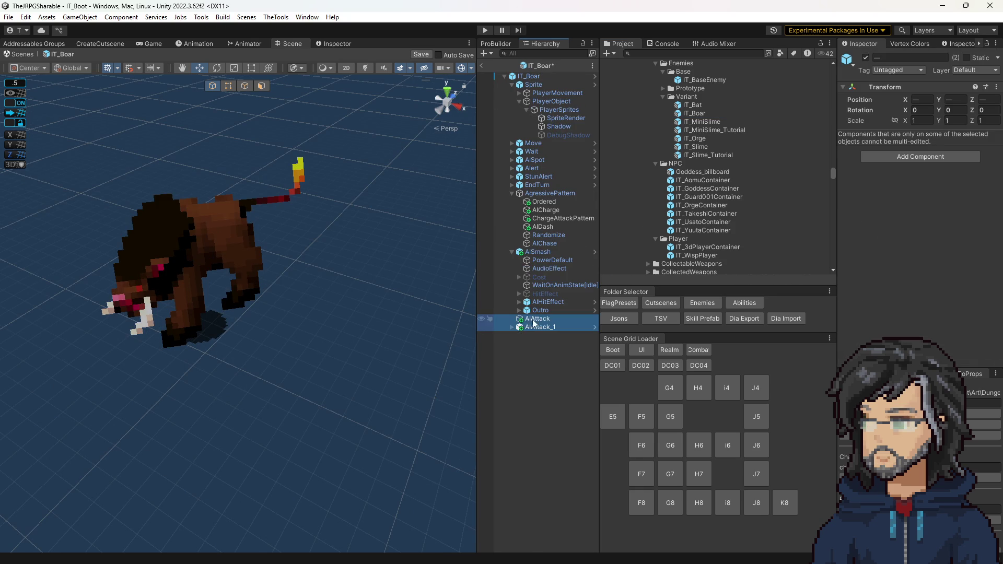
left_click(541, 327)
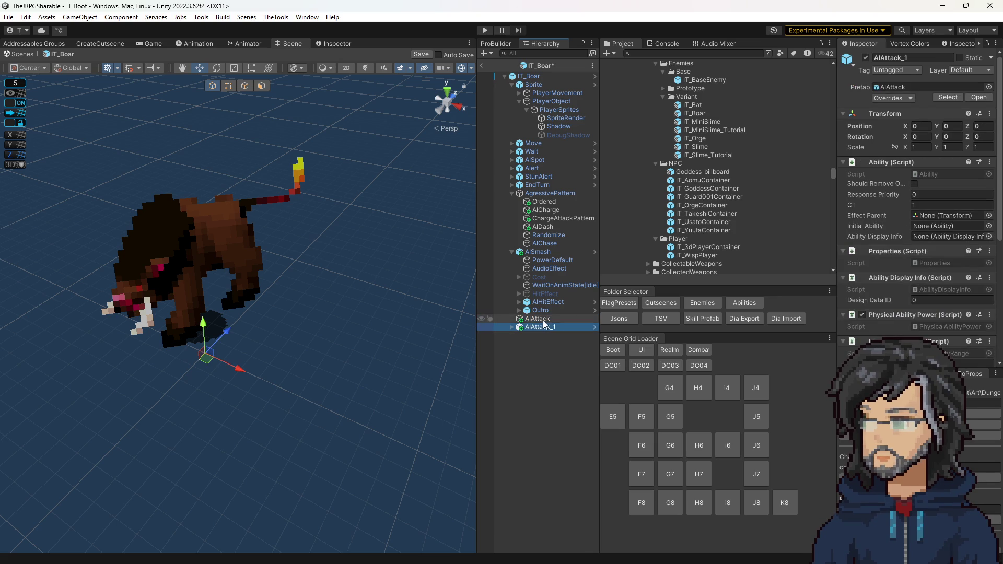
left_click_drag(543, 321, 549, 194)
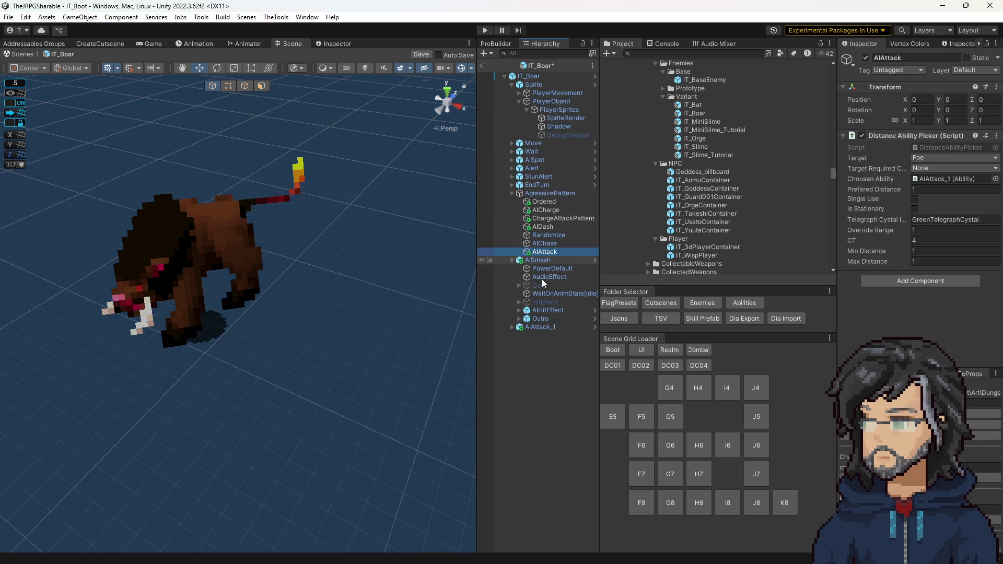
Rename AIAttack_1 to AIAttack and set its PowerDefault property value to 15.
left_click(554, 328)
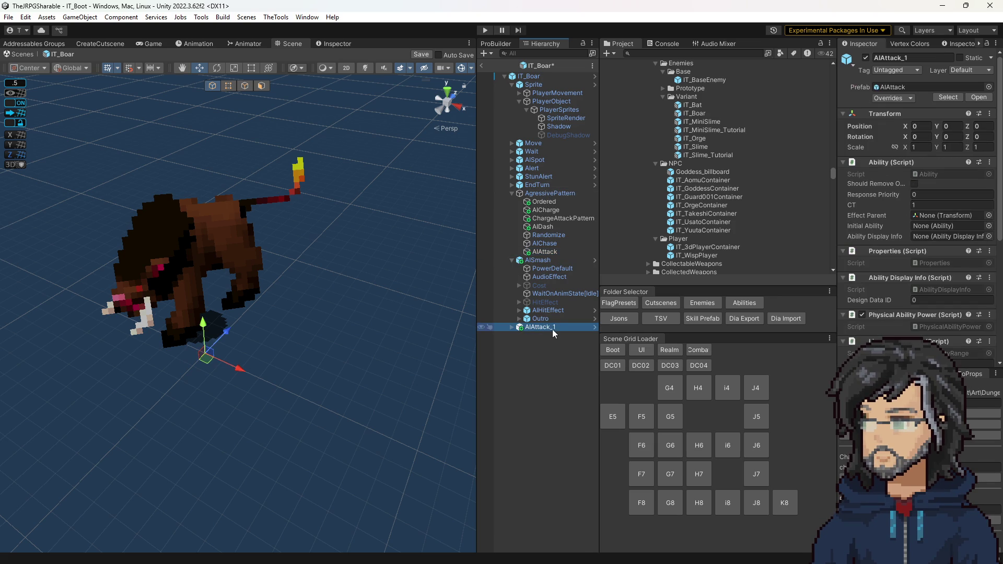
key("Delete")
key("Delete")
key("Return")
key("Right")
left_click(541, 336)
left_click(953, 199)
type("15")
Set AISmash's PowerDefault value to 25 and make AIAttack the Ordered picker's third entry.
left_click(553, 278)
left_click(952, 199)
type("25")
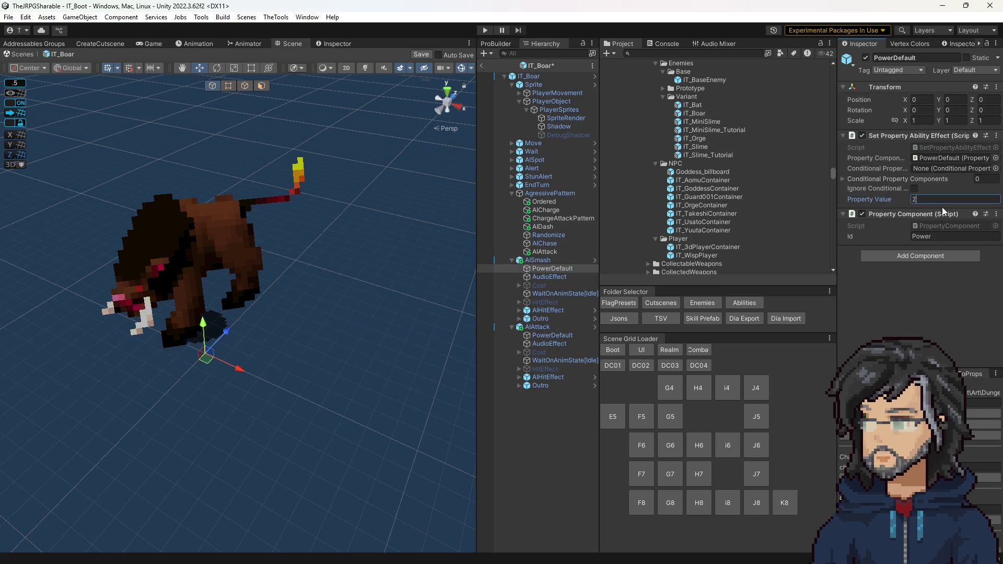
left_click(543, 203)
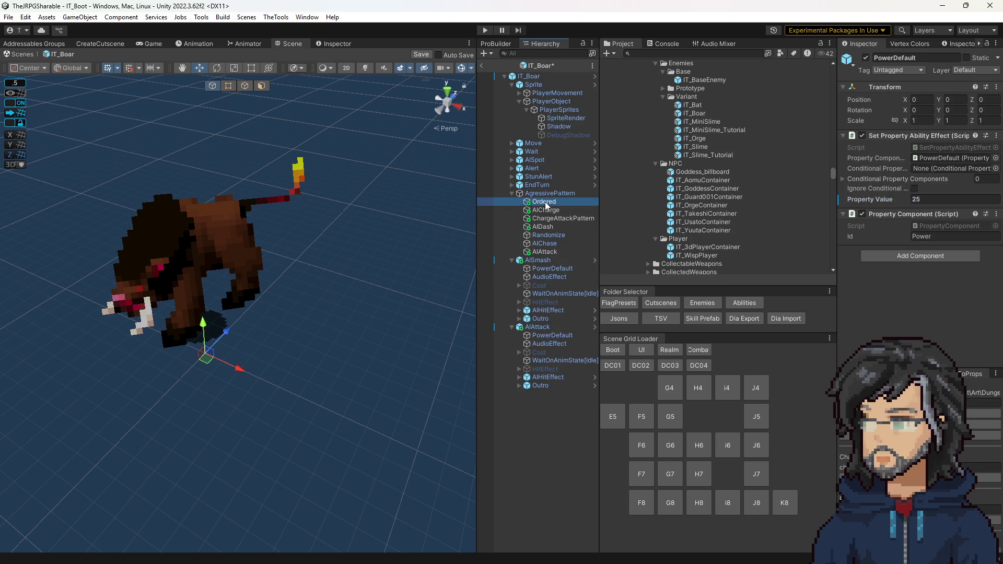
left_click_drag(550, 253, 953, 194)
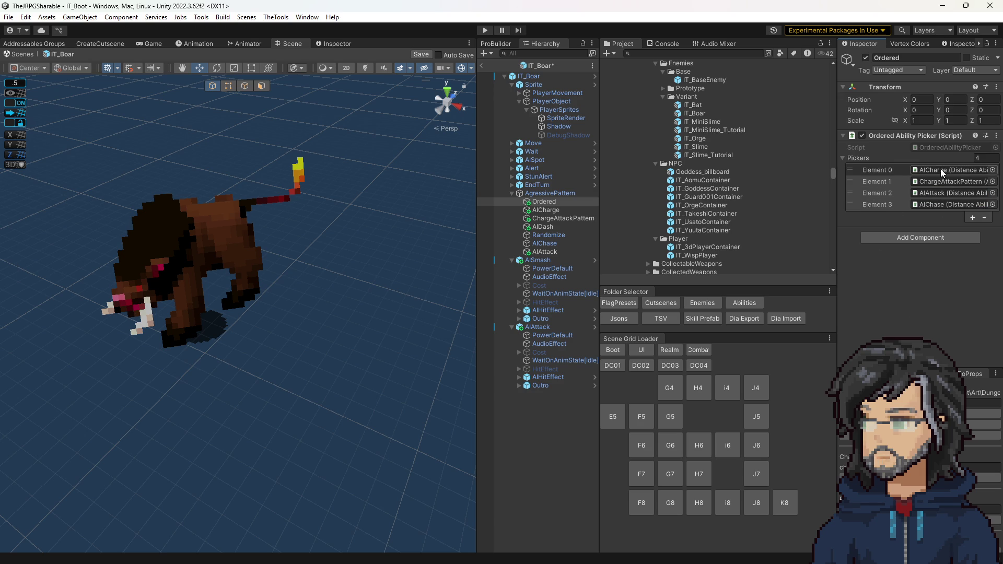
Verify the ChargeAttackPattern, AIAttack, AIChase order and exit the boar prefab to the scene.
left_click(935, 183)
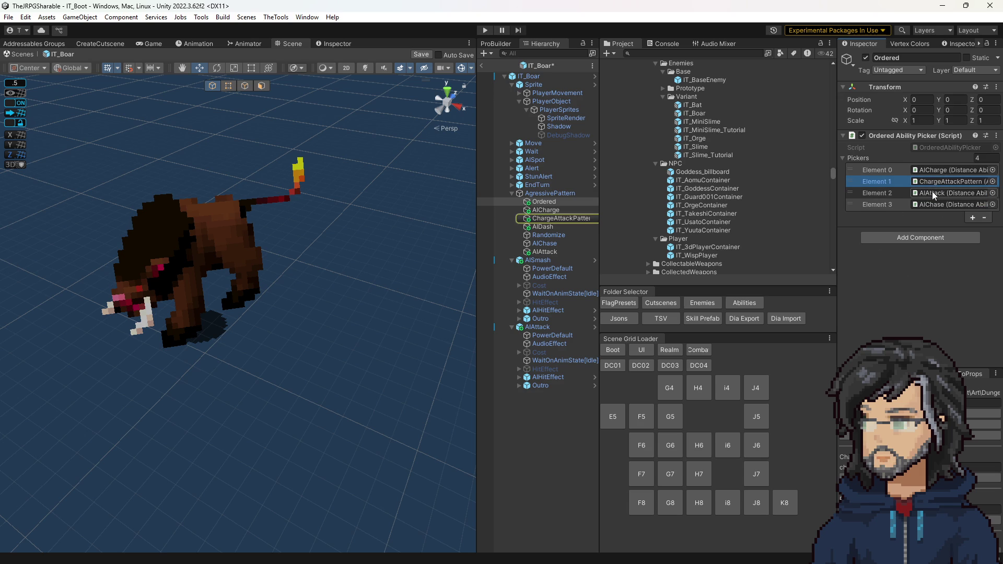
left_click(933, 195)
left_click(933, 205)
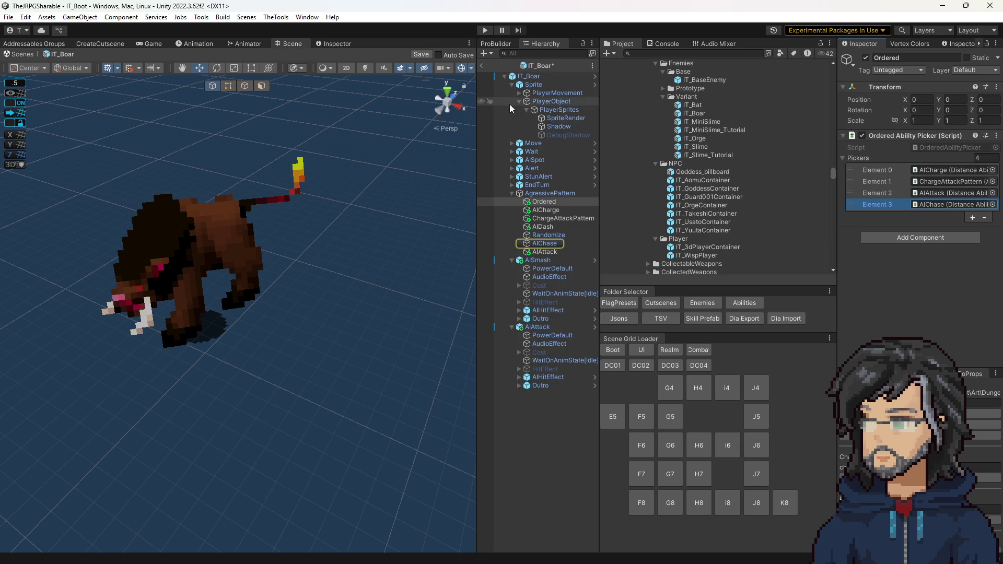
left_click(482, 66)
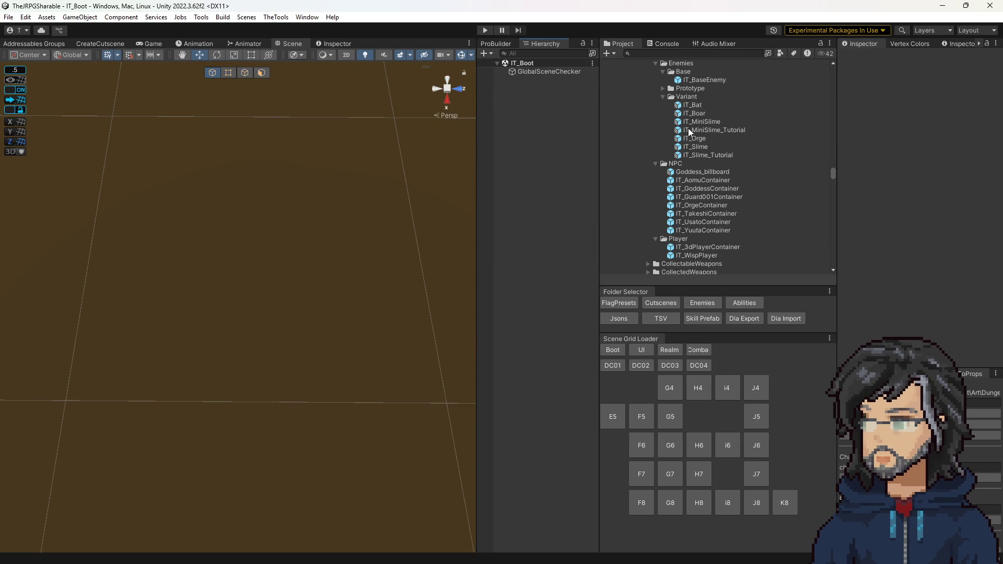
Reopen IT_Boar, select its sprite and open the Boar animator controller's state graph.
double_click(695, 113)
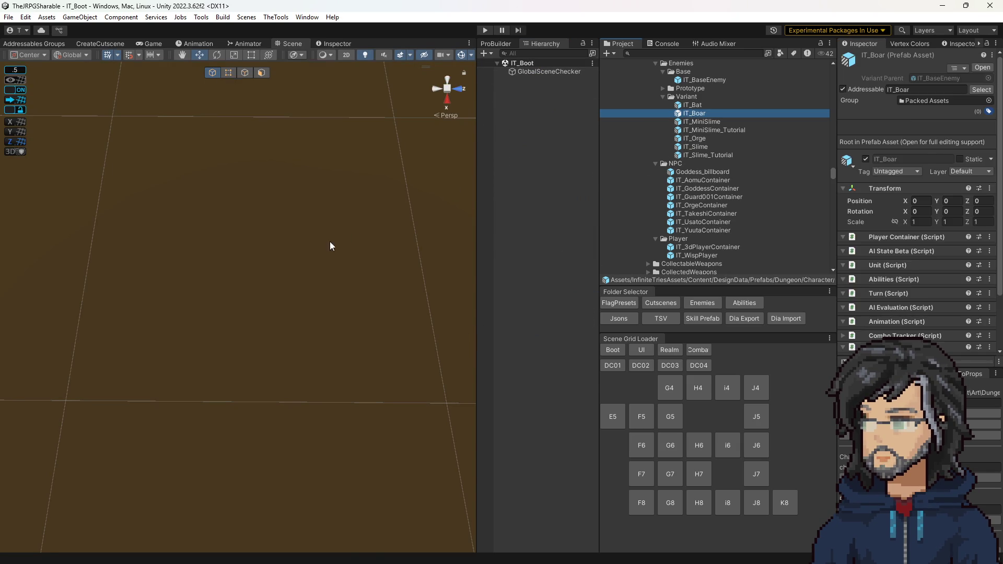
left_click(205, 247)
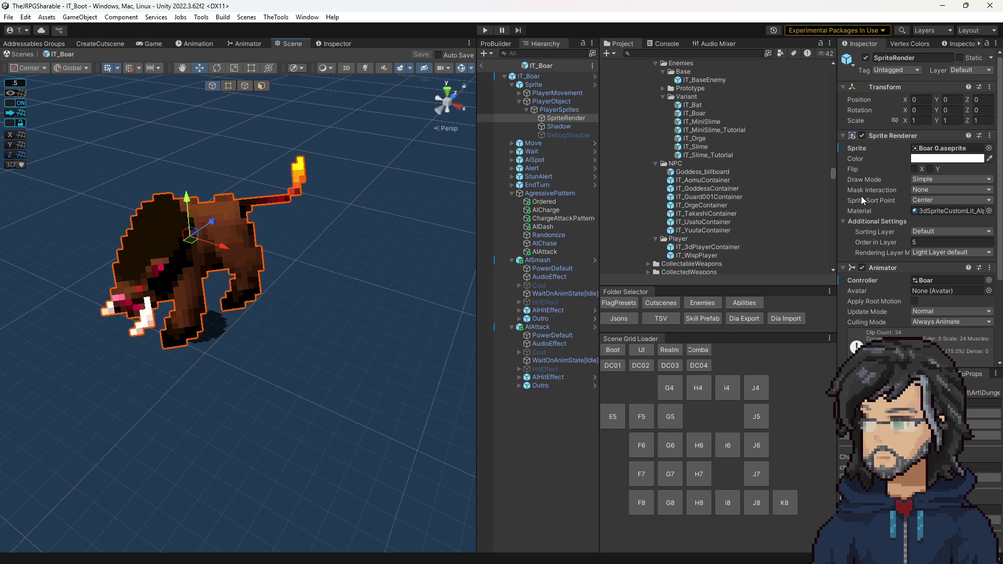
left_click(942, 280)
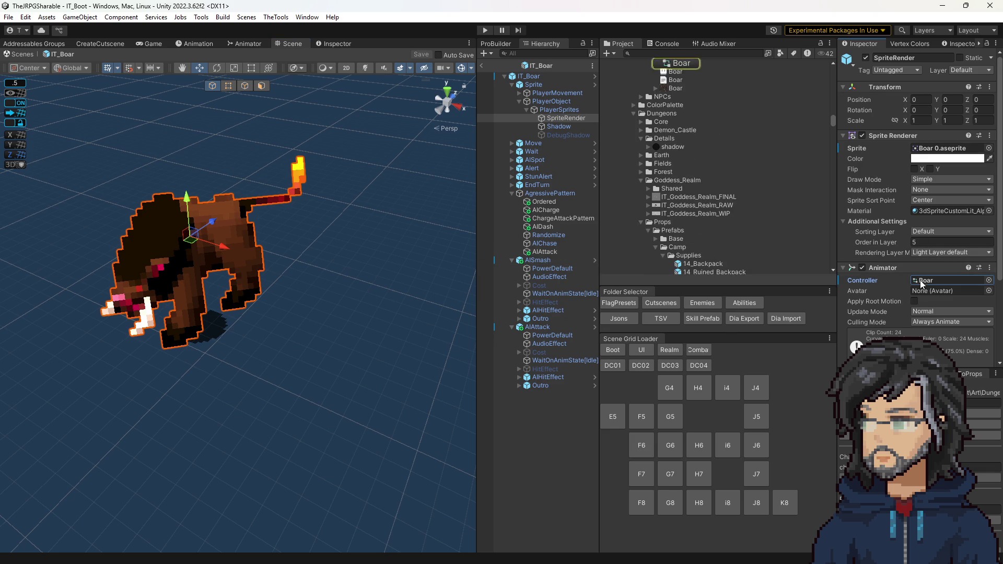
double_click(680, 126)
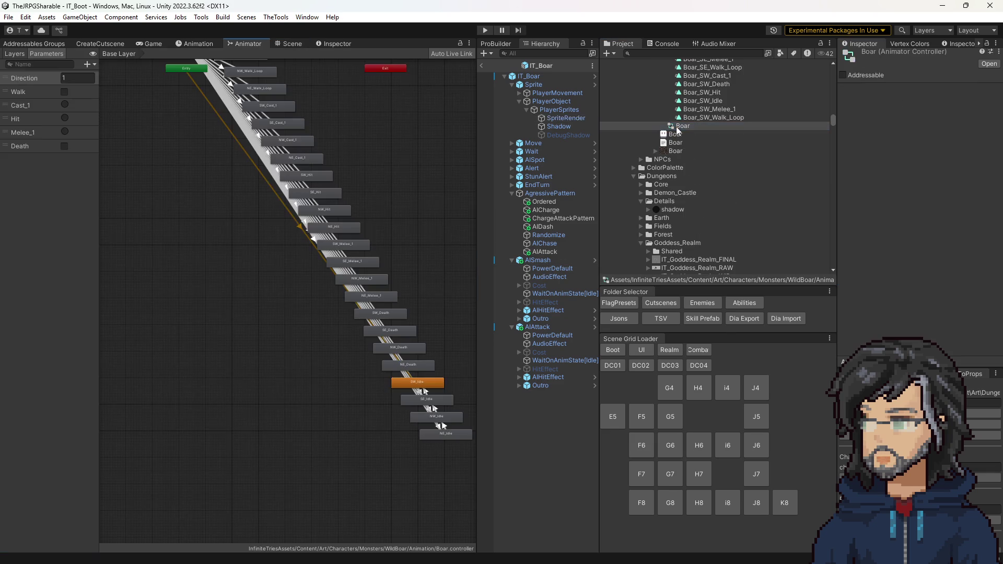
Review the animator states, then open the Boar.aseprite sprite file in Aseprite.
left_click_drag(376, 183, 321, 262)
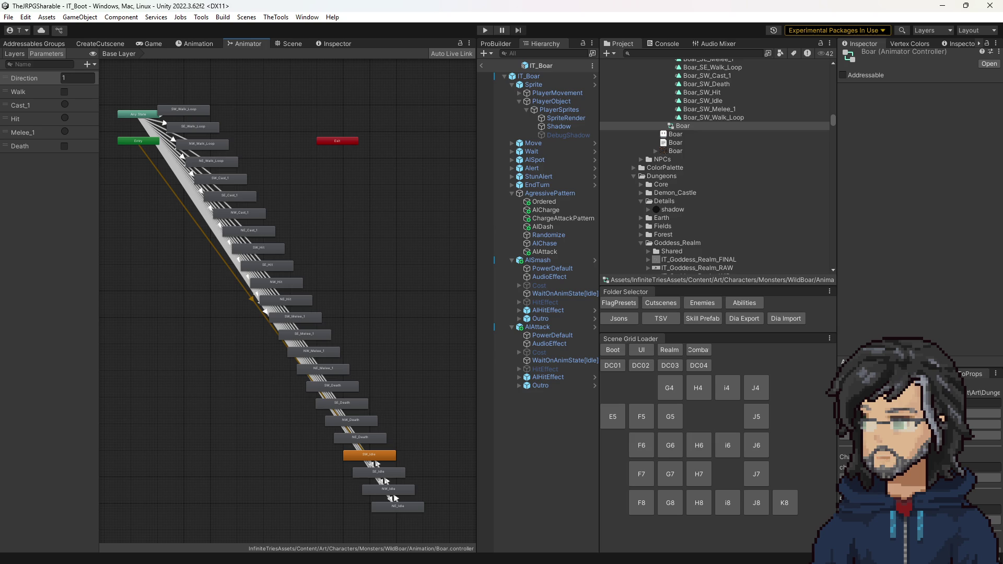
left_click(681, 135)
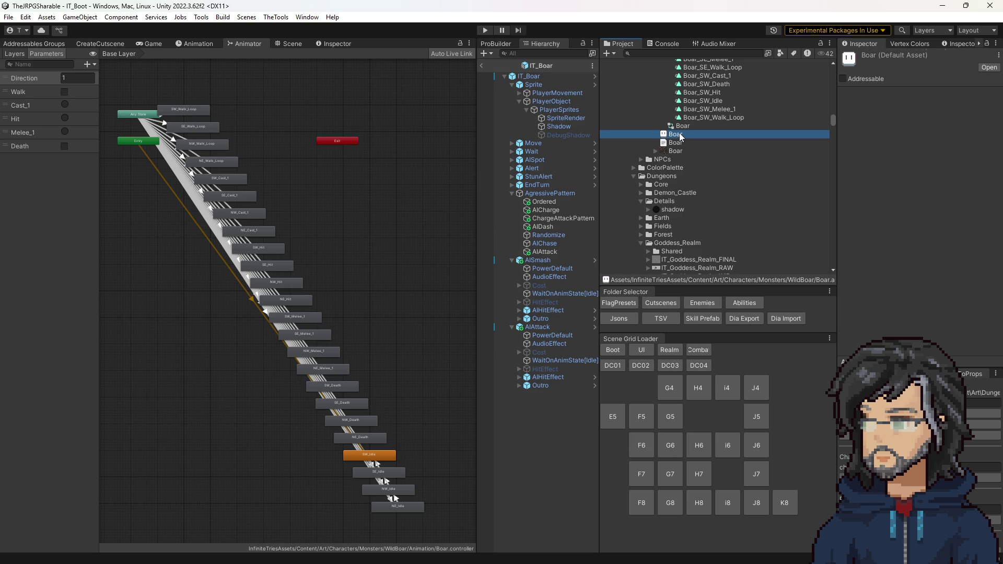
double_click(676, 135)
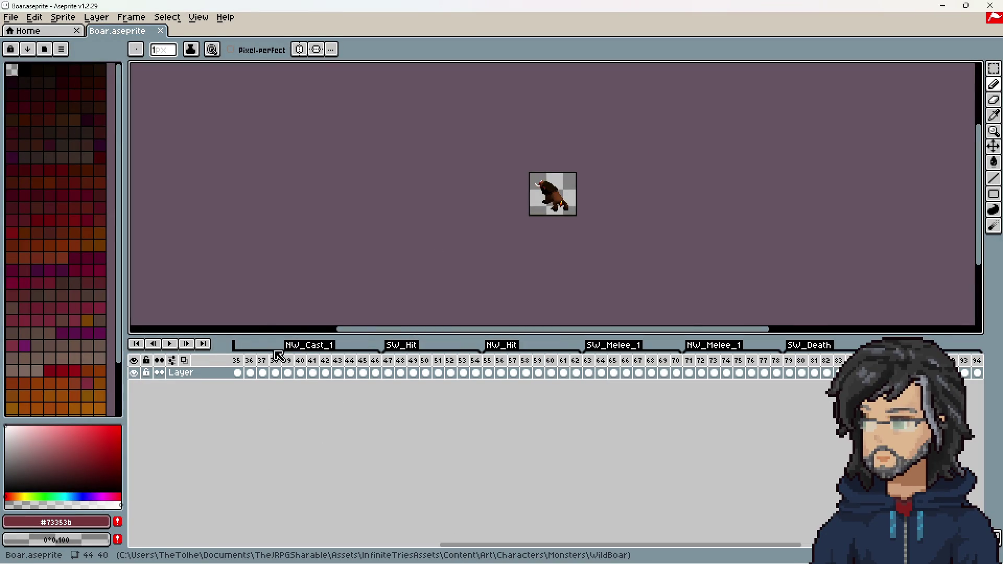
Preview and stop the boar animation, minimise Aseprite and select the Boar JSON asset in Unity.
left_click(169, 344)
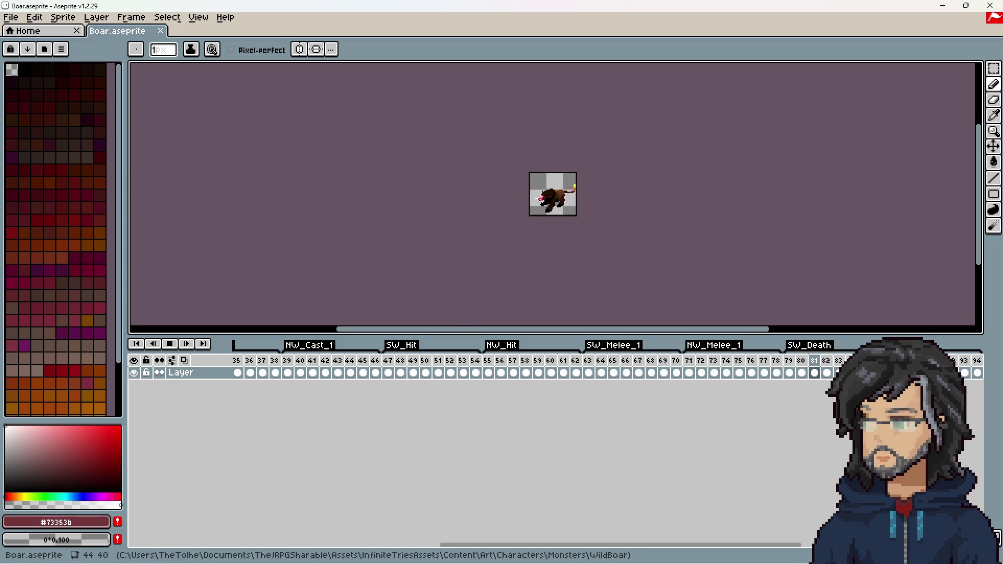
left_click(170, 344)
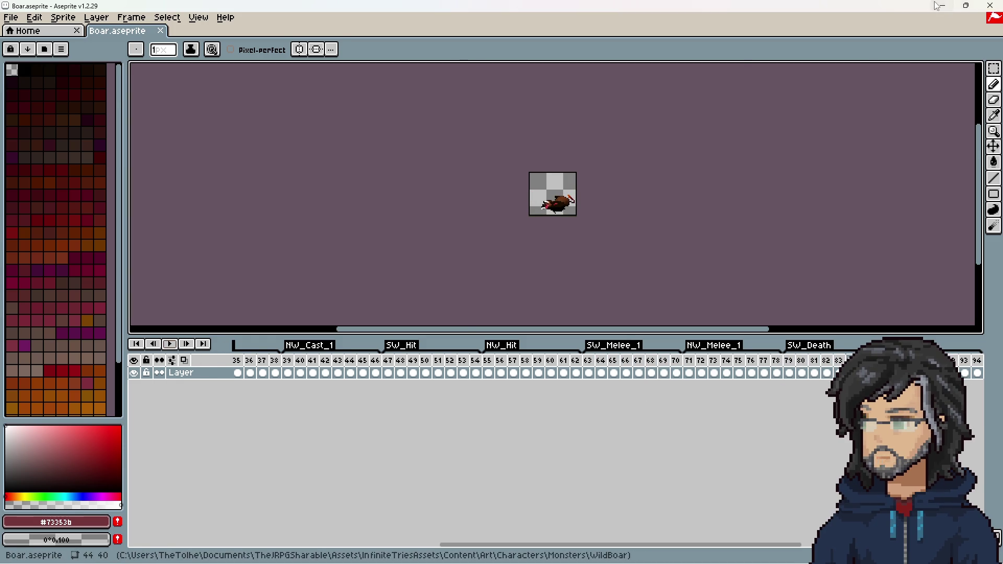
left_click(939, 6)
left_click(677, 145)
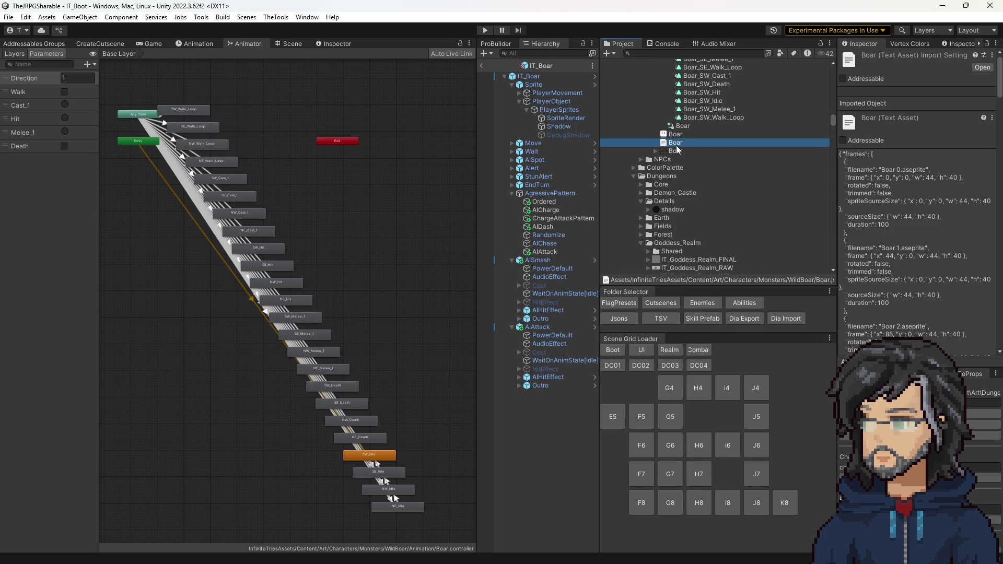
Expand the Boar texture to list its frame sub-assets and enlarge the sprite preview.
left_click(678, 152)
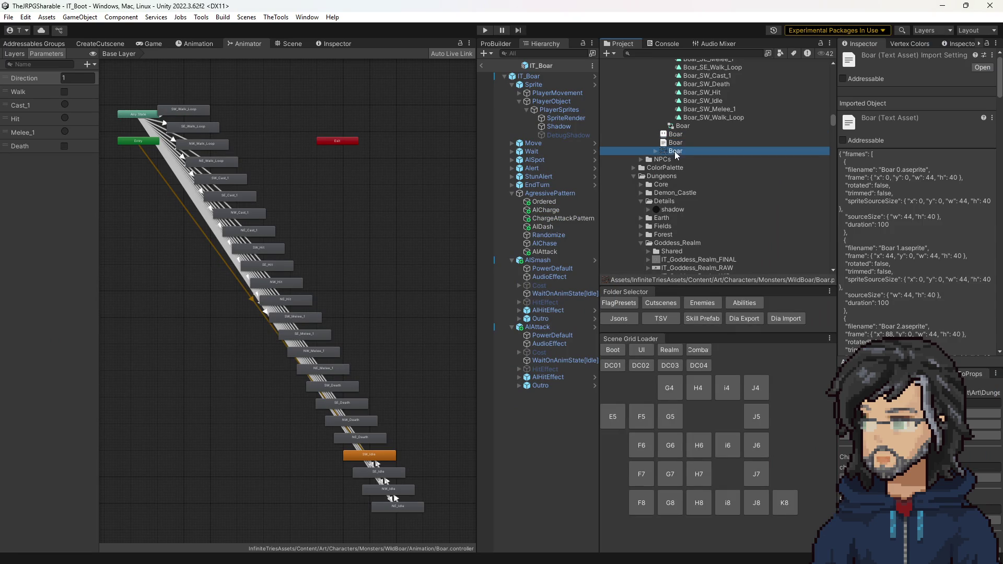
left_click(676, 144)
left_click(676, 152)
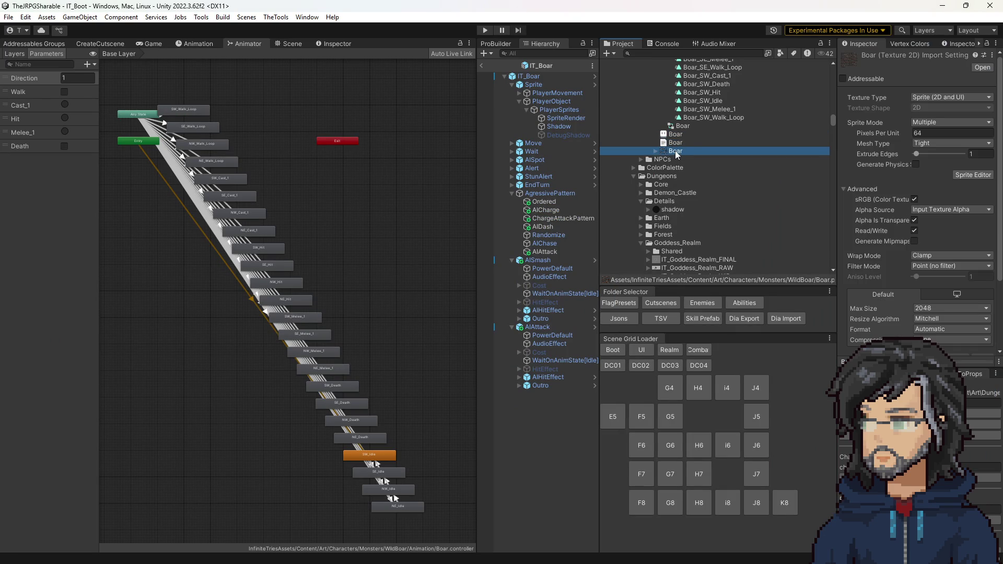
left_click(658, 151)
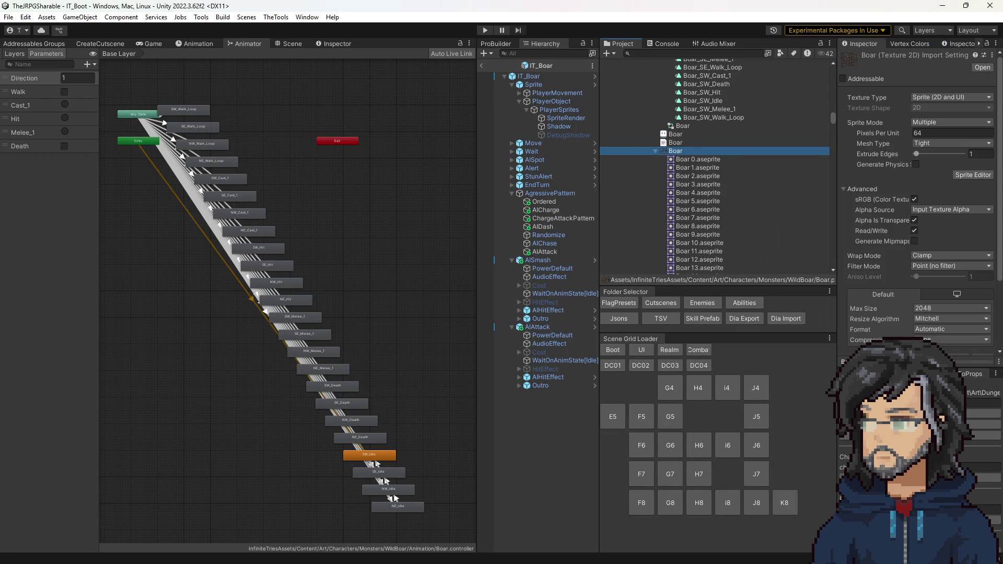
left_click_drag(886, 361, 886, 192)
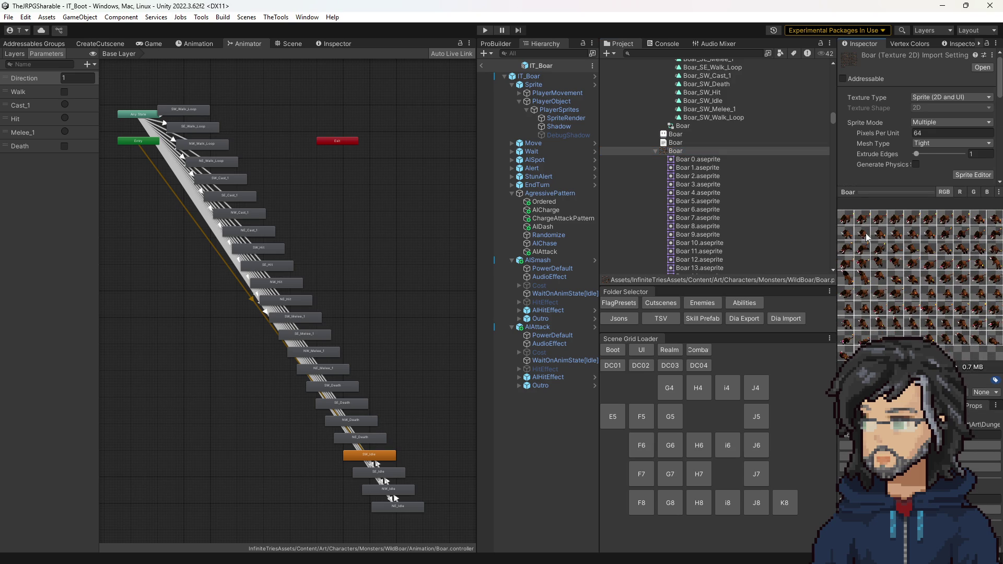
Select SpriteRender, locate its Boar animator controller, then switch to the Game view.
left_click_drag(330, 324, 287, 226)
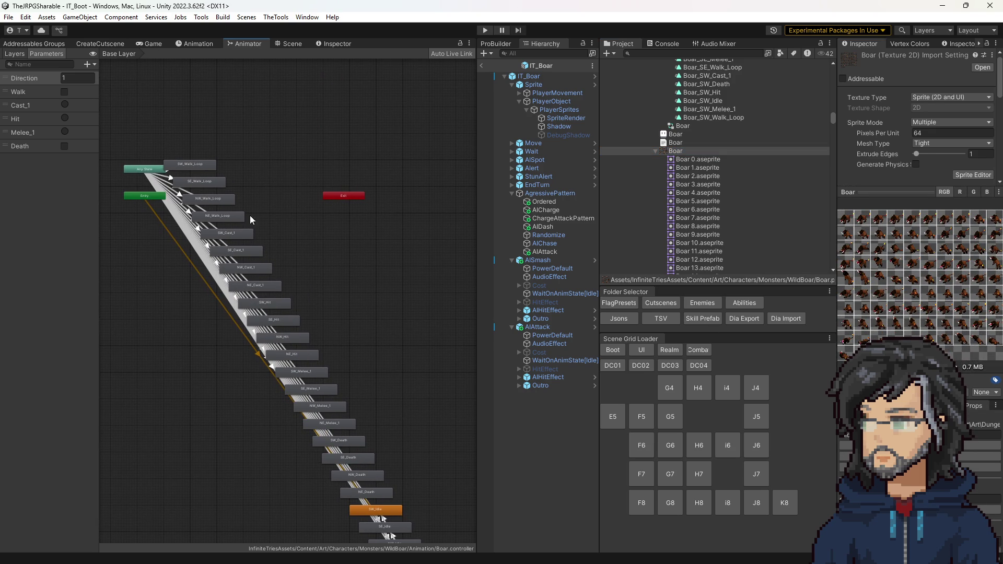
left_click(559, 118)
left_click(923, 284)
scroll(698, 210, "up", 2)
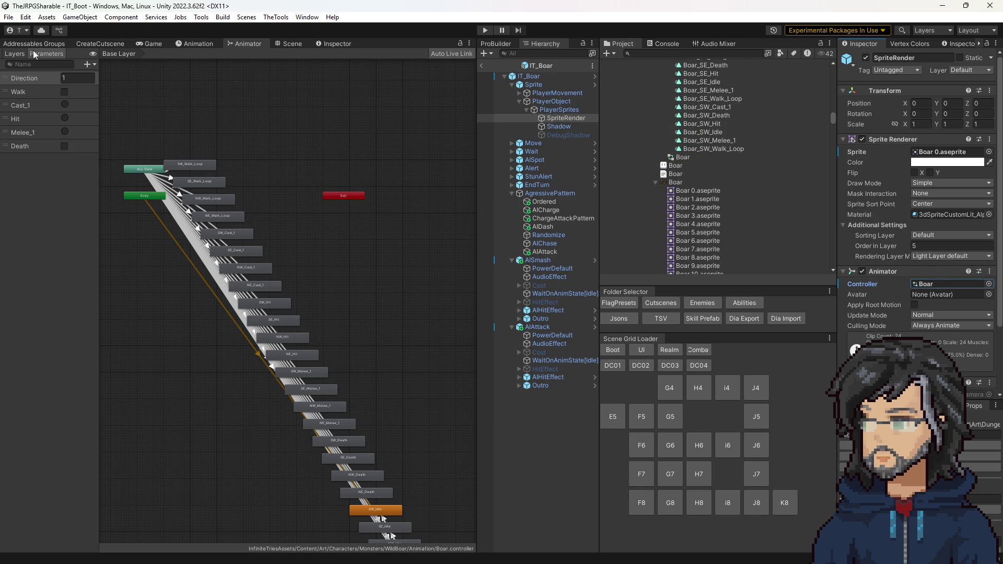
left_click(151, 45)
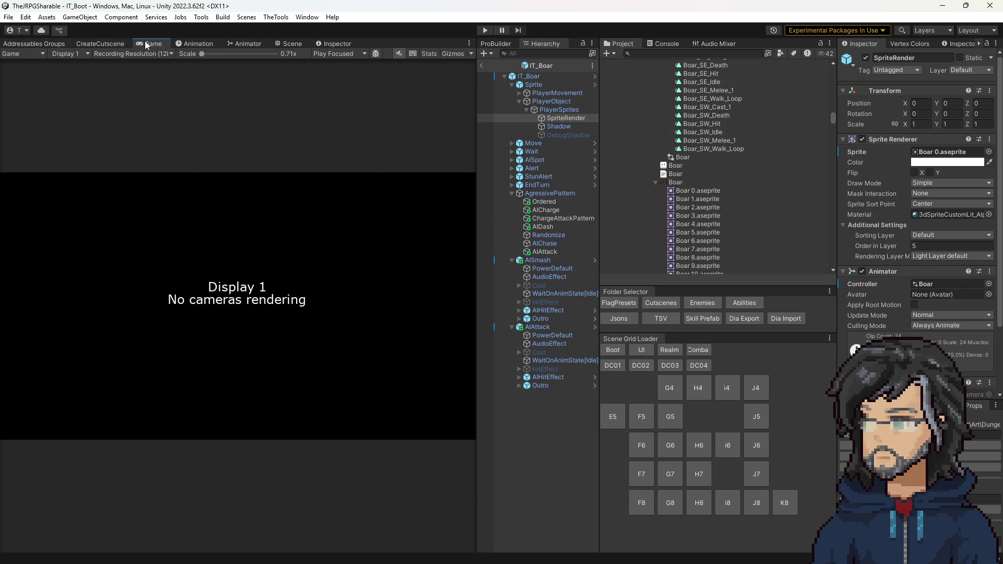
Start play mode with a wider Game view and bring up the Continue save list.
left_click(485, 31)
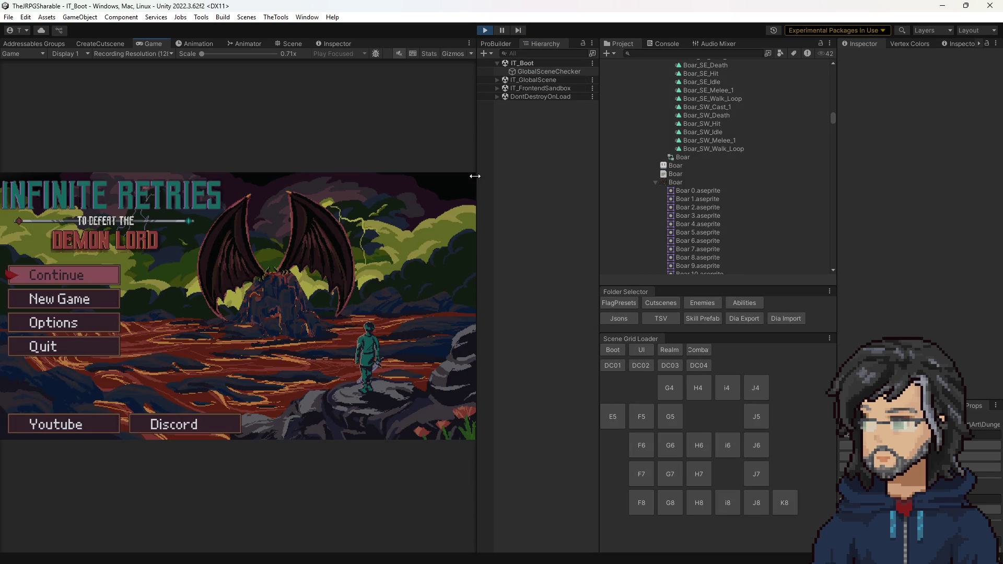
left_click_drag(476, 178, 658, 190)
key("Return")
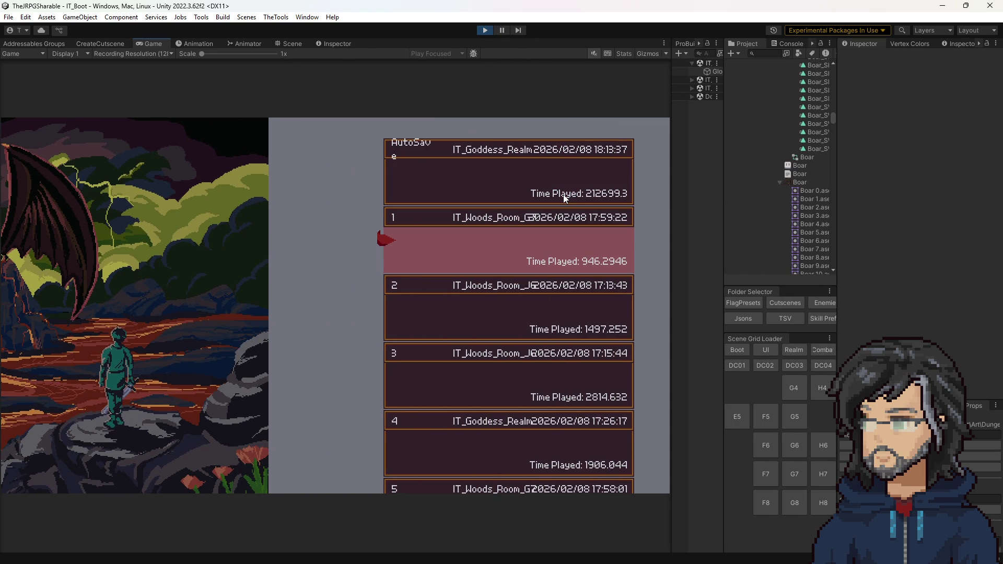
Choose save slot 1 with the arrow keys and load it into IT_Woods_Room_G7.
key("Up")
key("Down")
key("Up")
key("Down")
key("Return")
key("Return")
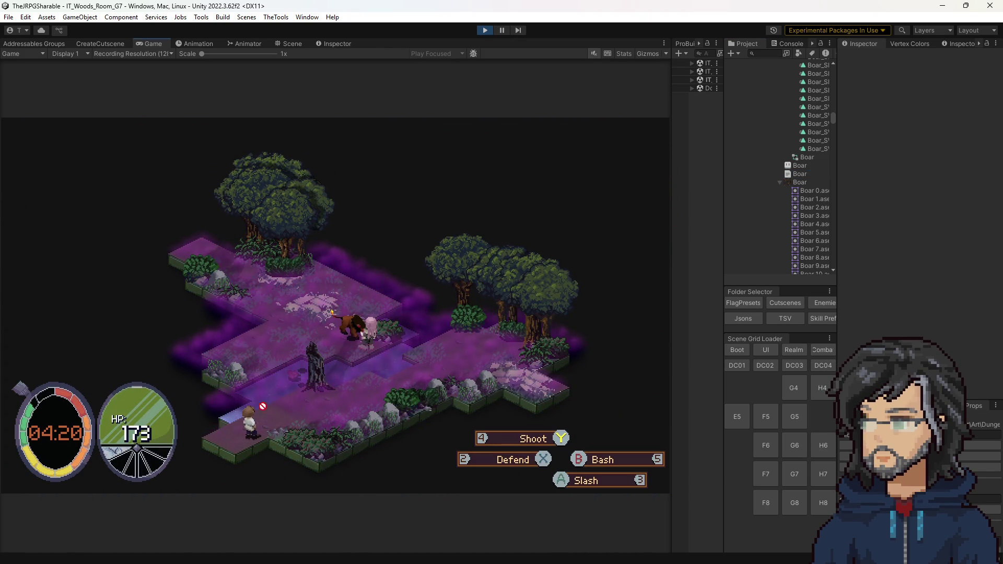
Switch to VS Code and select the Boar 2.aseprite frame entry in Boar.json.
key("alt+Tab")
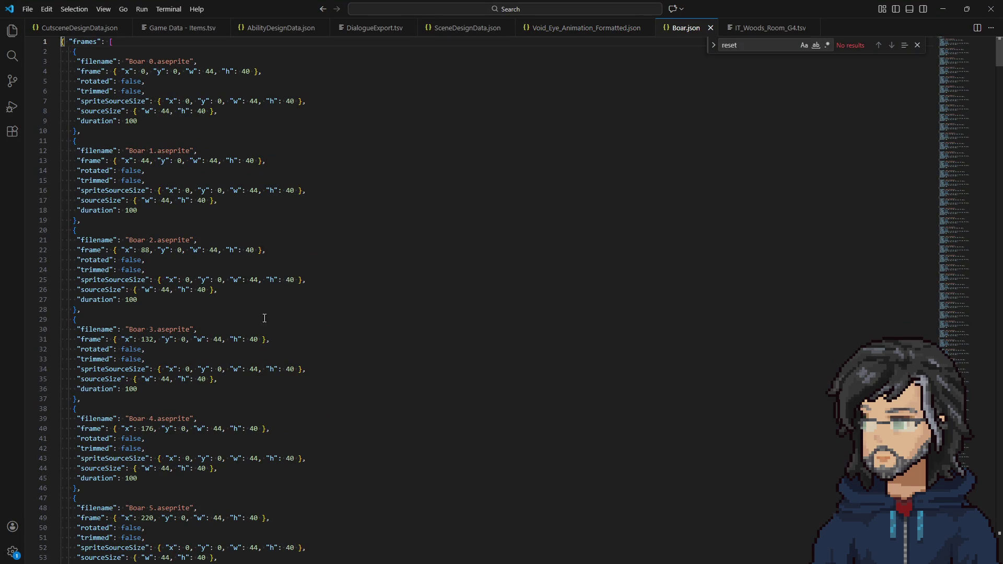
left_click_drag(98, 240, 137, 300)
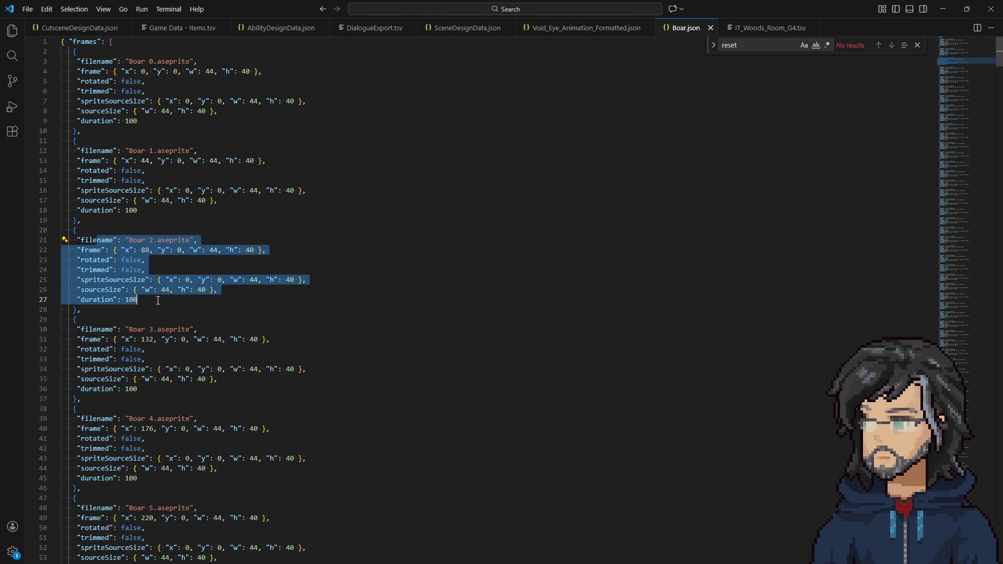
left_click(137, 300)
key("shift+Up")
key("shift+Up")
key("shift+Up")
key("shift+Up")
key("shift+Home")
scroll(873, 251, "down", 5)
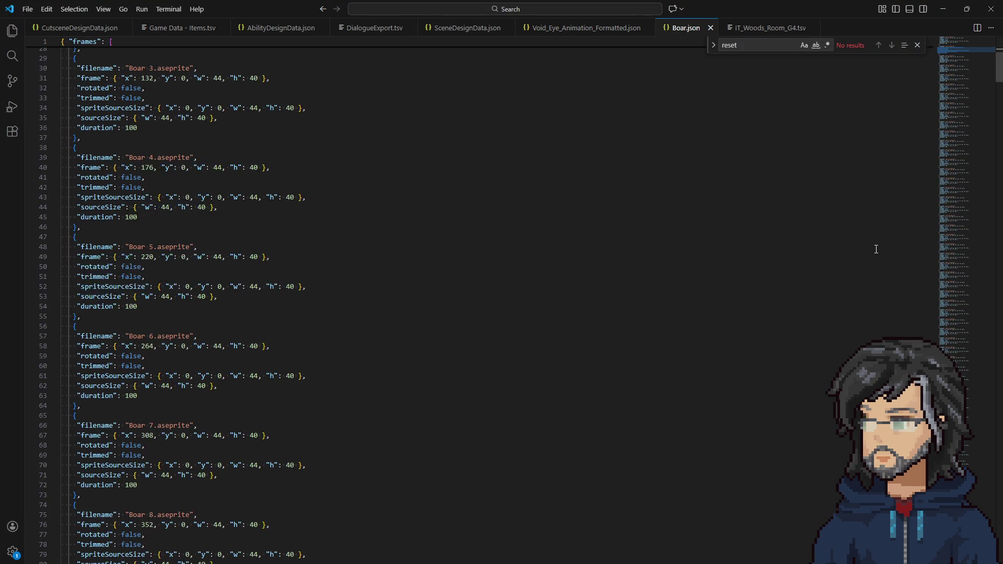
mouse_move(968, 64)
left_mouse_down()
mouse_move(961, 49)
mouse_move(964, 502)
left_mouse_up()
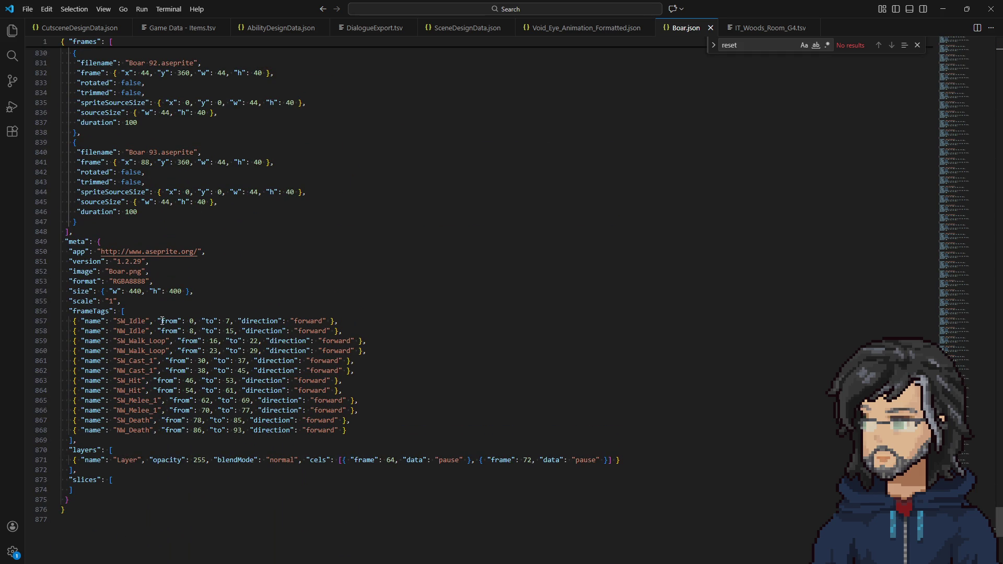
Highlight the SW_Idle and NW_Idle frame tags, then return to Unity's running game.
left_click_drag(142, 321, 318, 321)
left_click_drag(125, 331, 265, 331)
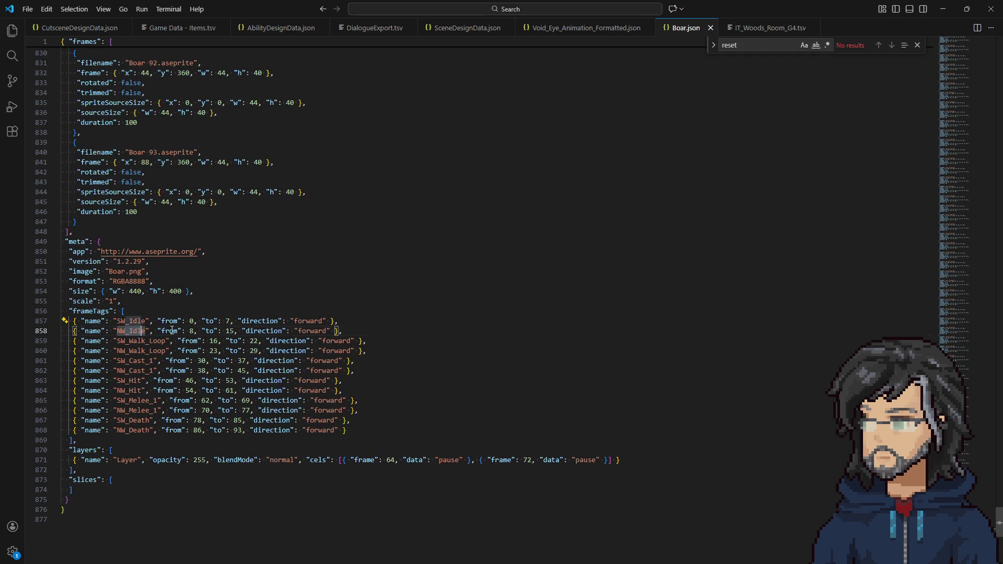
left_click(943, 9)
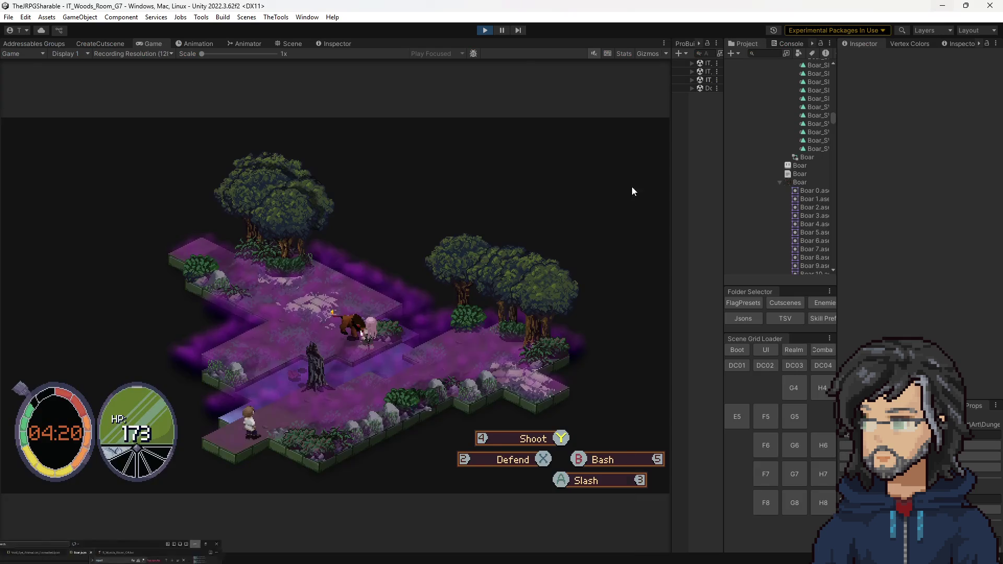
Walk the player to the boar and advance through the dialogue to start the battle.
key("w")
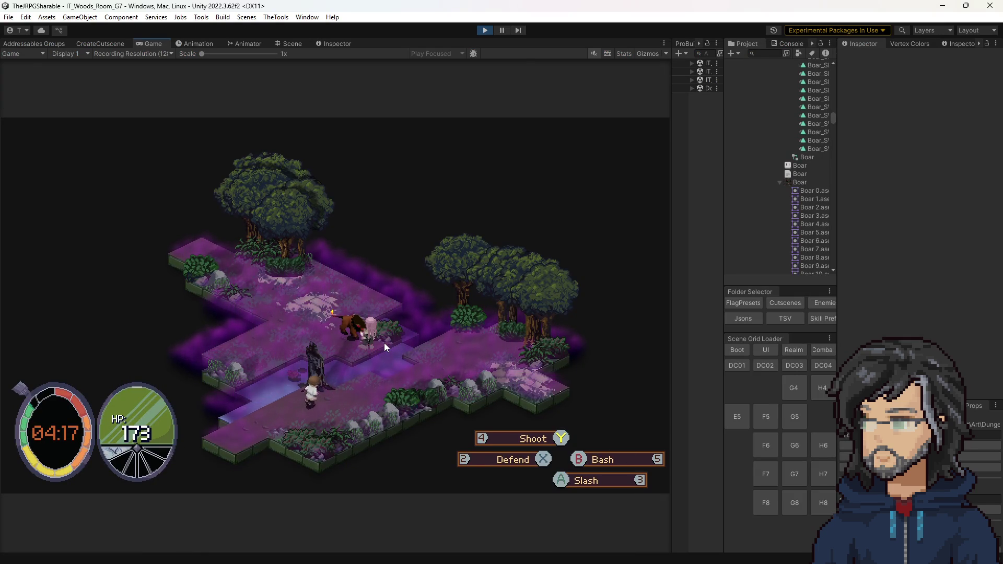
key("a")
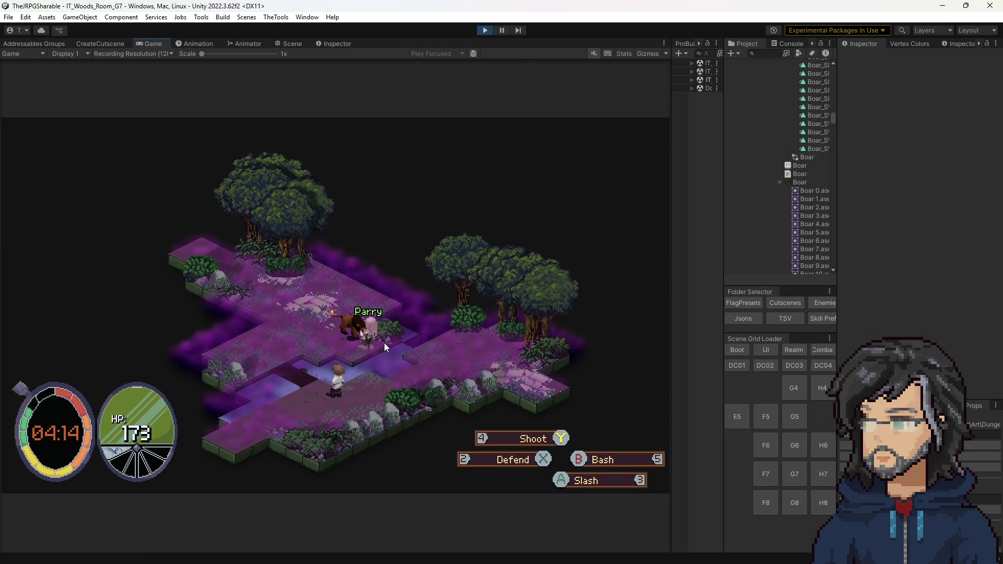
key("a")
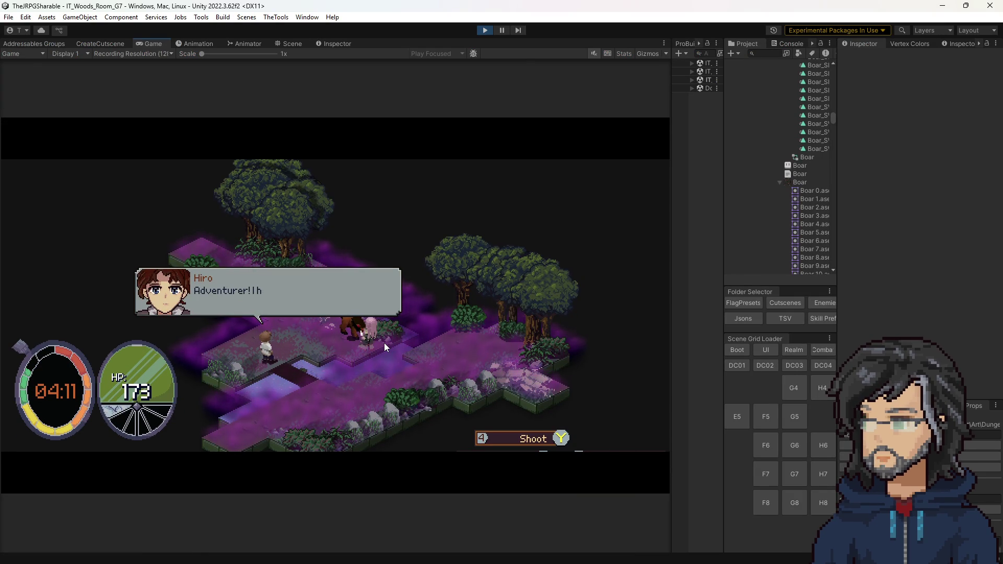
key("space")
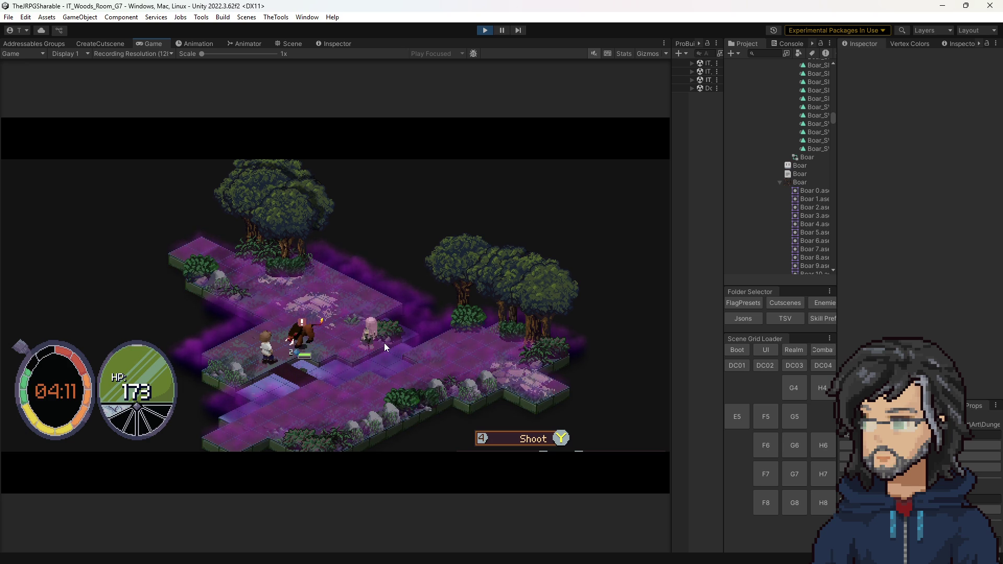
key("space")
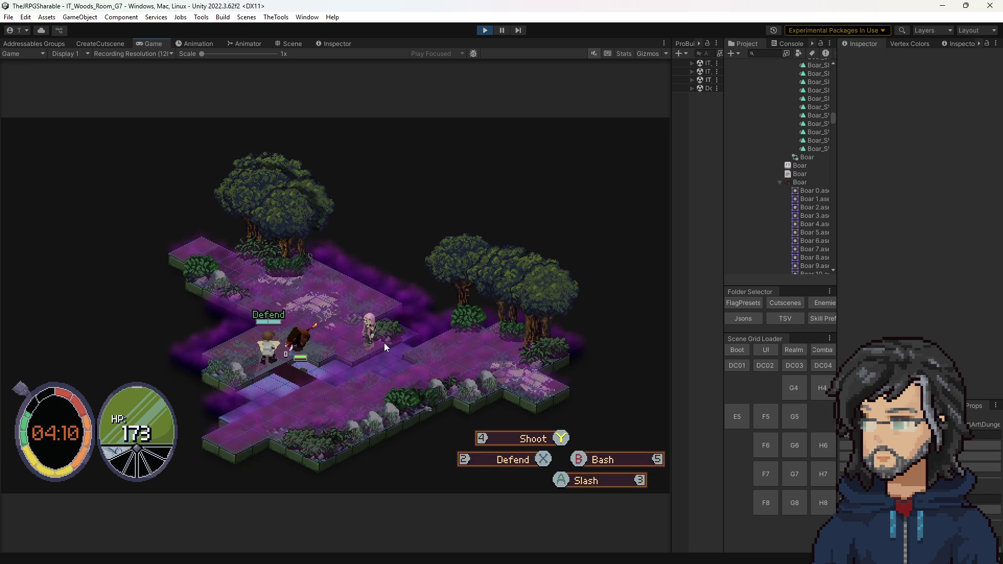
Parry the boar's charge, attack it, then defend against its next move.
key("2")
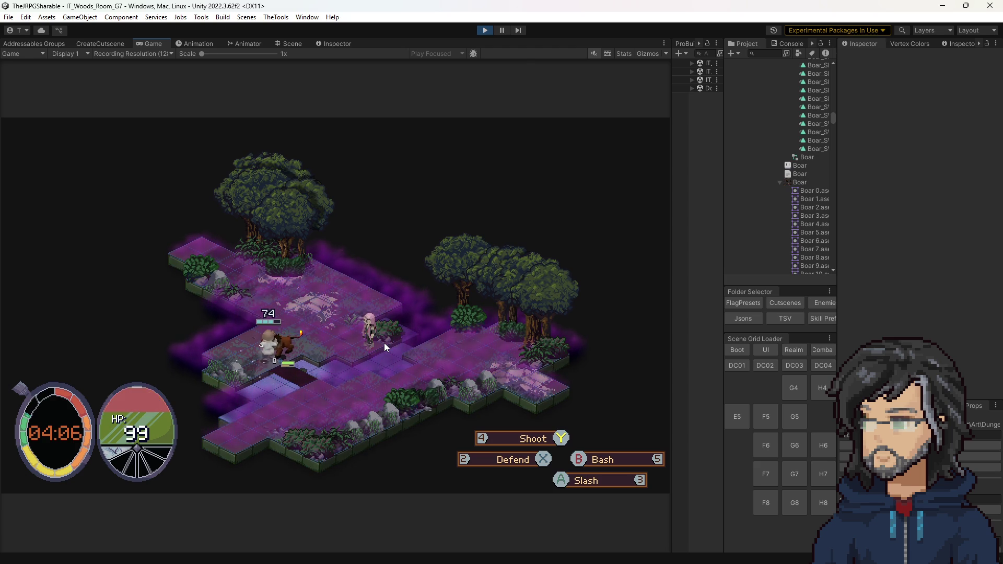
key("3")
key("2")
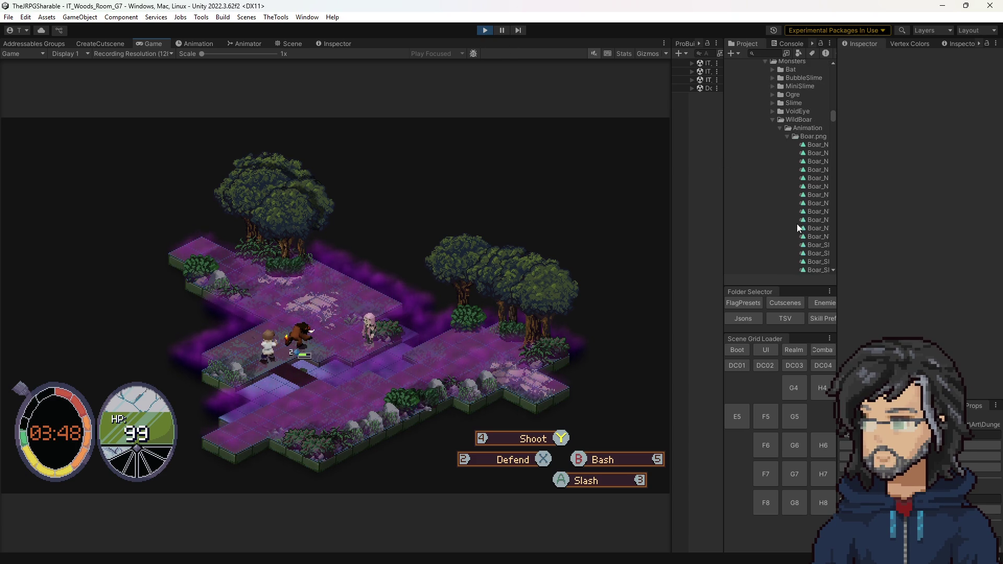
scroll(797, 223, "up", 10)
Open the IT_Boar prefab from the Enemies folder and inspect Ordered's four-entry picker and its script.
left_click(804, 269)
scroll(790, 235, "down", 5)
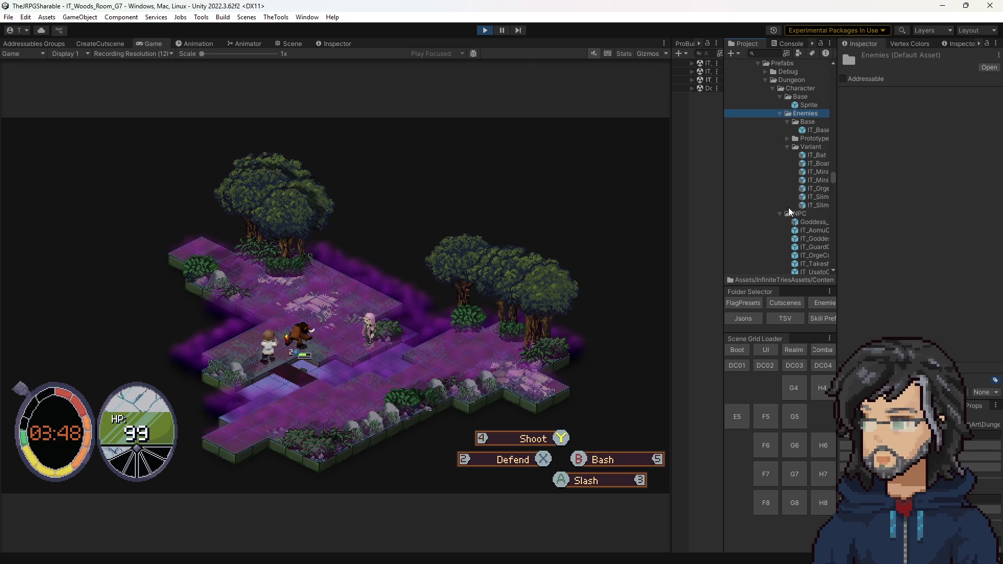
double_click(811, 165)
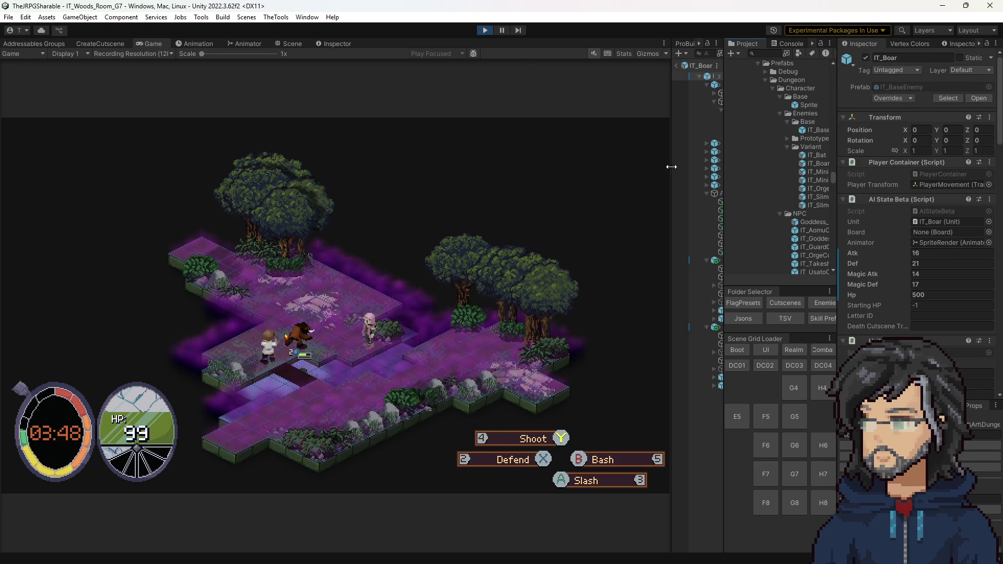
left_click_drag(674, 171, 587, 180)
left_click(656, 201)
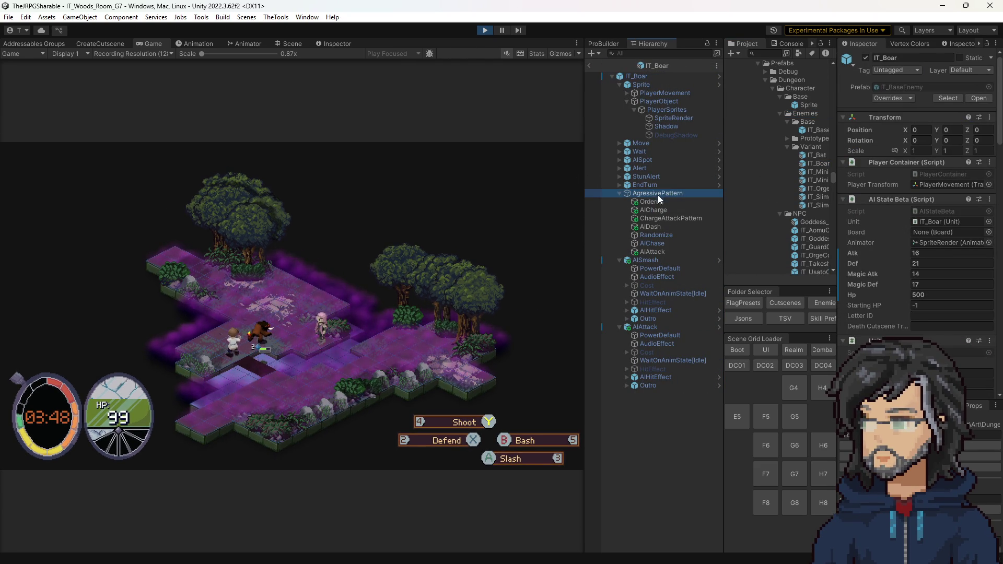
double_click(939, 147)
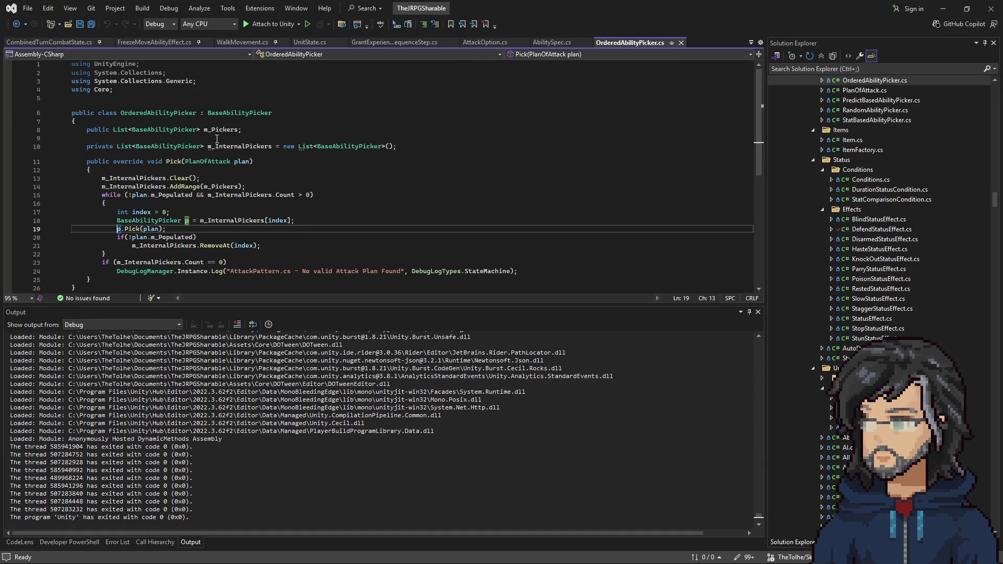
Review m_InternalPickers and index uses in OrderedAbilityPicker, plus the Fixed and Distance picker scripts.
left_click(240, 146)
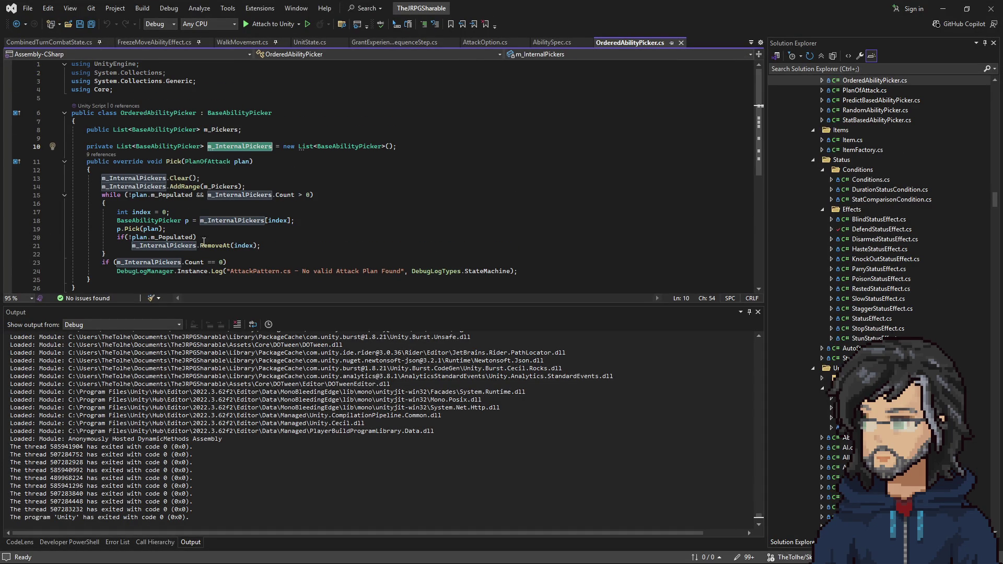
scroll(204, 232, "down", 1)
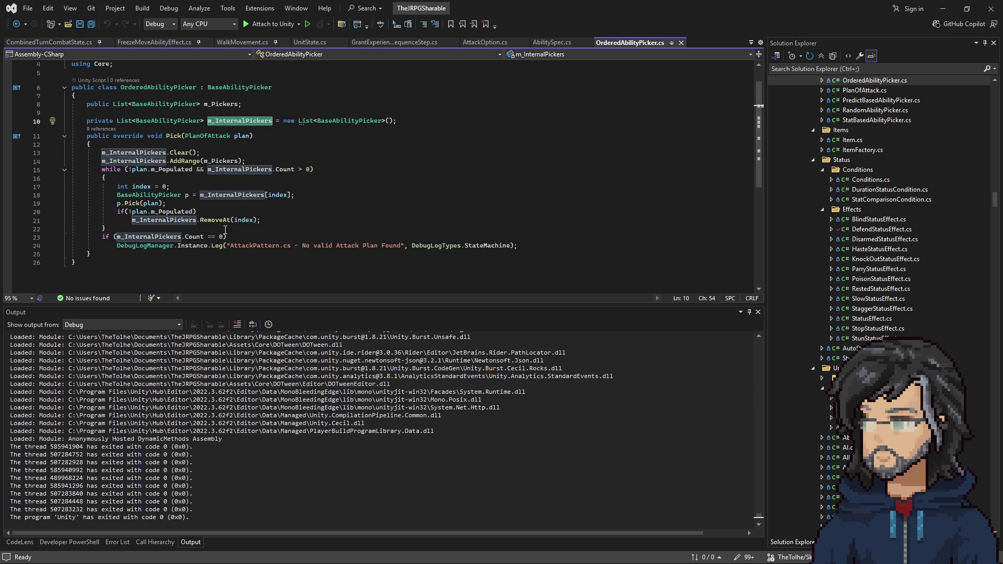
left_click(147, 186)
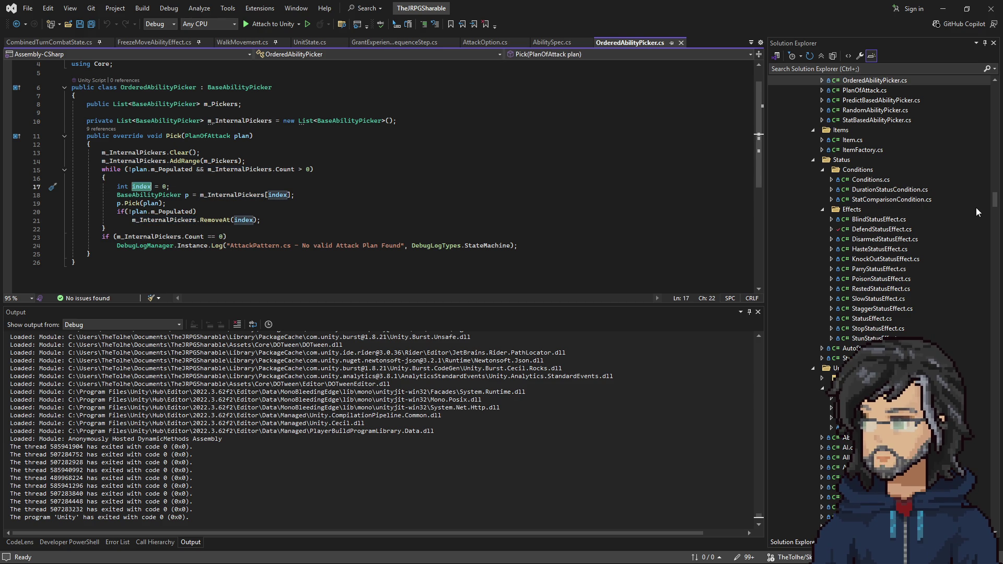
scroll(976, 208, "up", 3)
scroll(930, 230, "up", 1)
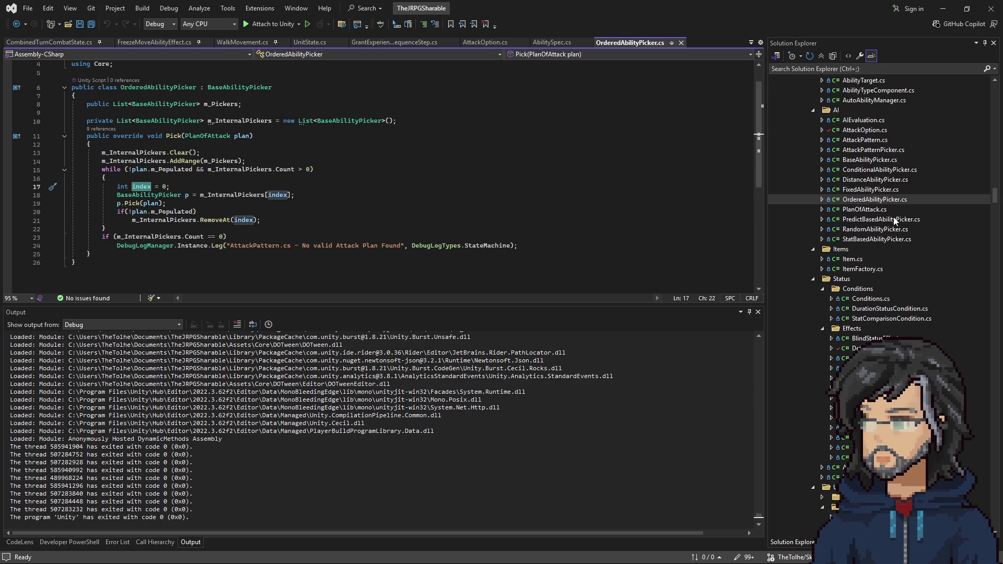
left_click(859, 191)
scroll(484, 183, "up", 1)
scroll(484, 184, "up", 5)
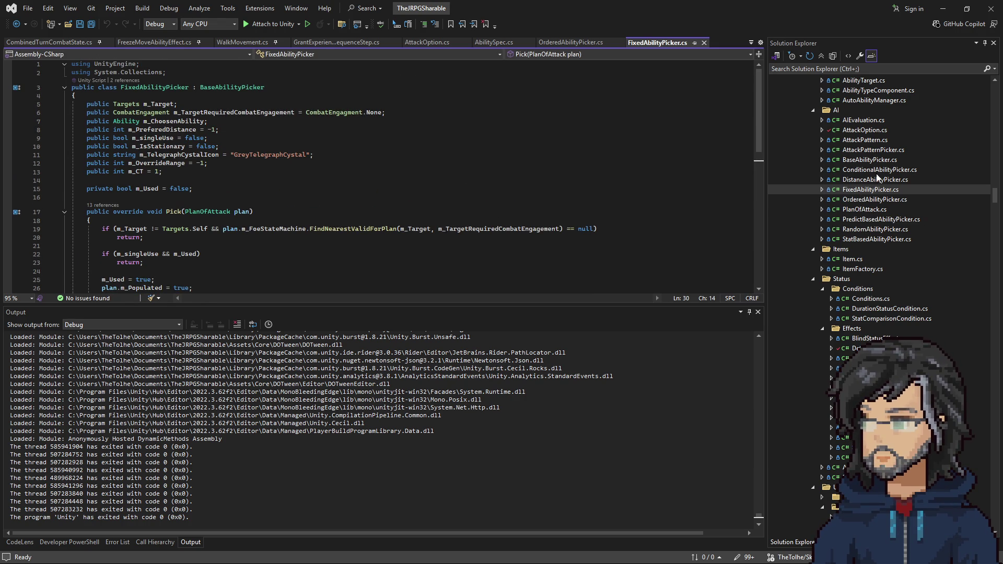
left_click(871, 182)
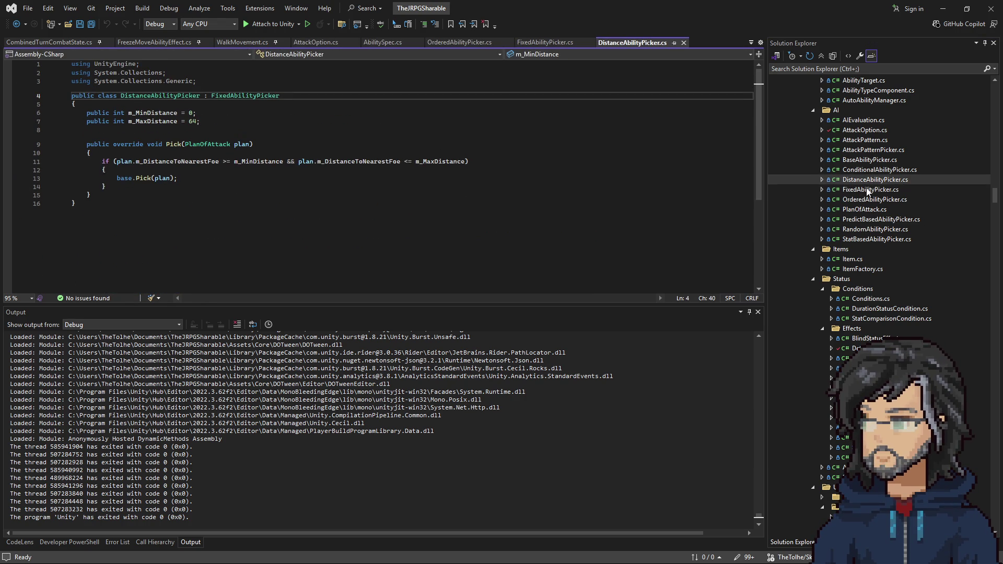
left_click(872, 191)
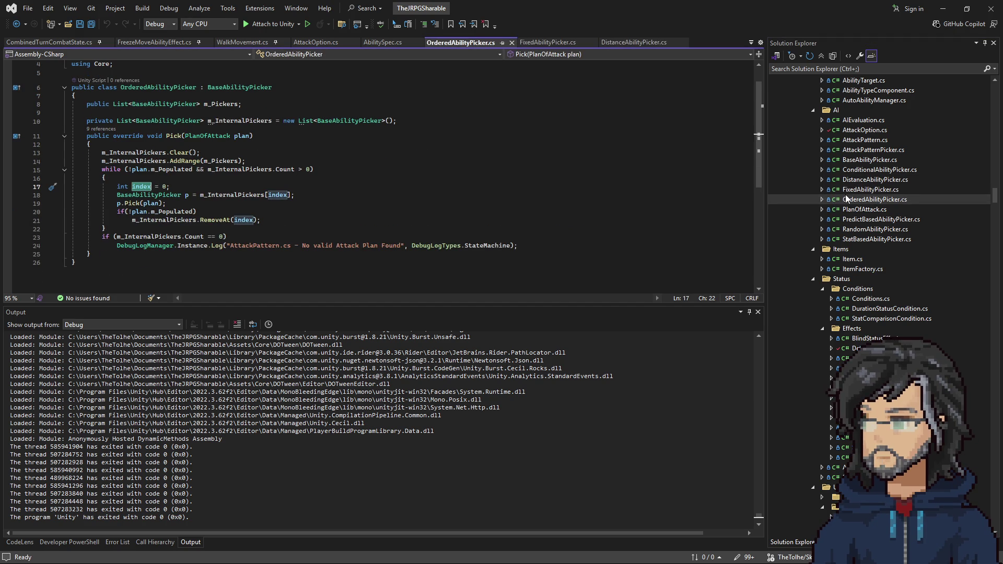
Jump to the BaseAbilityPicker definition, read AttackPatternPicker.cs, and return to Unity.
left_click(229, 87)
right_click(228, 87)
left_click(270, 167)
key("F12")
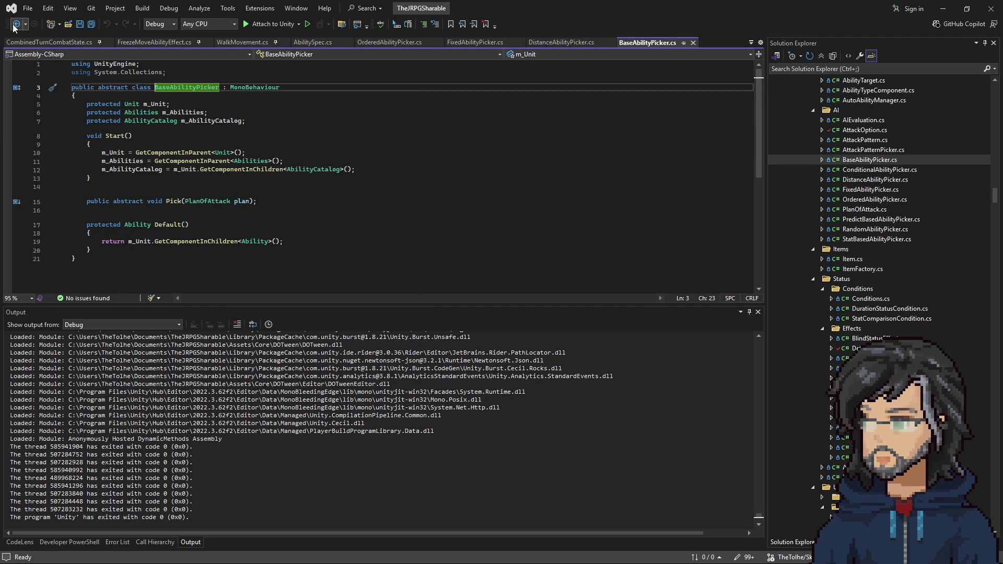
left_click(16, 24)
left_click_drag(117, 186, 173, 186)
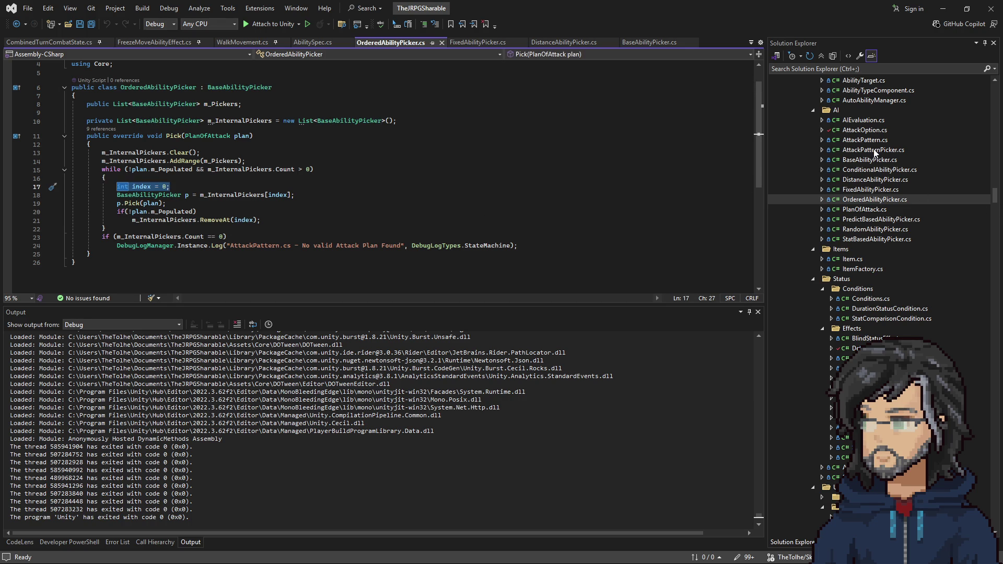
double_click(873, 150)
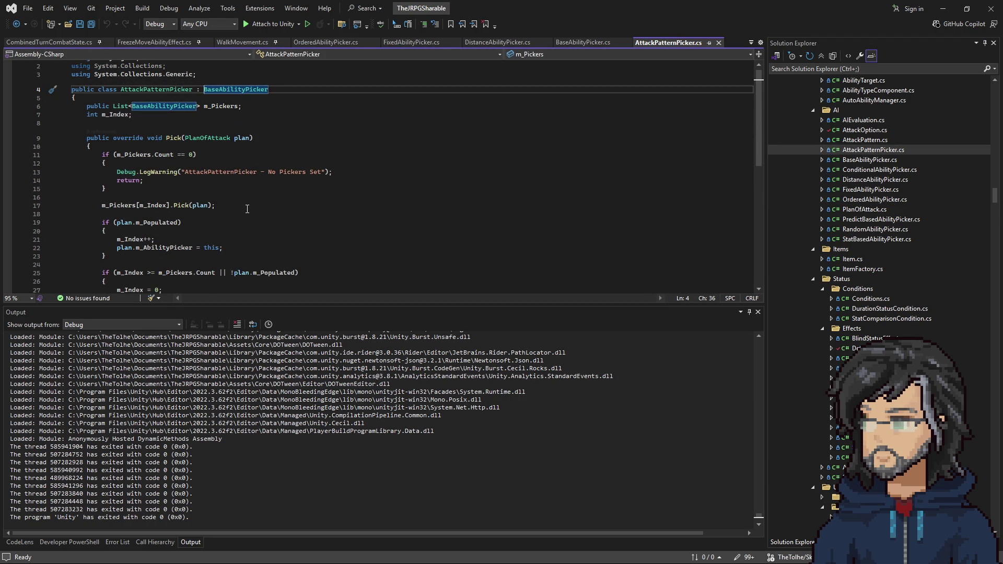
scroll(233, 163, "down", 2)
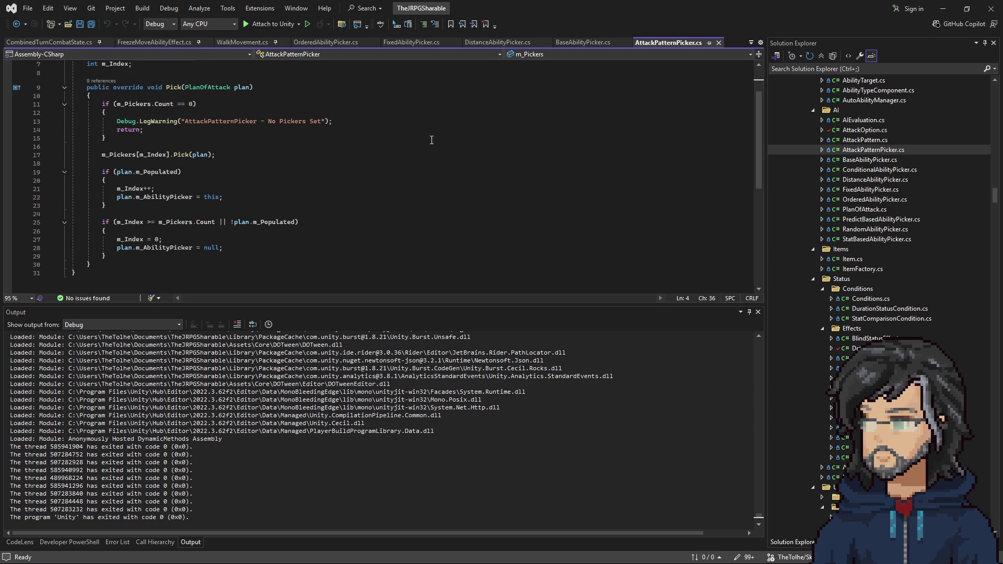
scroll(391, 150, "up", 2)
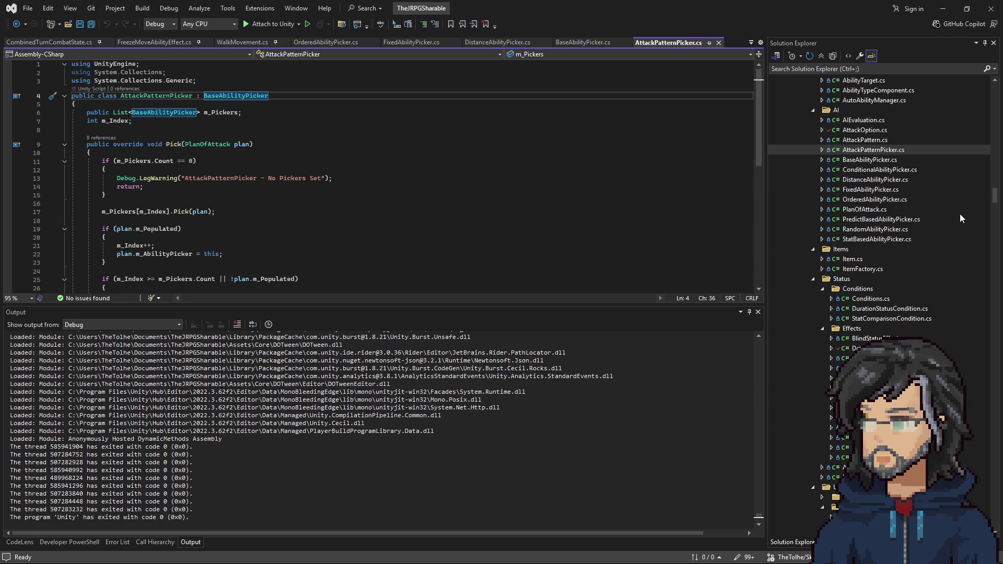
left_click(943, 8)
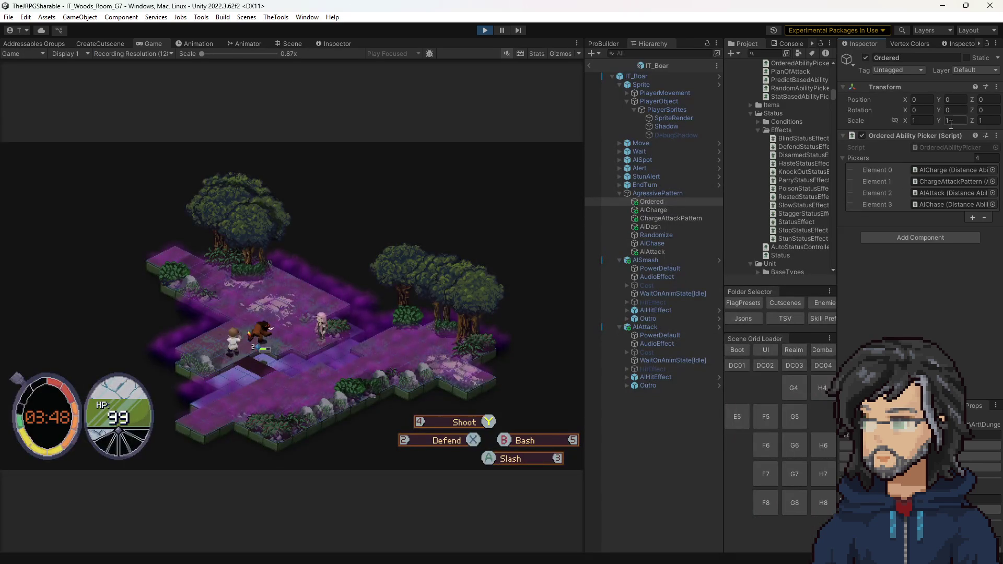
left_click(939, 149)
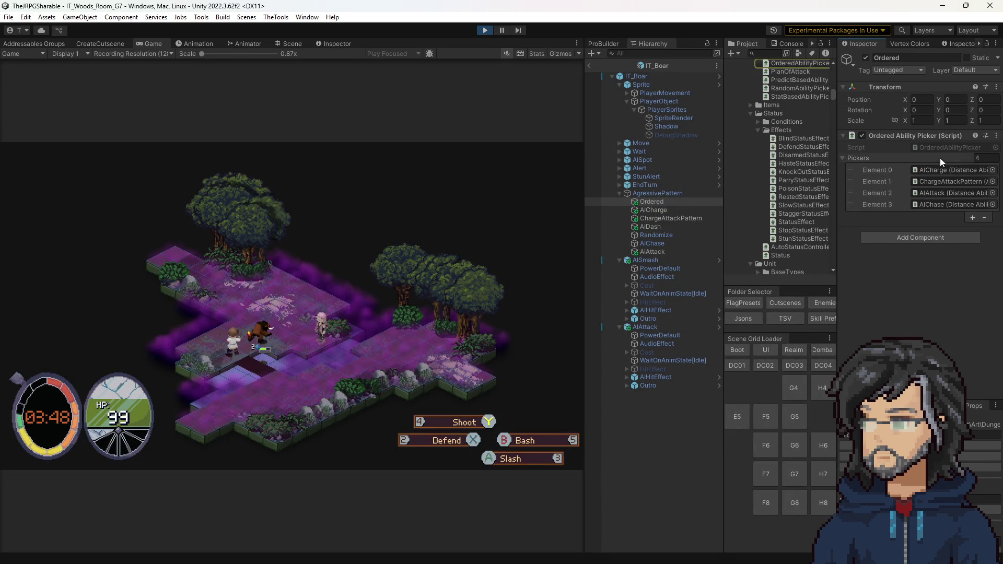
left_click(920, 205)
left_click(922, 170)
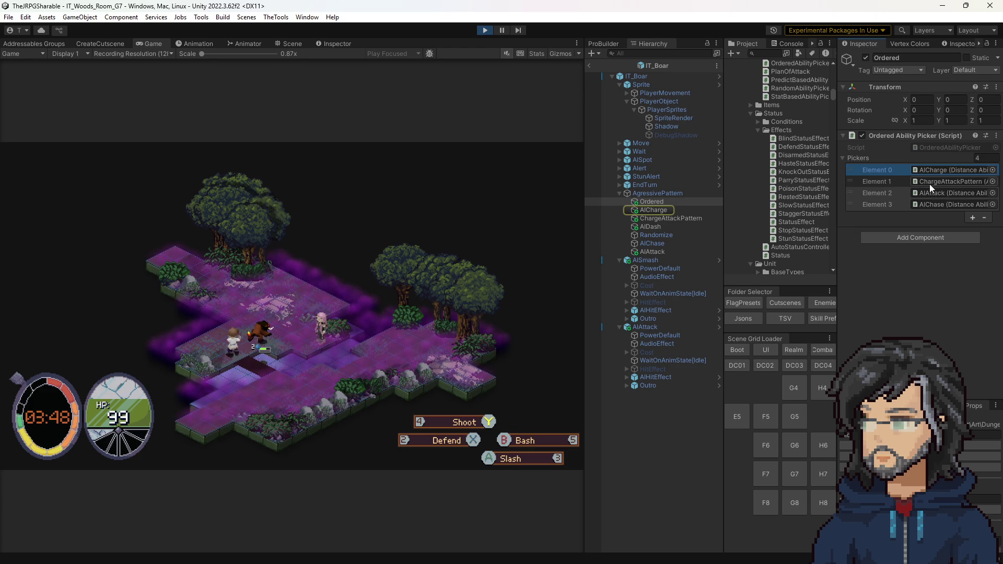
left_click(932, 182)
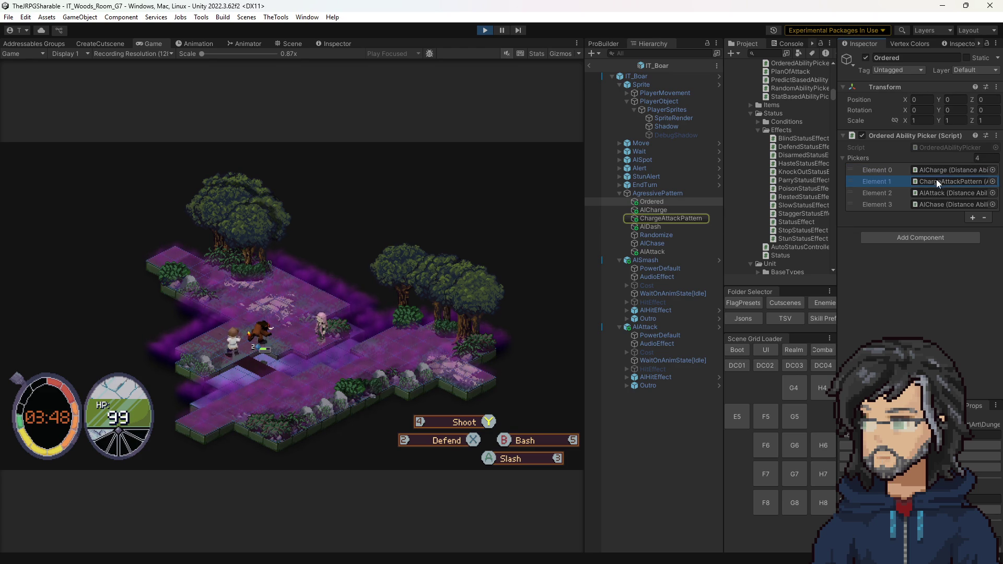
double_click(933, 182)
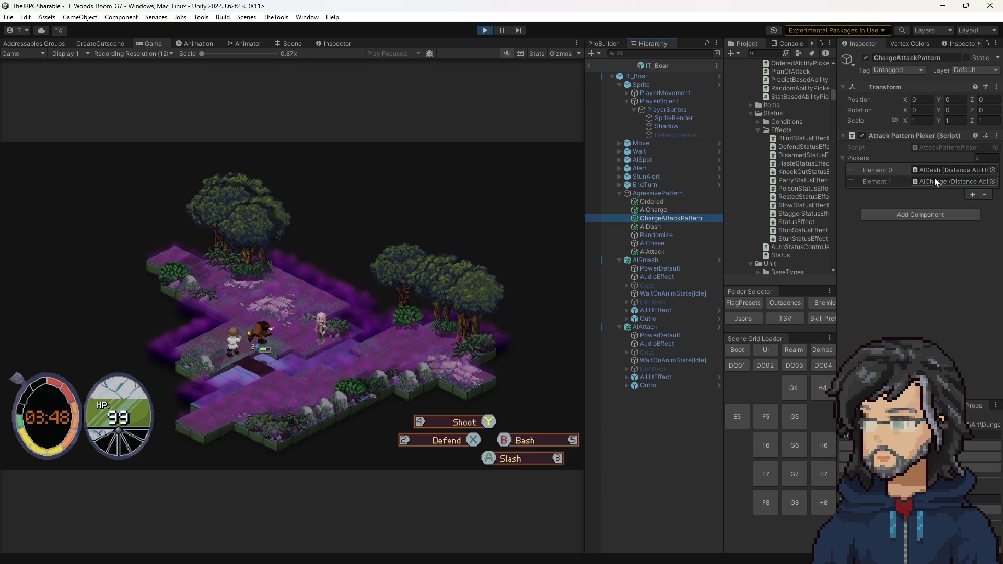
mouse_move(655, 210)
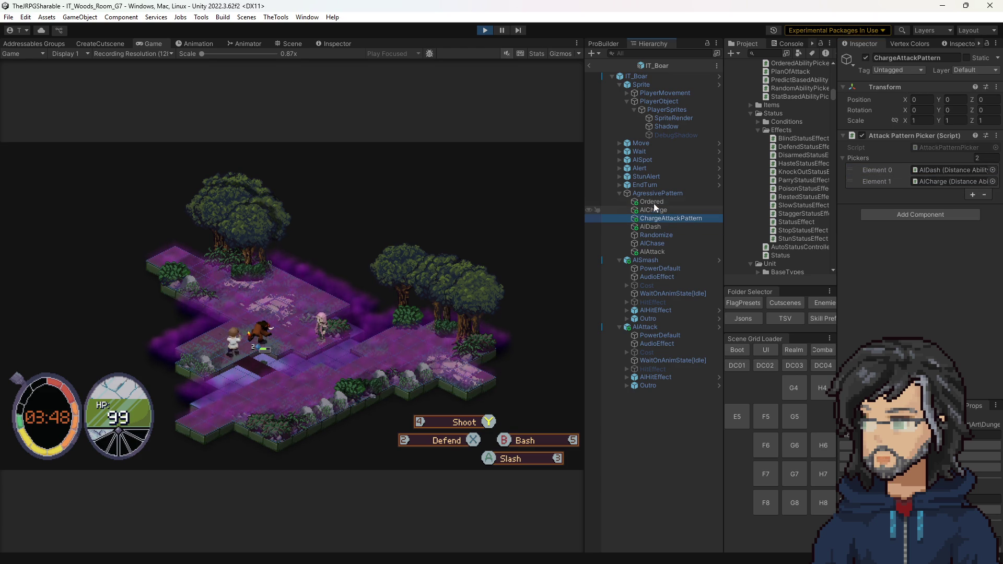
left_click(652, 201)
left_click(952, 170)
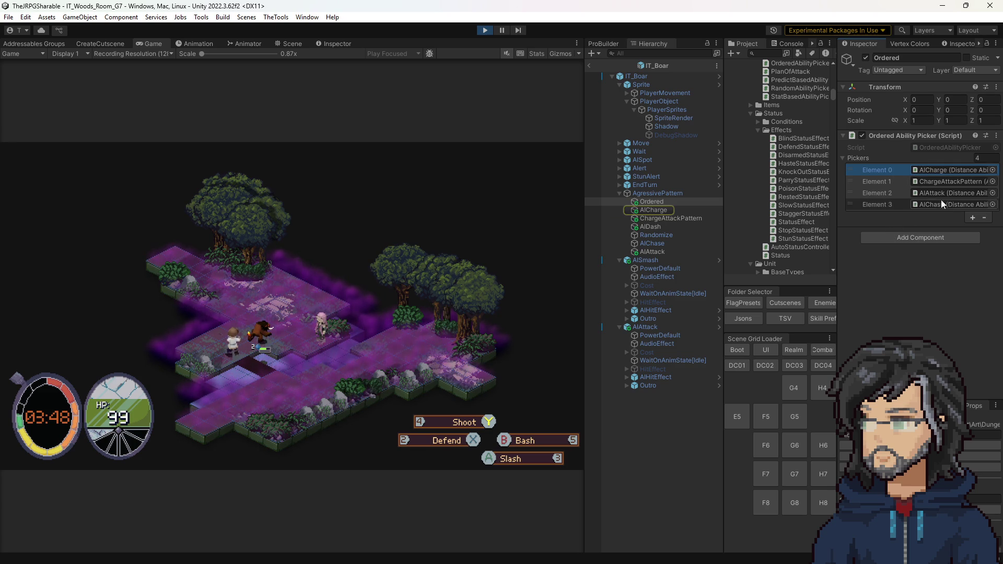
left_click(952, 205)
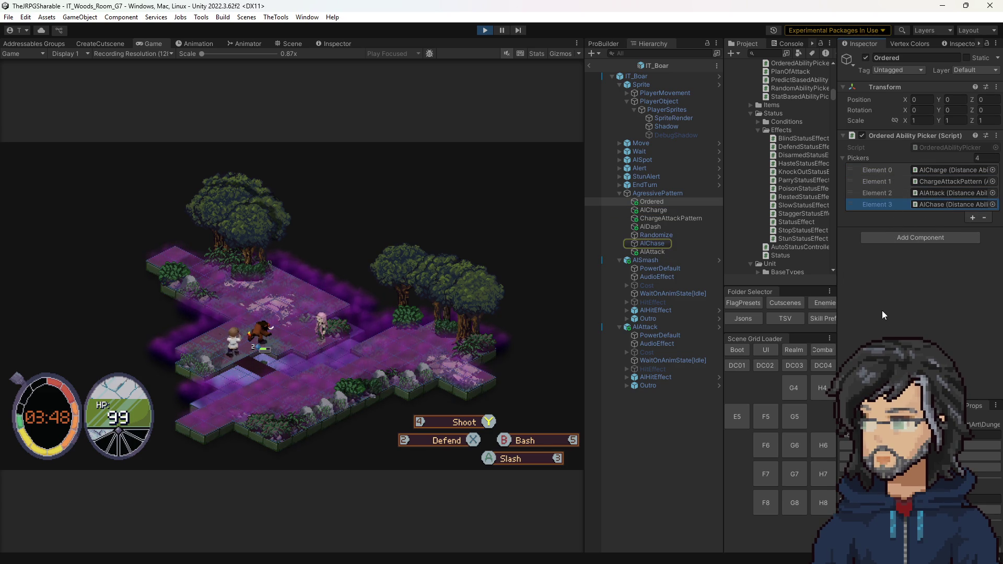
left_click(941, 193)
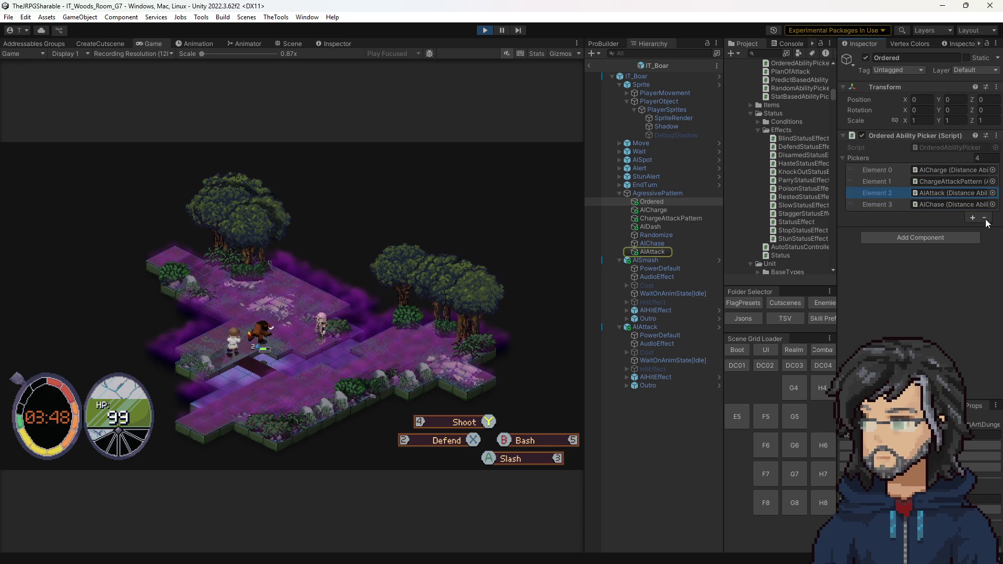
Duplicate the Ordered object and name the copy Ordered_Backup.
left_click(653, 210)
key("ctrl+d")
left_click(663, 211)
left_click(665, 211)
key("BackSpace")
type("Backup")
key("Return")
Add an Attack Pattern Picker component to Ordered with a four-slot Pickers list.
left_click(652, 201)
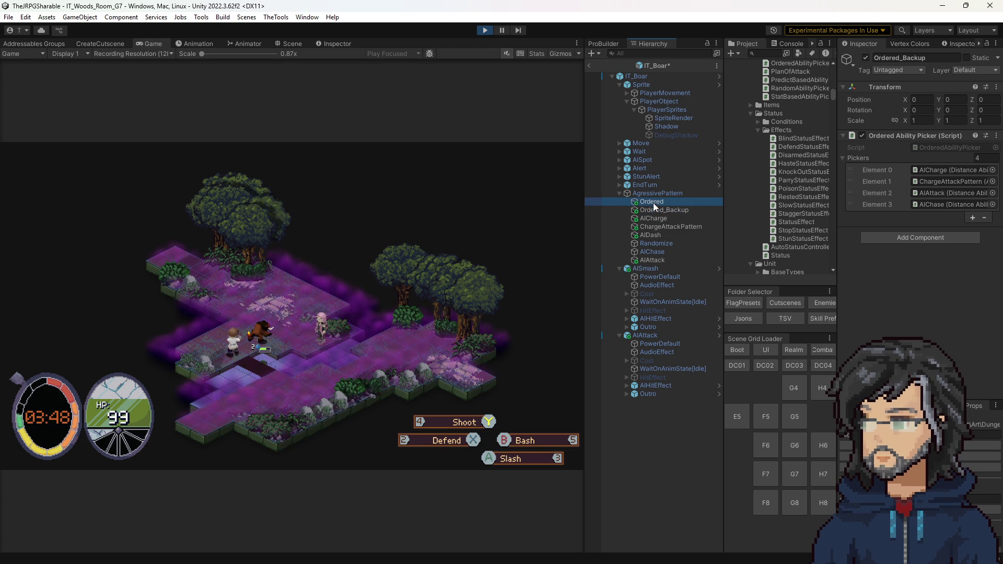
left_click(949, 239)
type("attack")
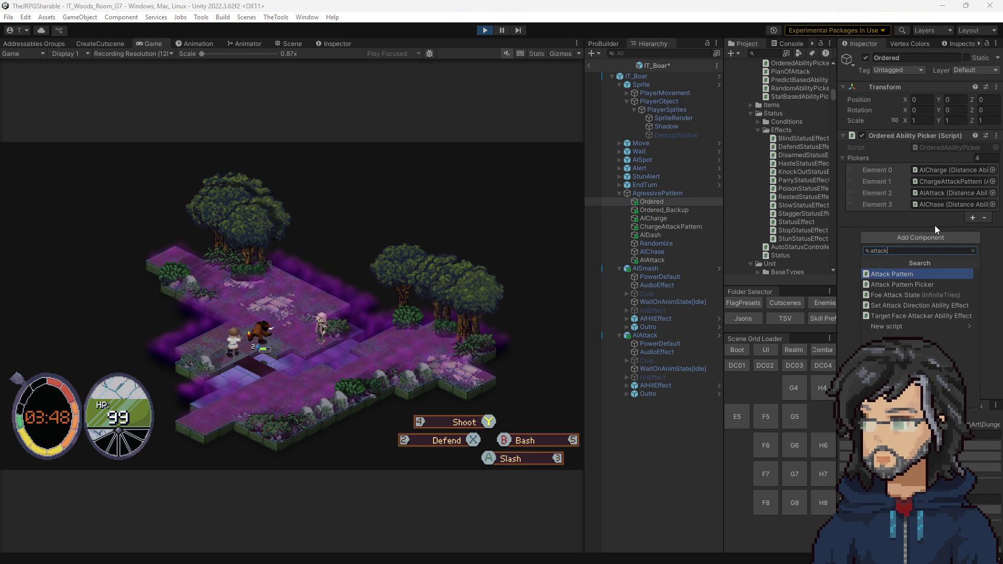
key("Down")
key("Return")
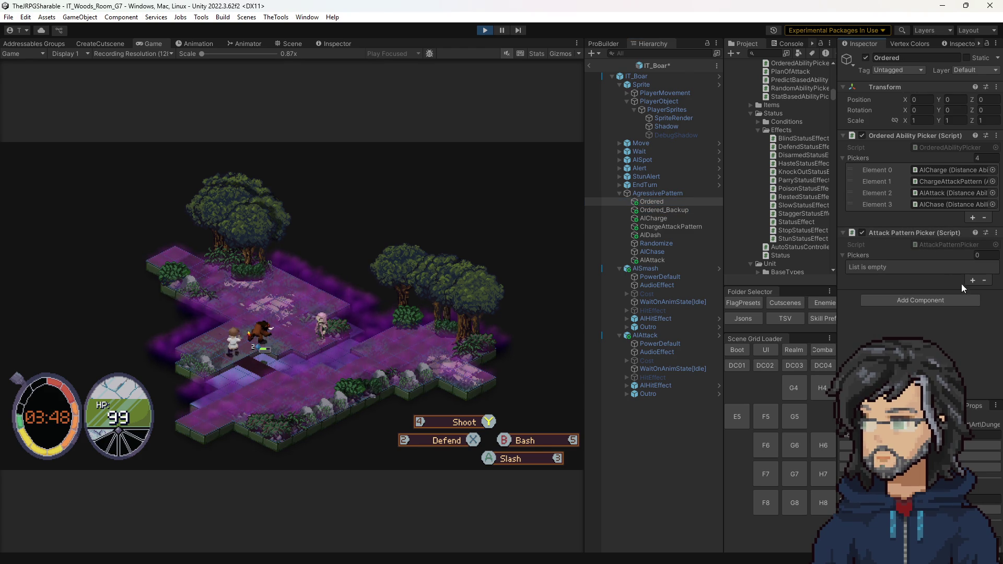
left_click(973, 280)
left_click(974, 292)
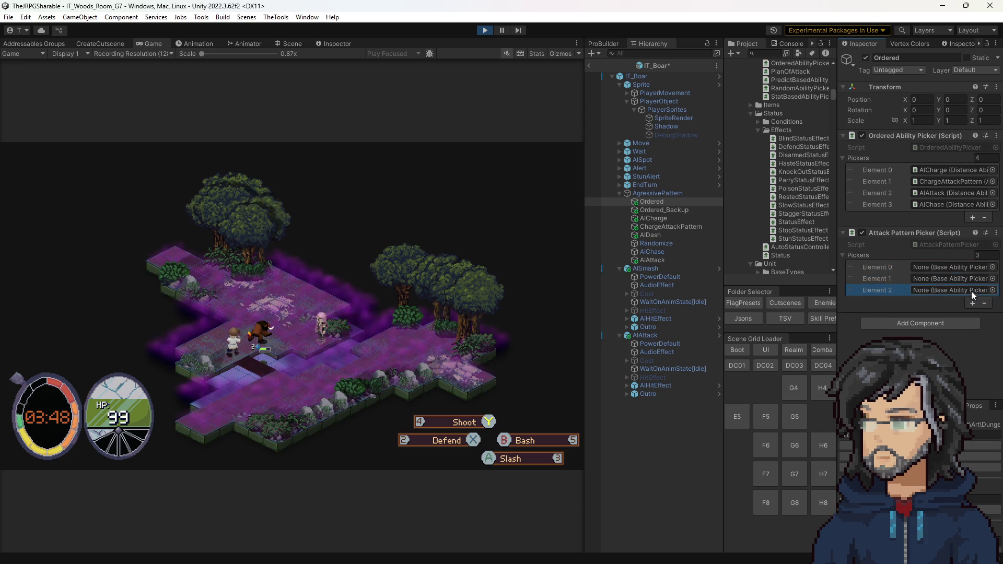
left_click(973, 301)
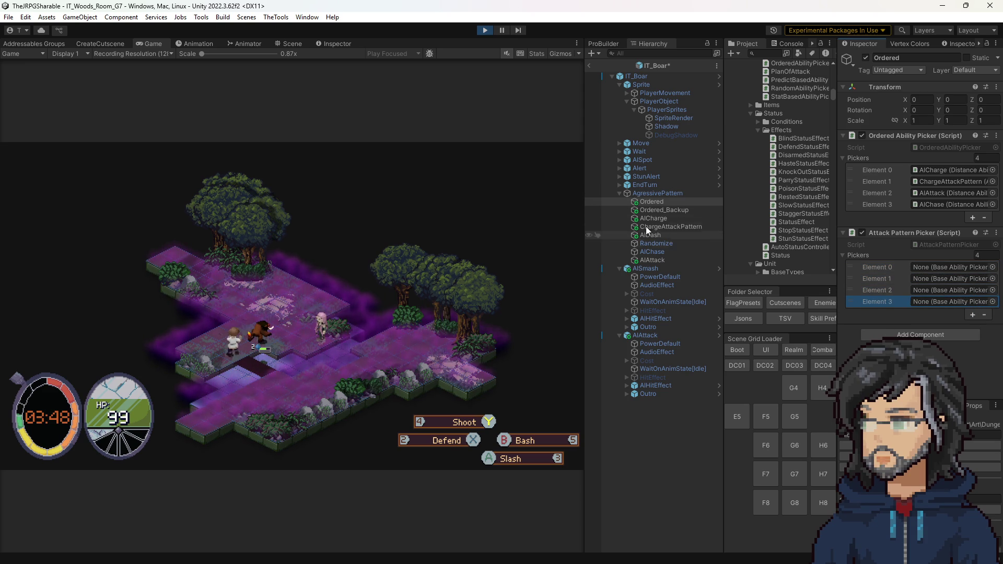
Fill the slots with AICharge, ChargeAttackPattern, AIAttack, AIChase and remove the old Ordered Ability Picker.
mouse_move(655, 227)
left_mouse_down()
mouse_move(943, 280)
mouse_move(942, 267)
left_mouse_up()
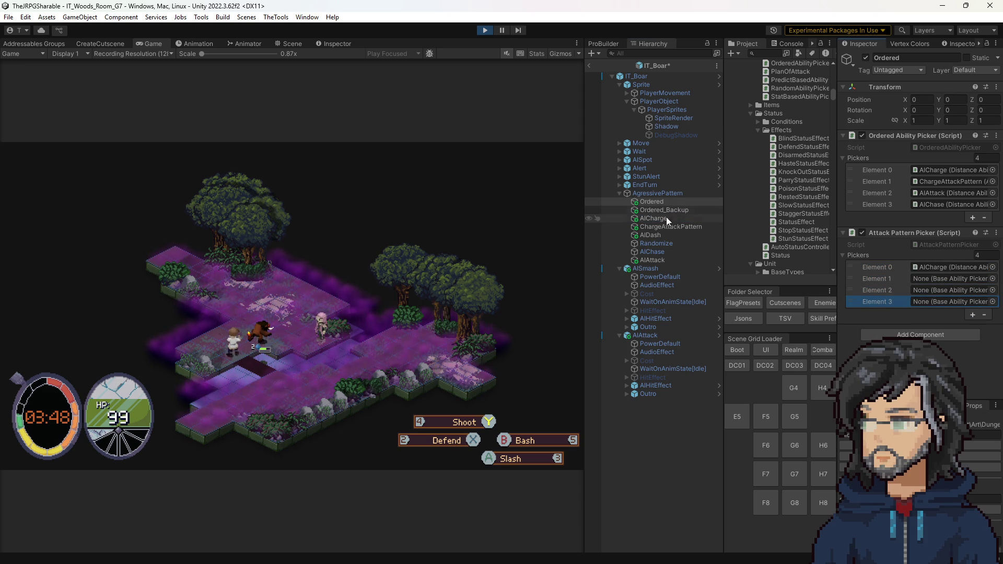
left_click_drag(655, 226, 966, 280)
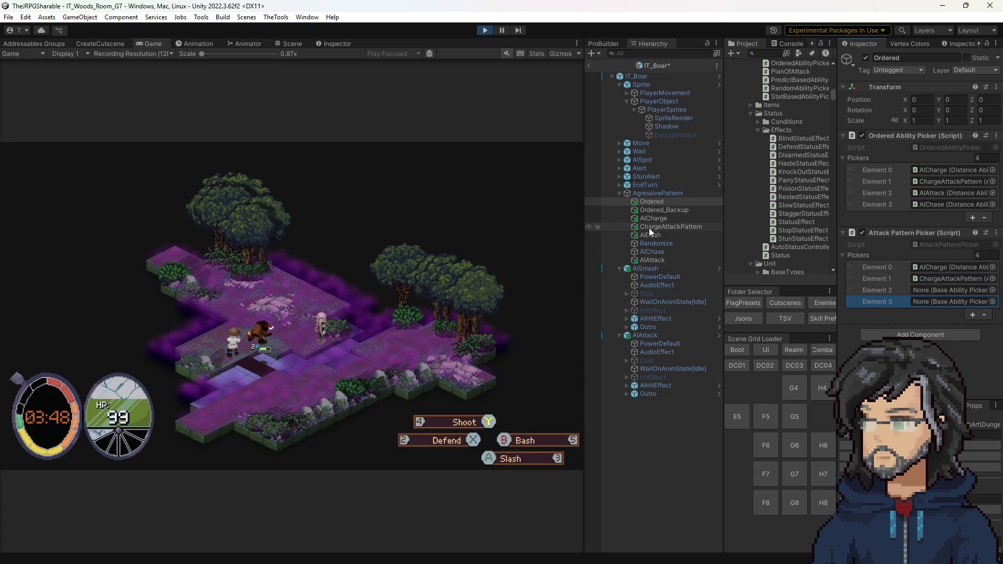
left_click_drag(645, 261, 949, 290)
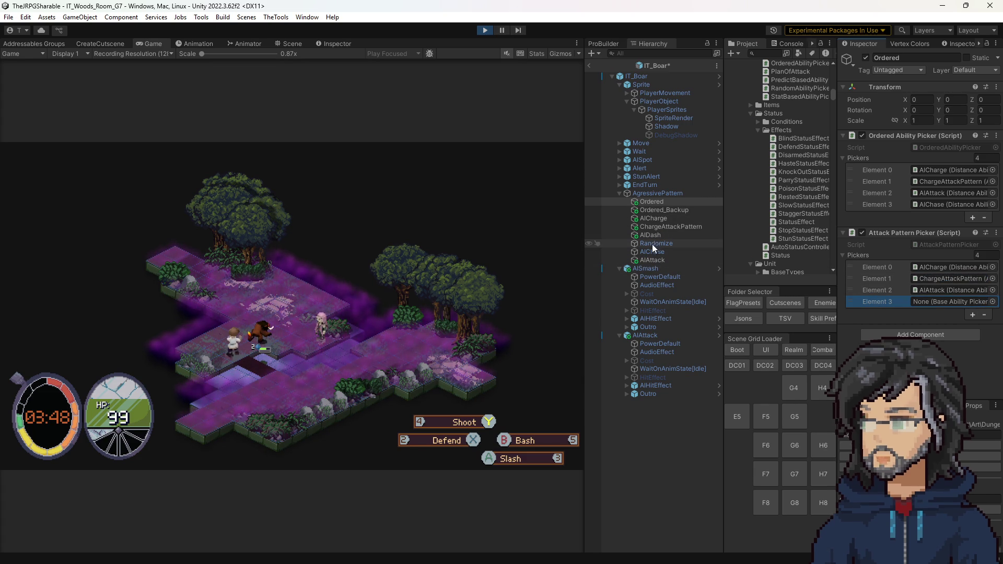
left_click_drag(935, 305, 934, 304)
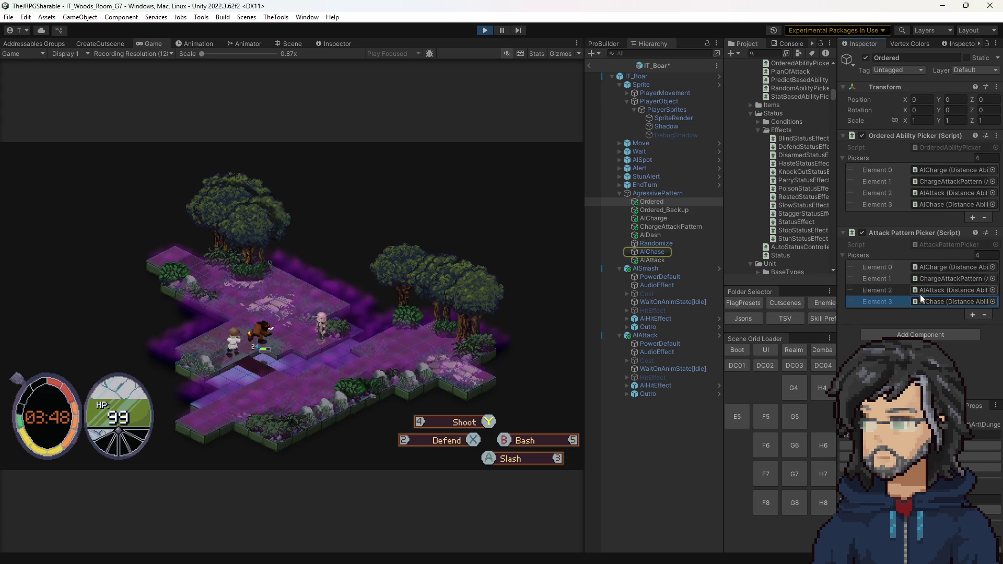
right_click(895, 138)
left_click(918, 161)
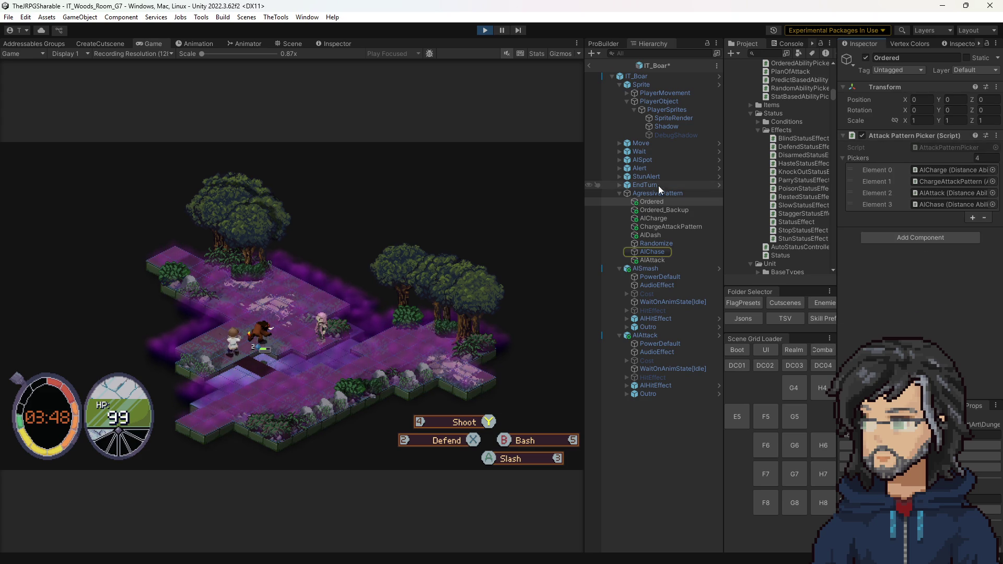
Put Ordered into AgressivePattern's first picker slot, save the scene and relaunch the game.
left_click(658, 193)
left_click_drag(706, 202, 953, 169)
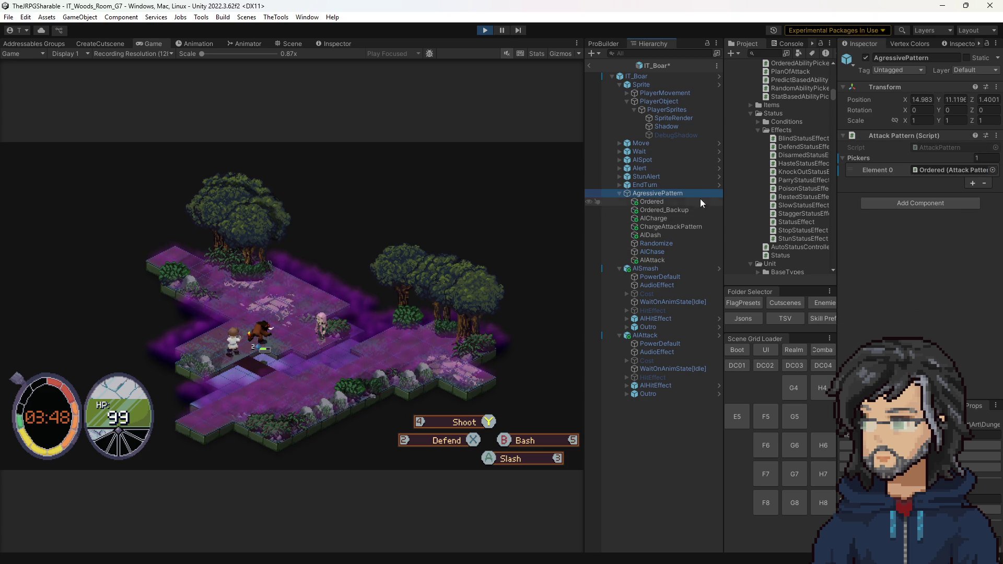
left_click(670, 203)
key("ctrl+s")
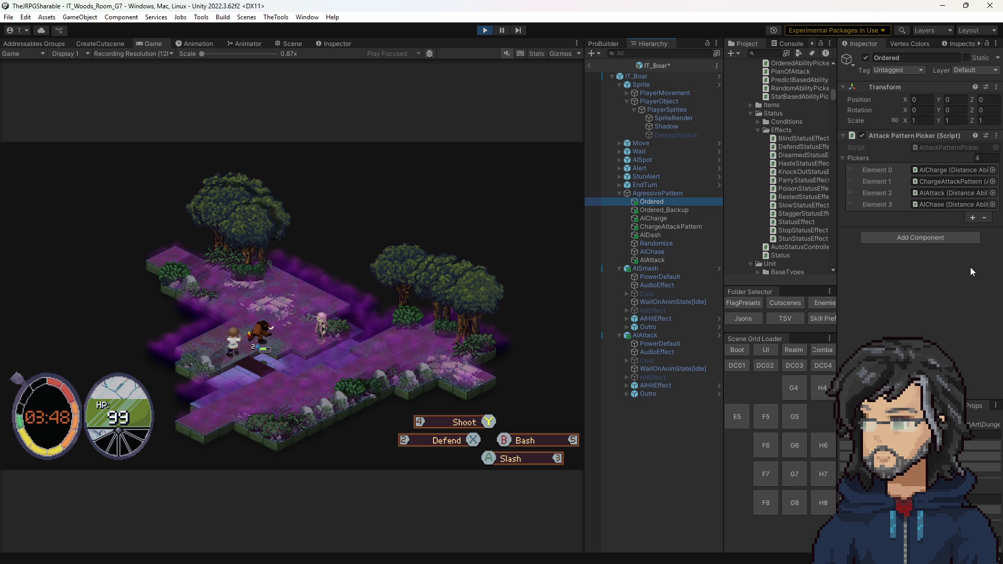
left_click(485, 31)
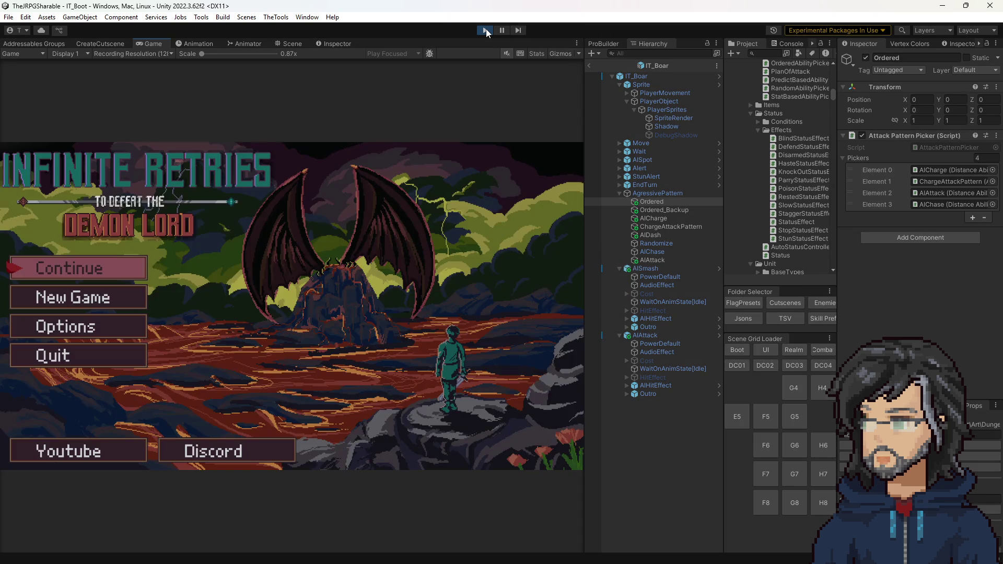
Load save slot 1 from Continue and widen the Game view for the boar battle.
key("Return")
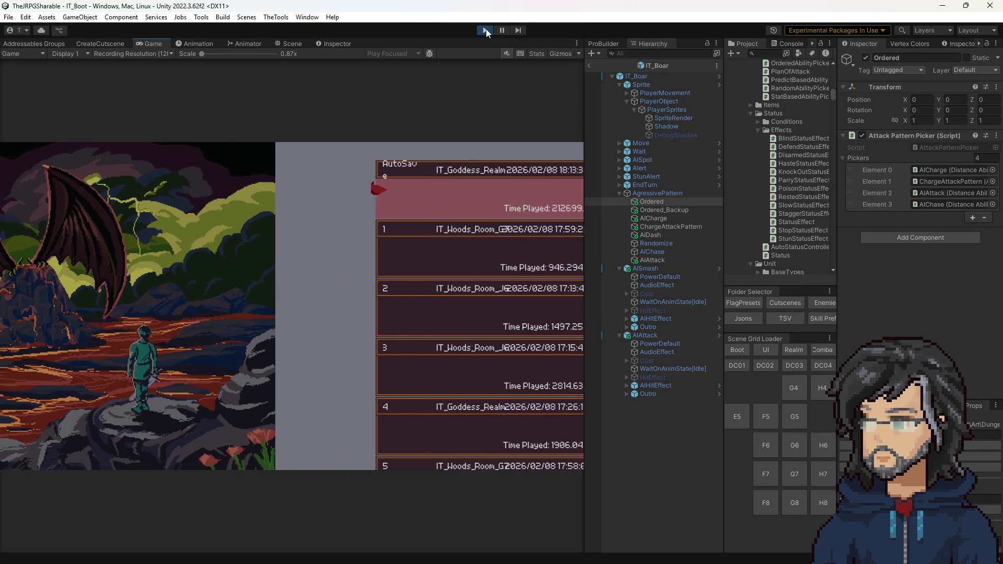
key("Down")
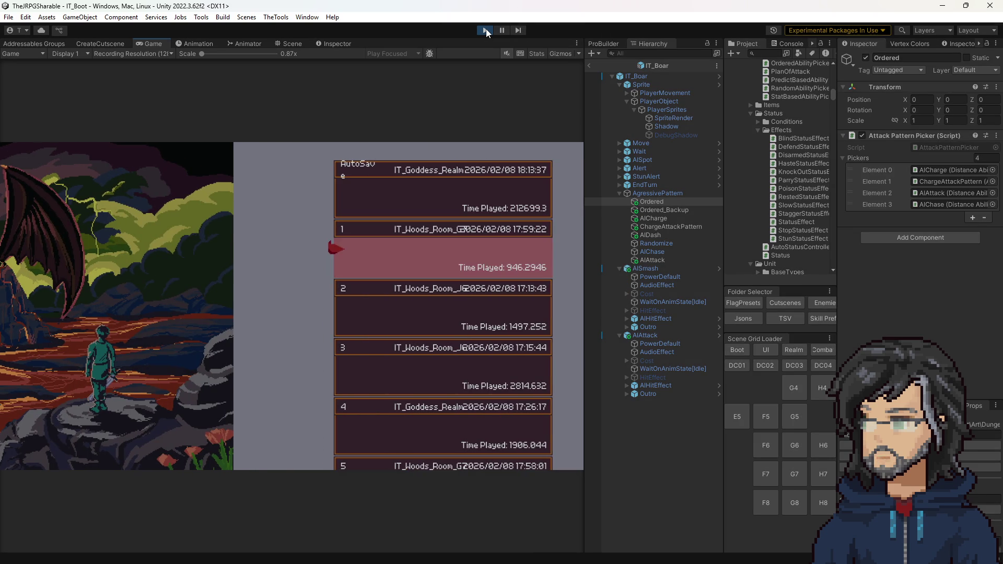
key("Return")
key("Escape")
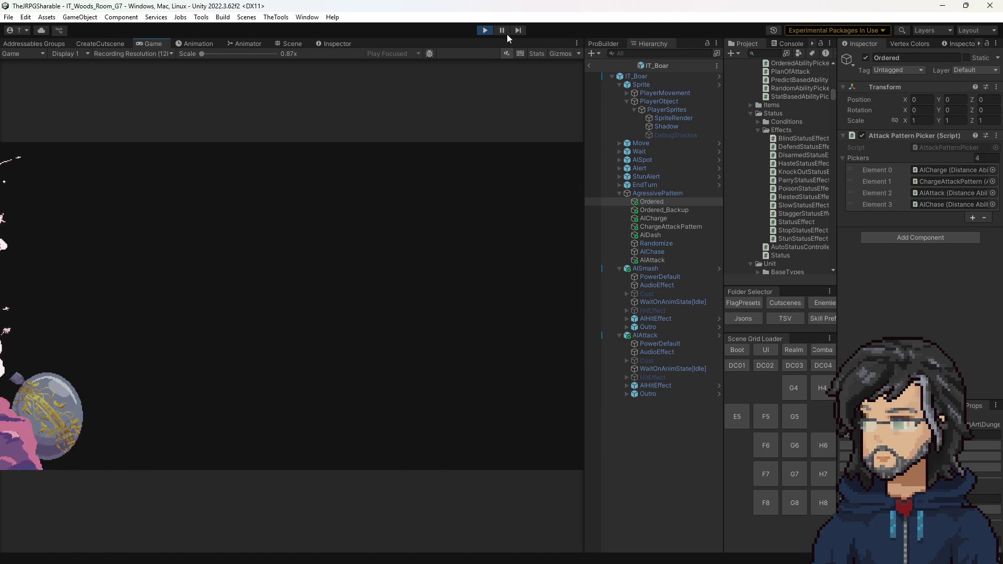
left_click_drag(585, 181, 696, 186)
left_click(630, 205)
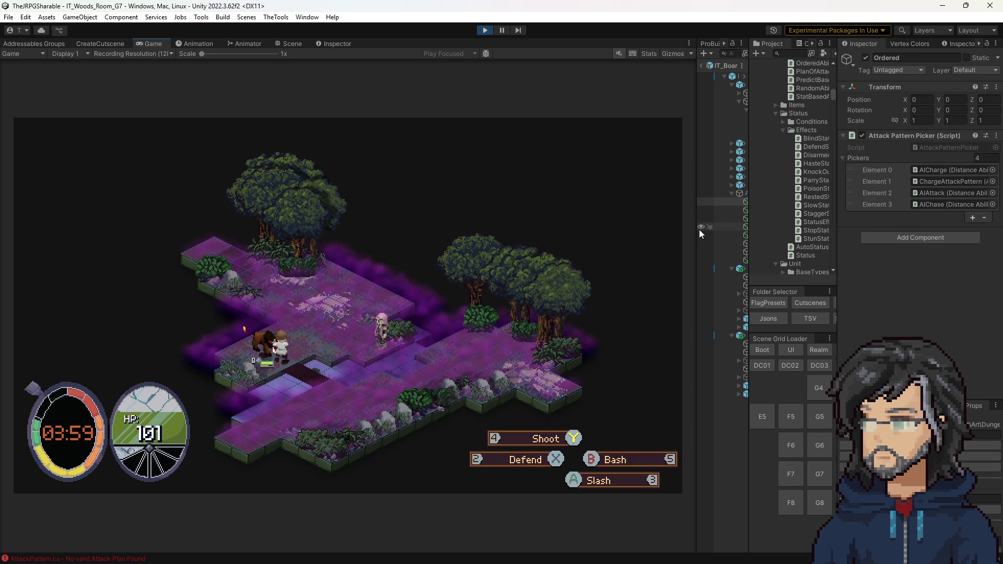
Inspect the AIAttack distance picker's Max Distance and Prefered Distance values.
left_click_drag(698, 226, 649, 269)
left_click(716, 260)
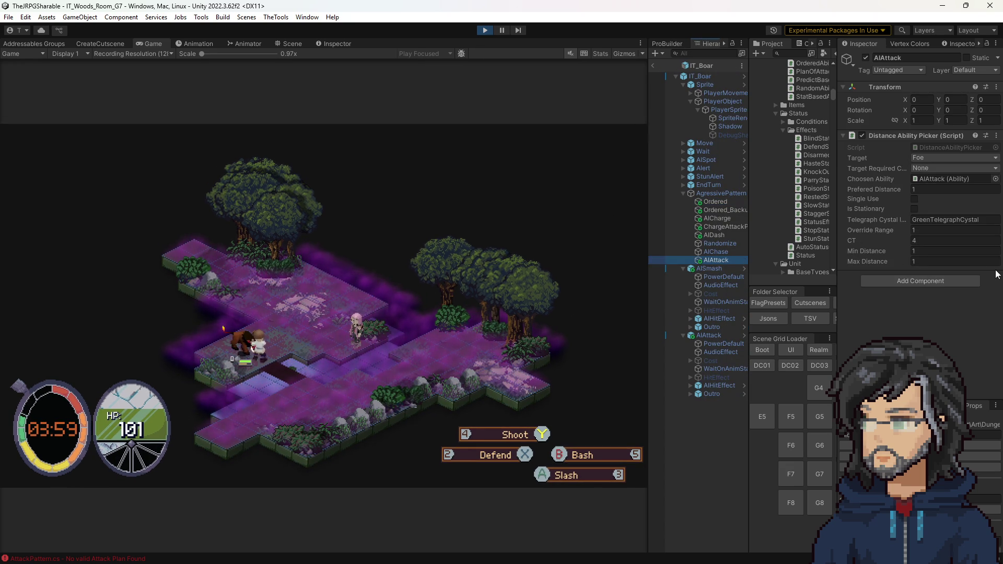
left_click(921, 264)
left_click(941, 189)
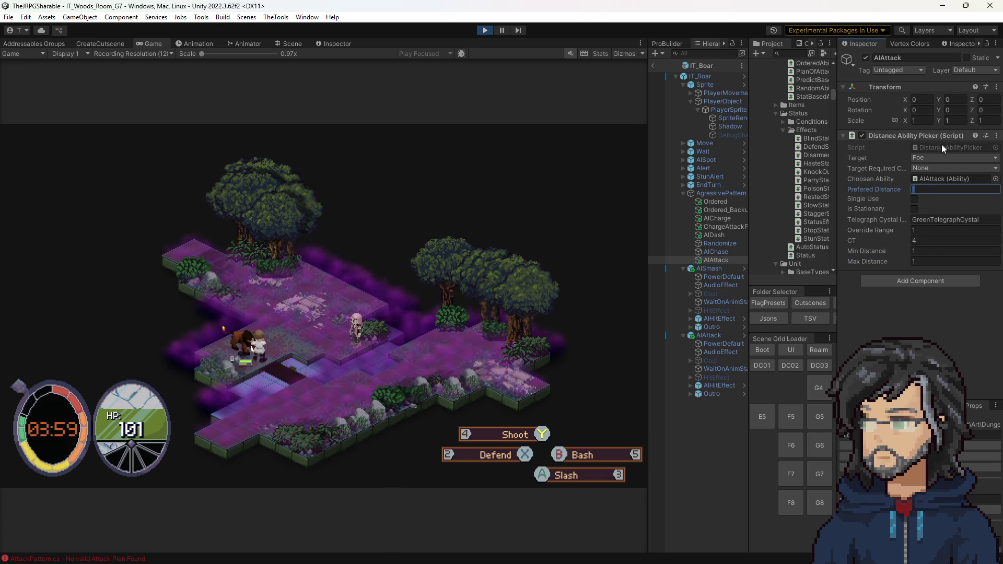
Check AIAttack's CT of 4 and its chosen ability prefab, then reselect Ordered.
left_click(927, 181)
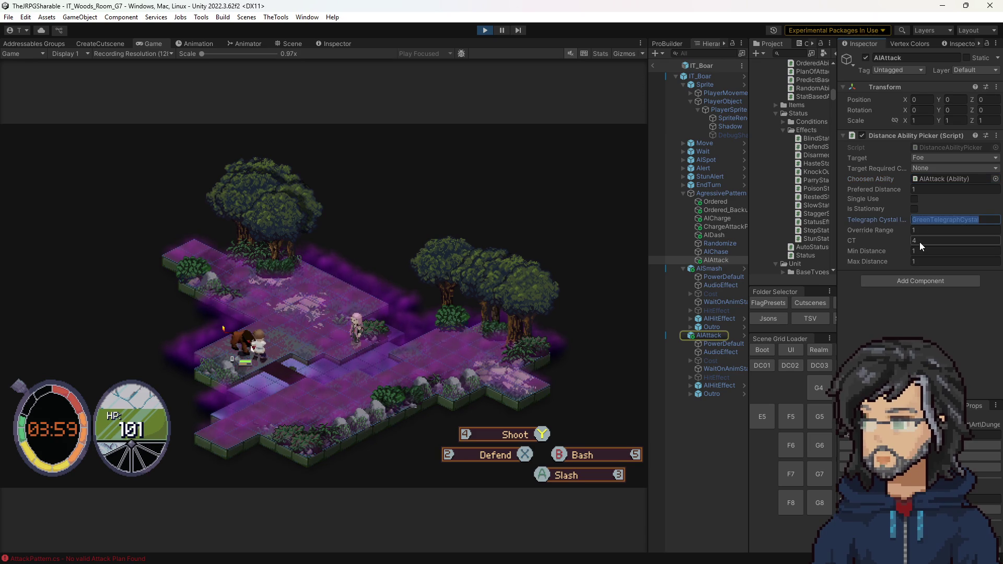
left_click(941, 241)
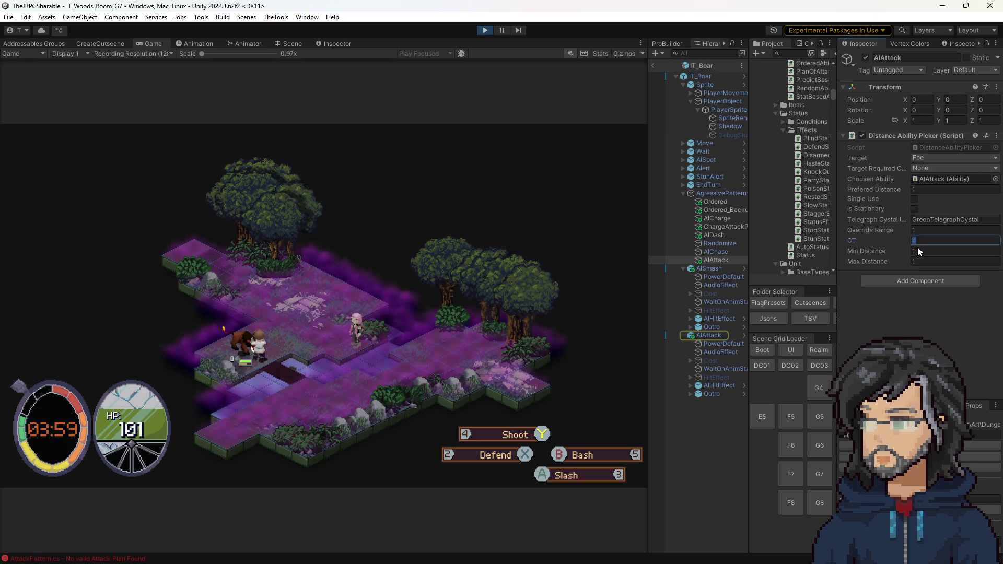
left_click(715, 336)
scroll(886, 290, "down", 5)
scroll(889, 290, "up", 5)
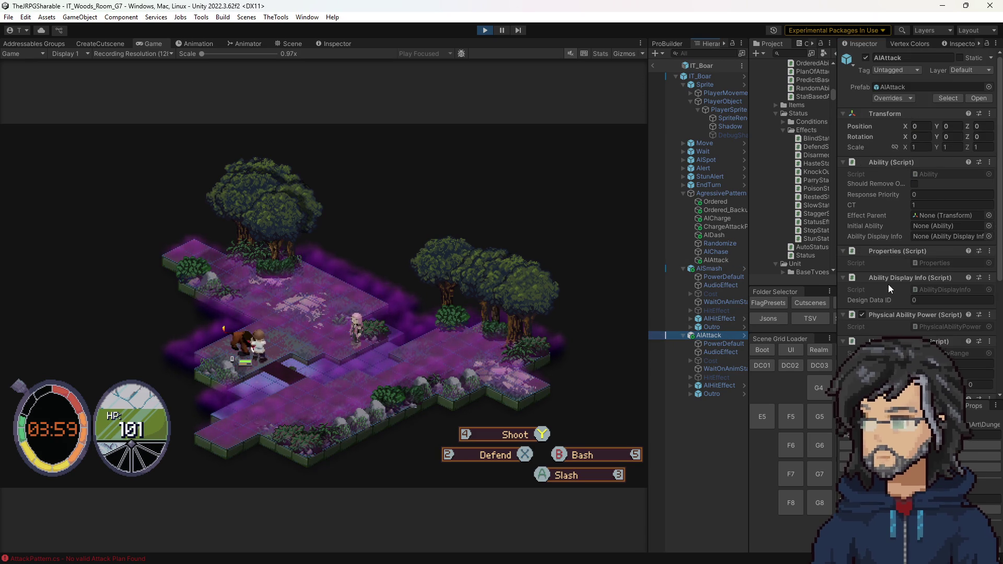
left_click(713, 260)
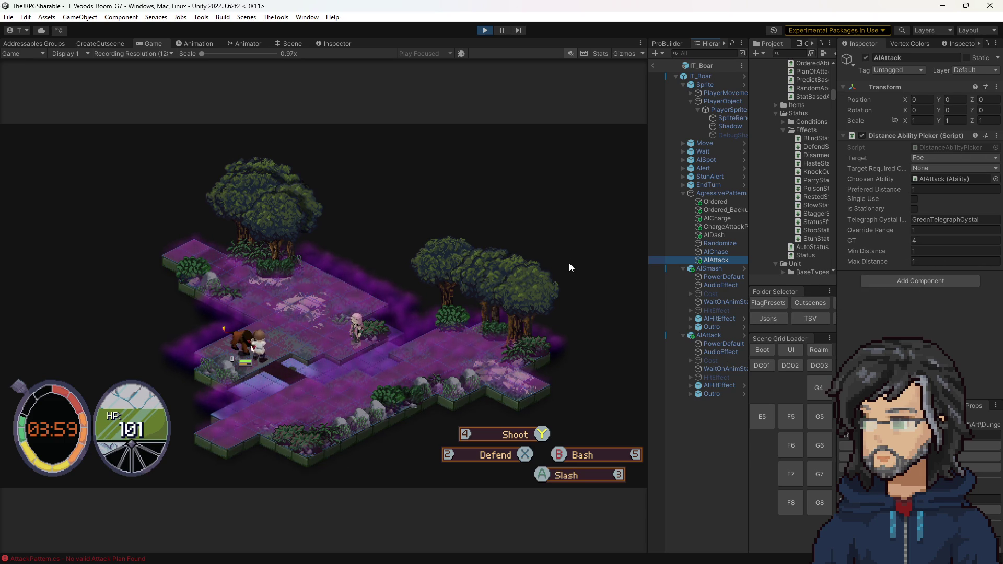
left_click(715, 203)
Set a breakpoint on AttackPatternPicker's empty-pickers check at line 11 and rebuild.
double_click(950, 147)
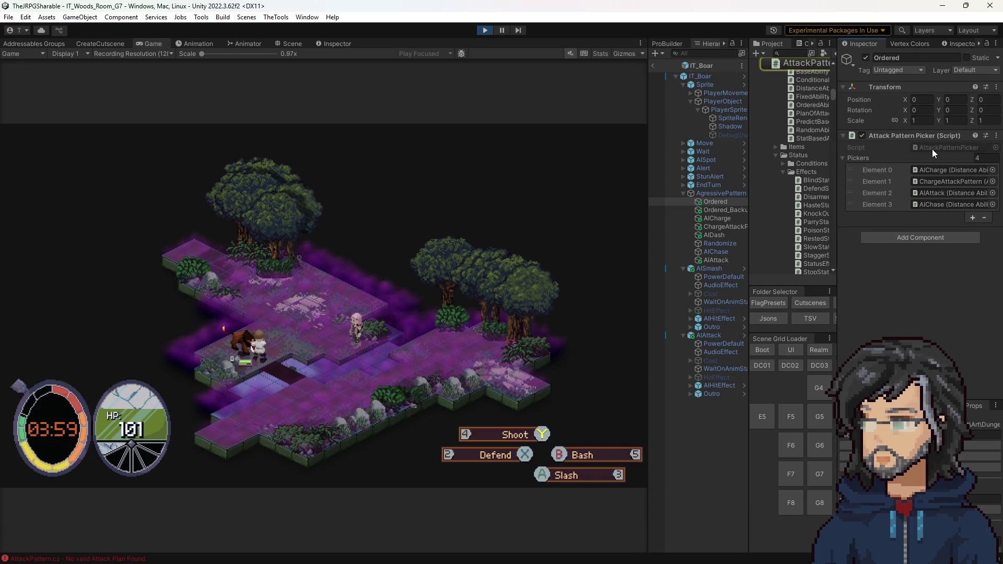
left_click(172, 144)
scroll(172, 145, "down", 1)
left_click(138, 136)
key("F9")
left_click(273, 24)
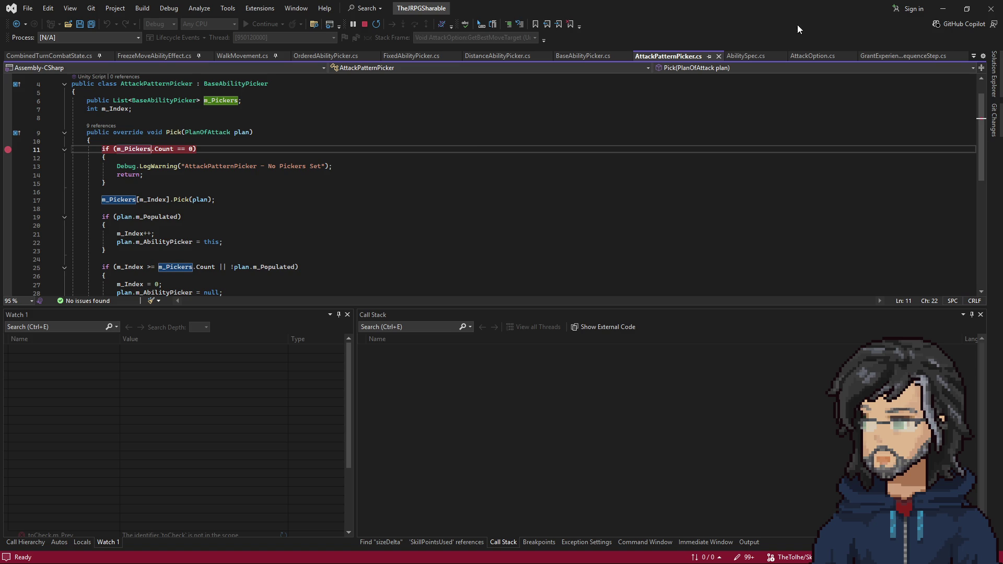
scroll(212, 216, "down", 1)
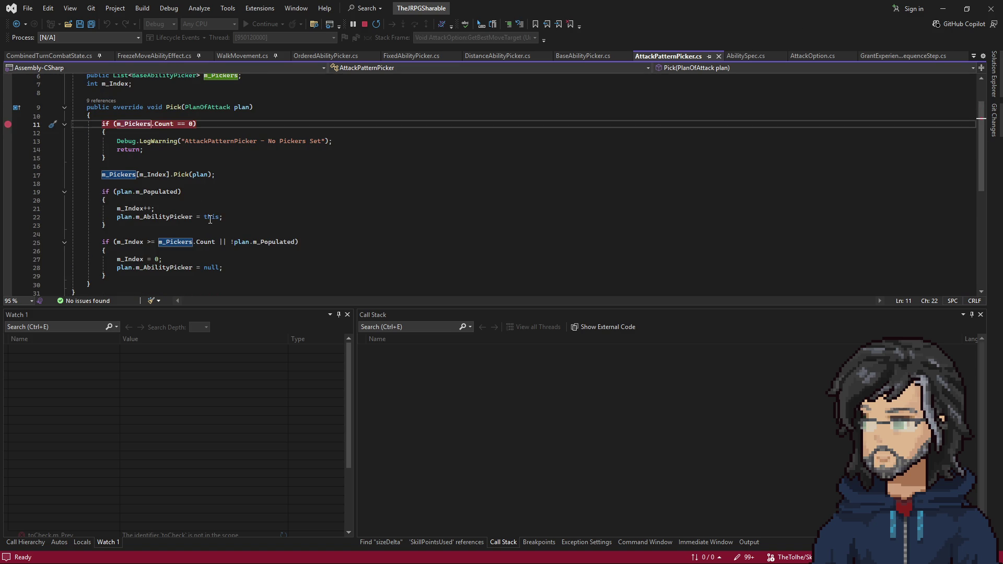
Step through the picker call, populated-plan and bounds checks, and the index reset back into AttackPattern's Pick loop.
key("alt+Tab")
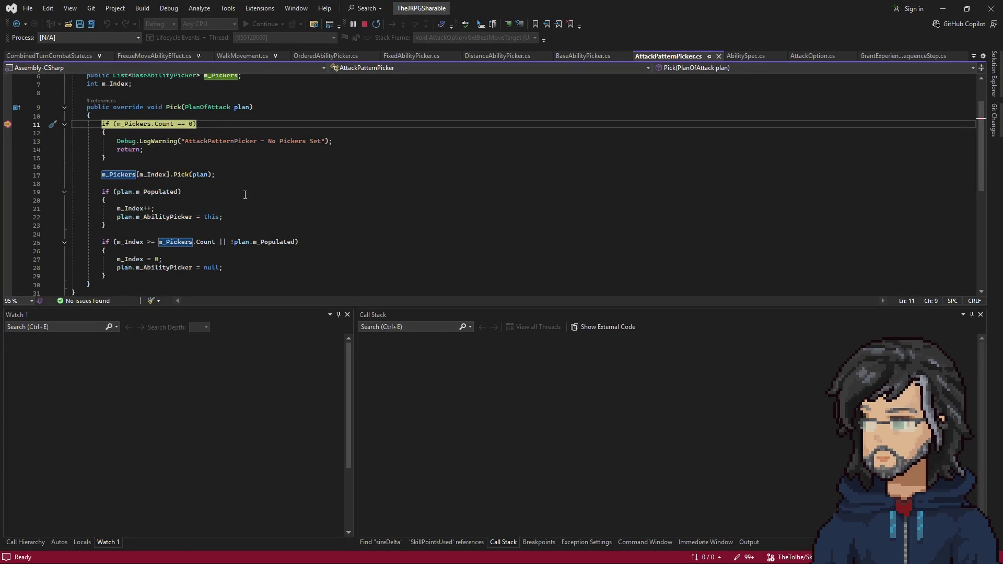
key("F10")
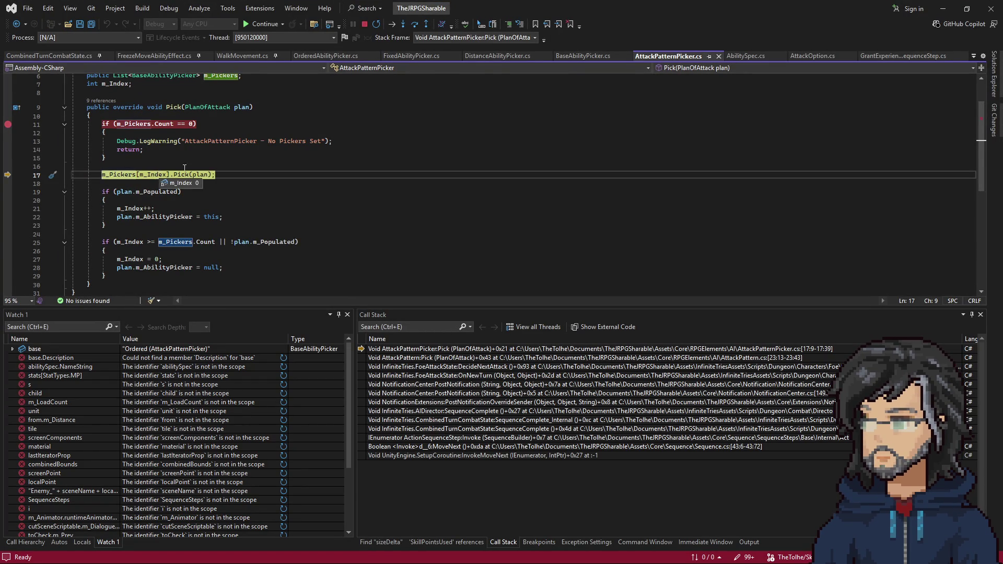
key("F10")
key("F10")
key("F10")
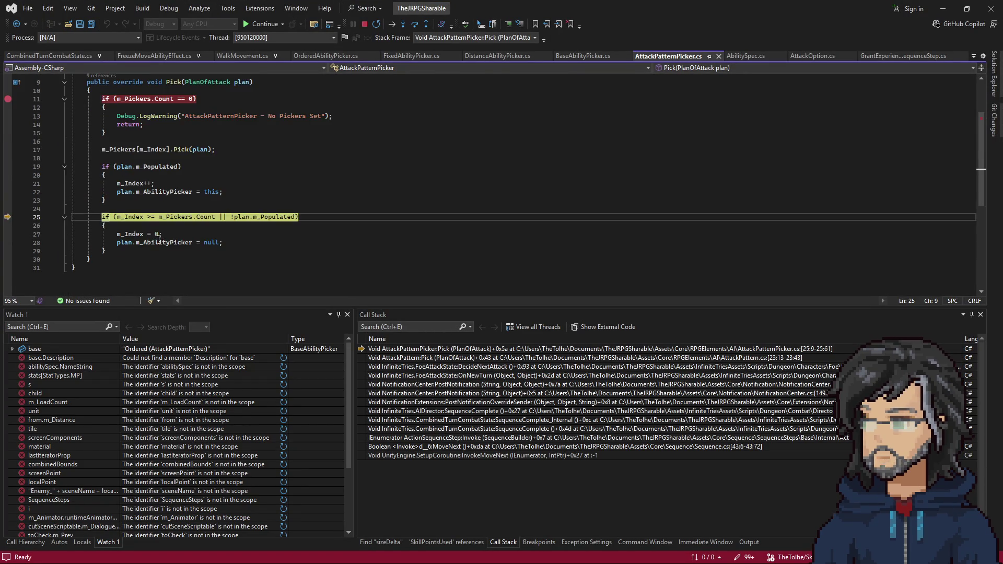
scroll(178, 266, "up", 1)
key("F10")
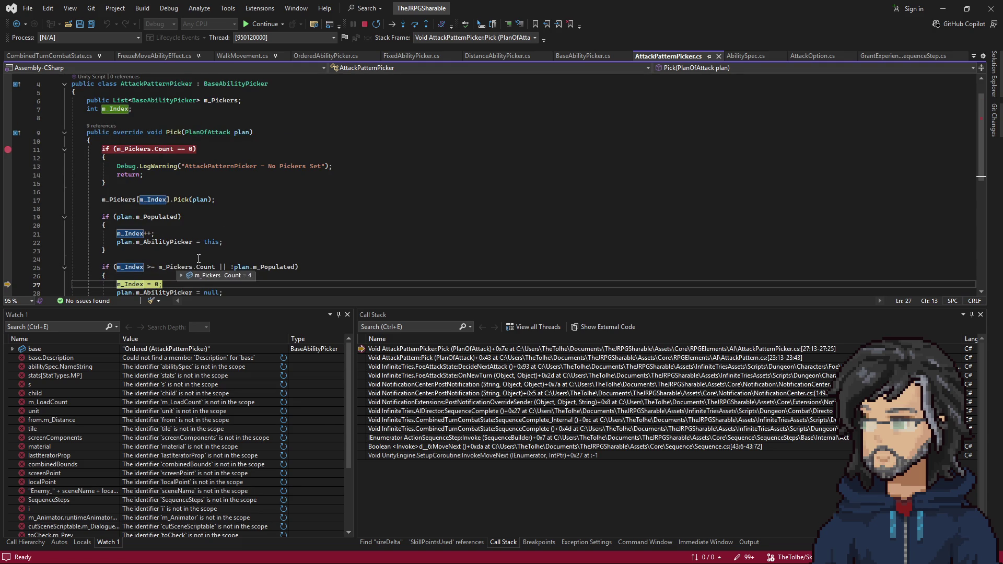
scroll(178, 267, "down", 2)
key("F10")
key("F10")
key("F10")
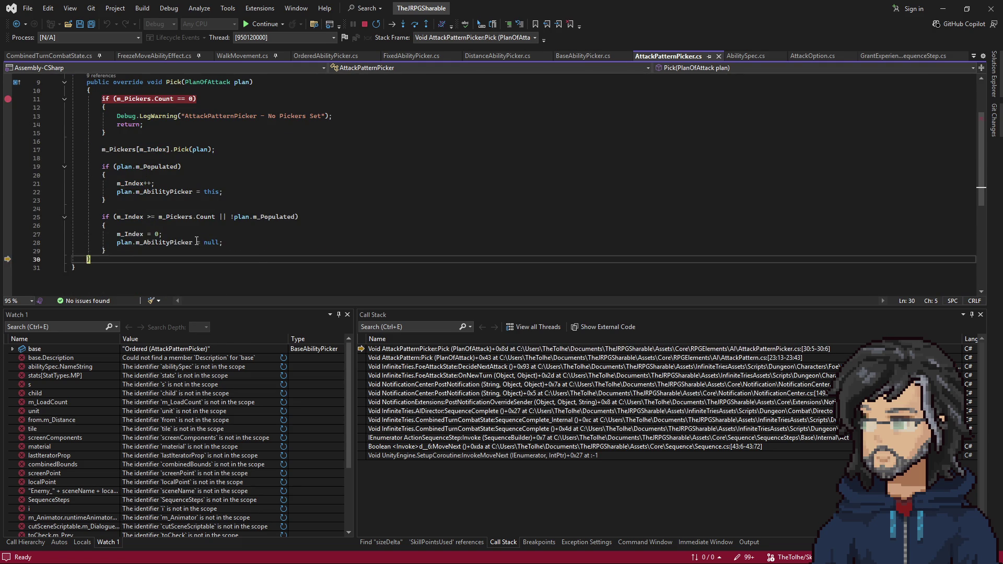
key("F10")
key("F10")
key("F10")
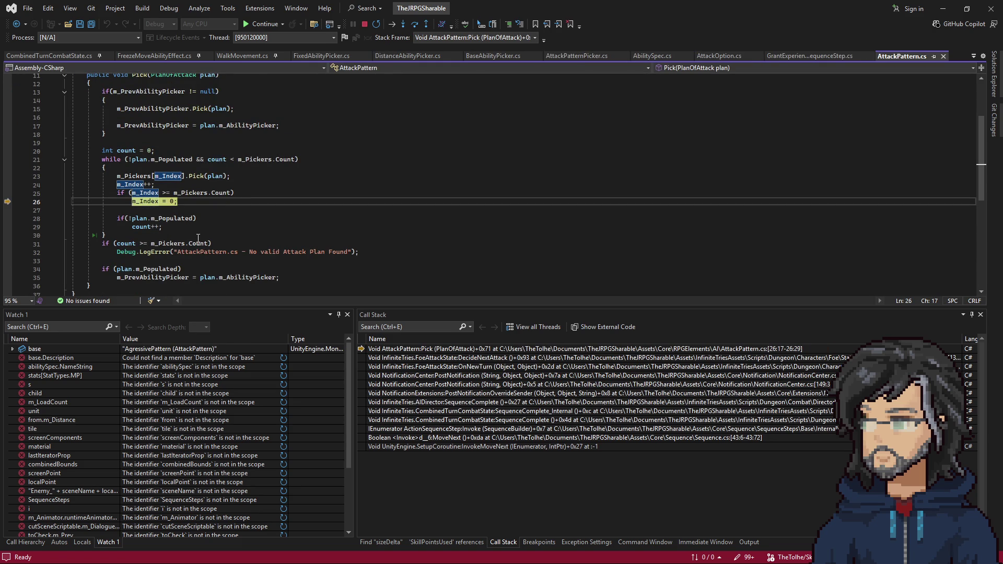
scroll(193, 221, "up", 3)
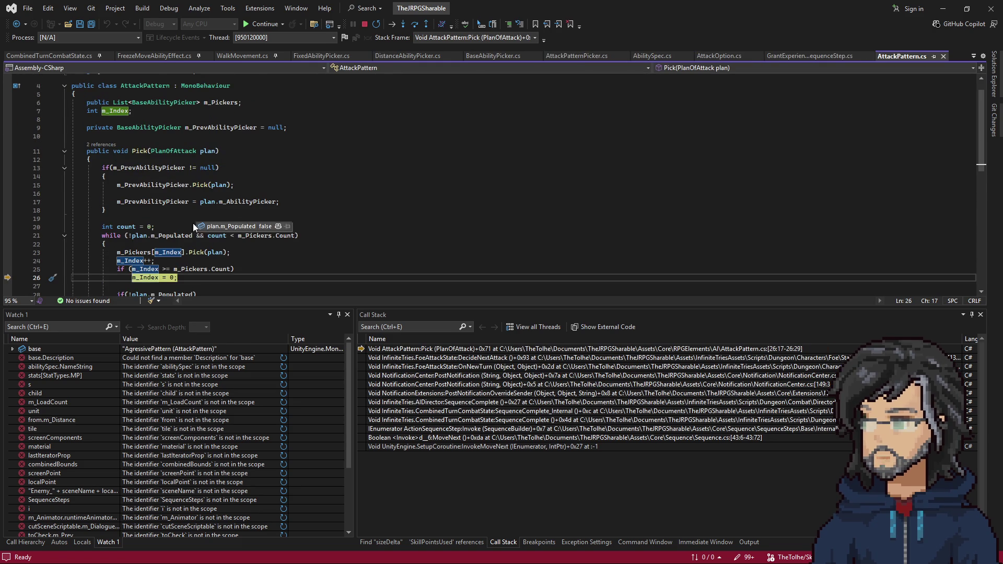
scroll(196, 226, "down", 2)
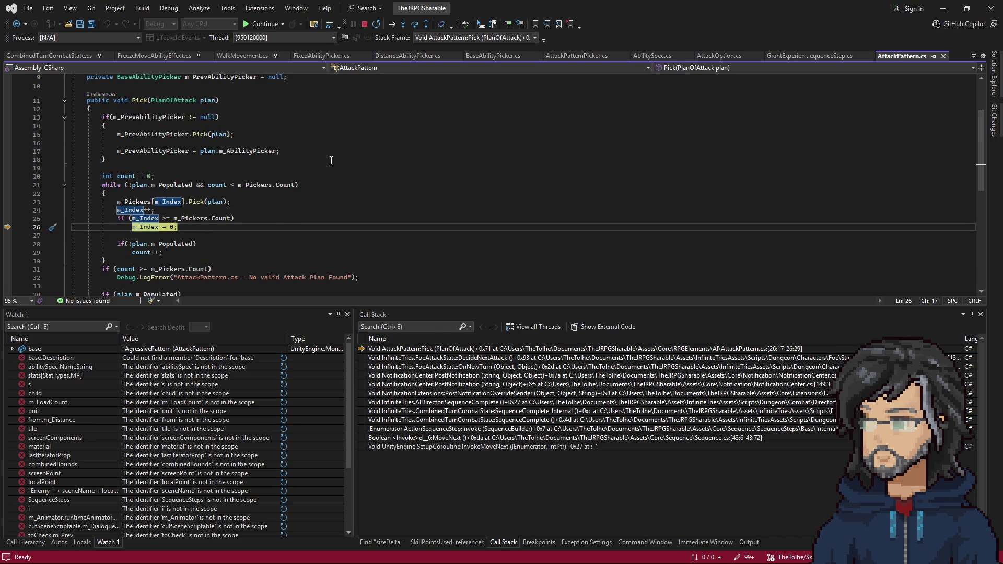
key("F10")
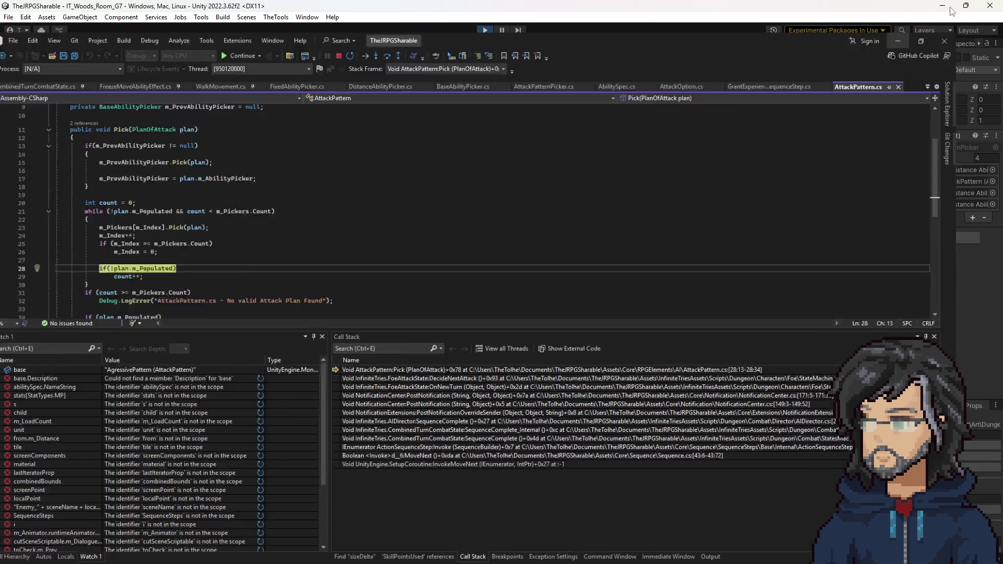
Continue the run with F5, then open the Ordered picker's AttackPatternPicker.cs from Unity's Inspector.
left_click(943, 7)
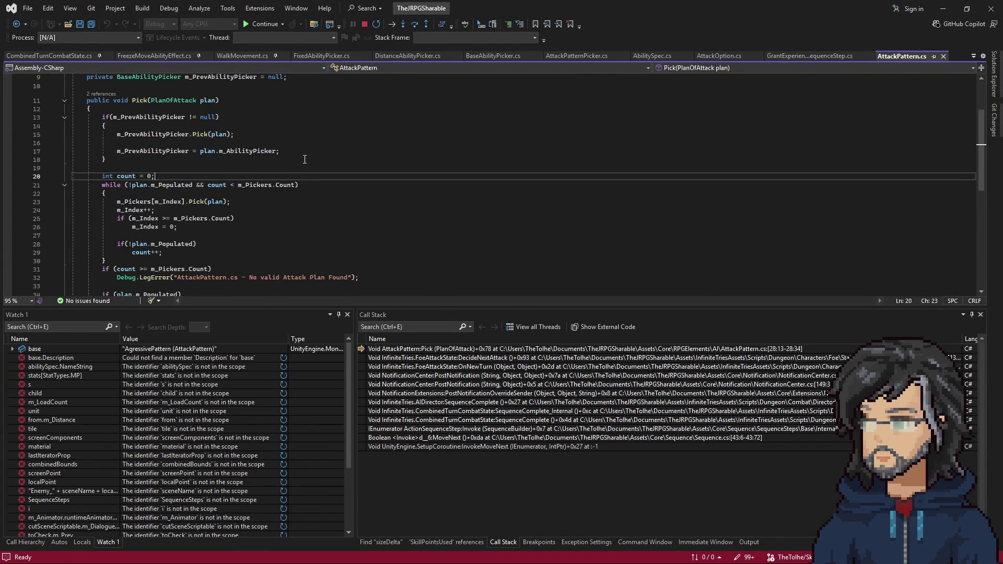
key("F5")
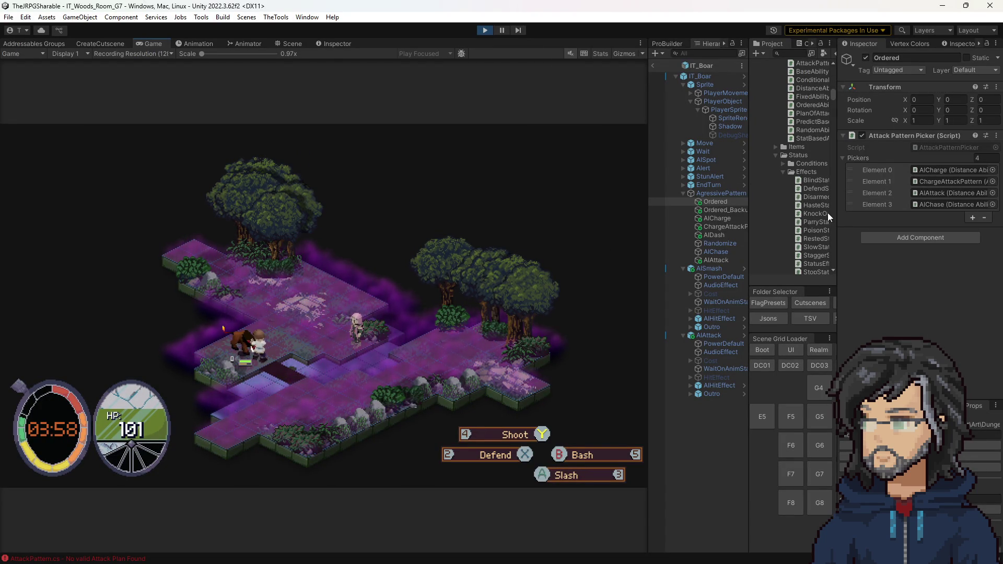
mouse_move(726, 209)
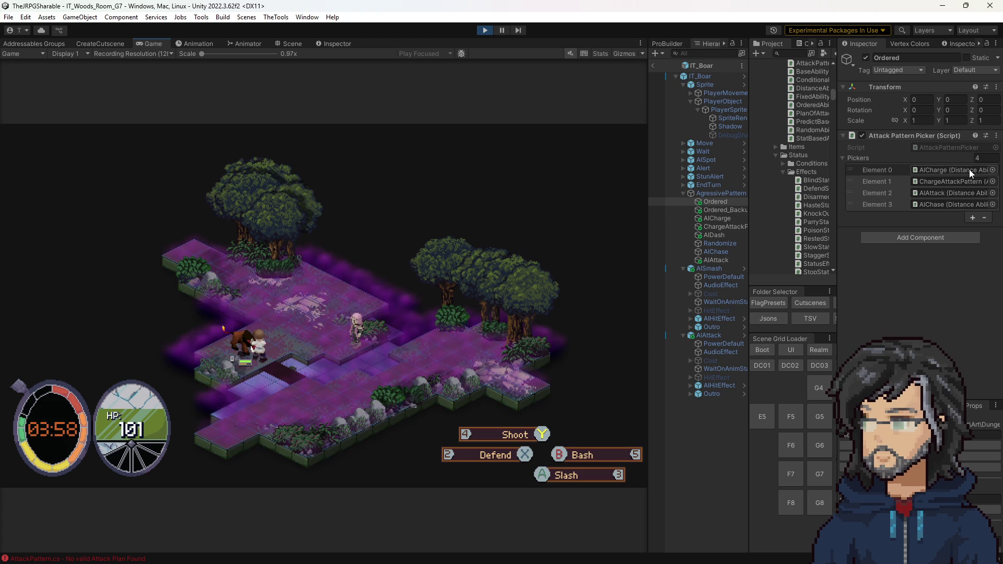
left_click(947, 149)
scroll(154, 247, "up", 2)
scroll(153, 246, "down", 2)
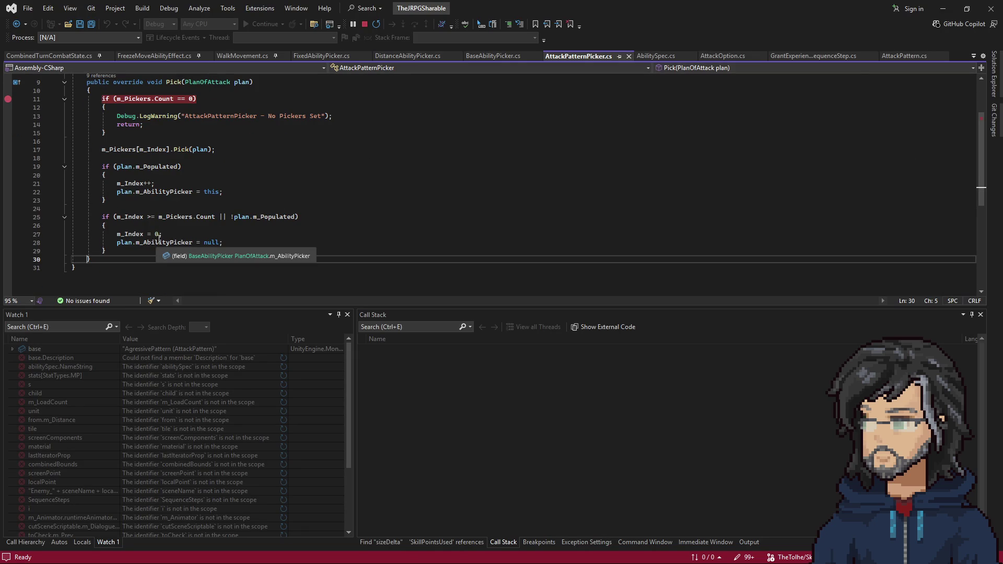
scroll(154, 247, "up", 2)
scroll(186, 230, "down", 2)
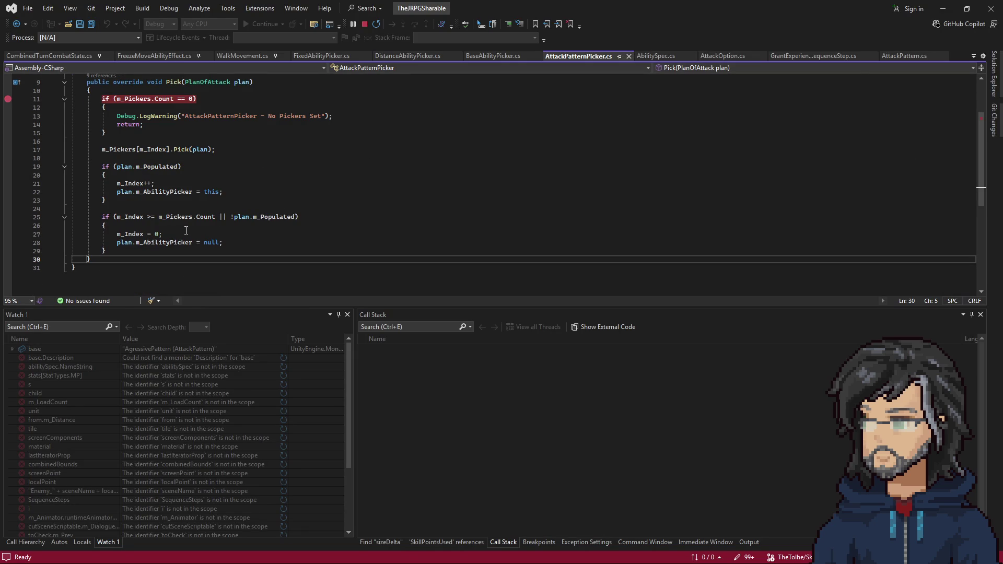
Return to the game, let the AttackPatternPicker Pick breakpoint hit, and resume with F5.
left_click(943, 8)
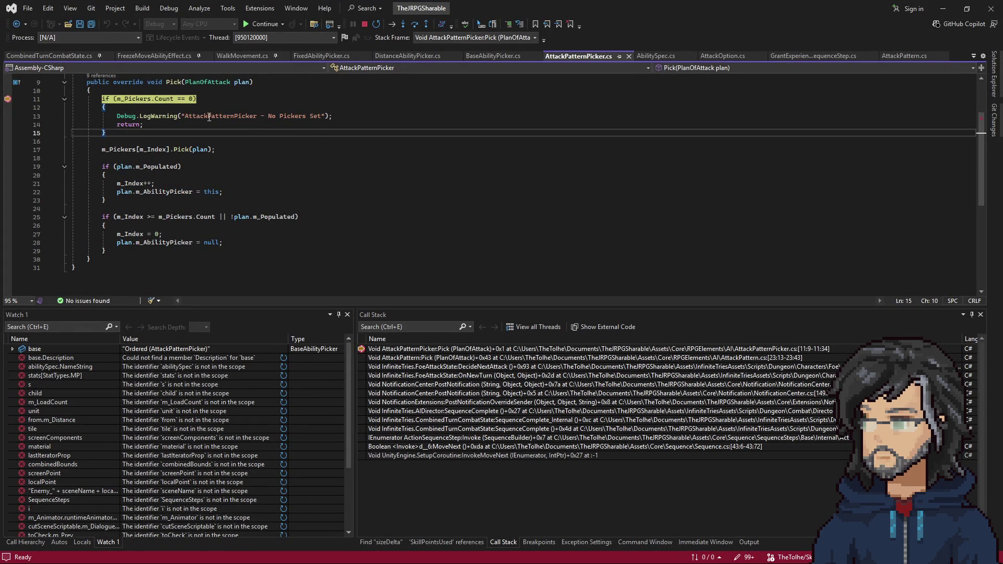
key("F5")
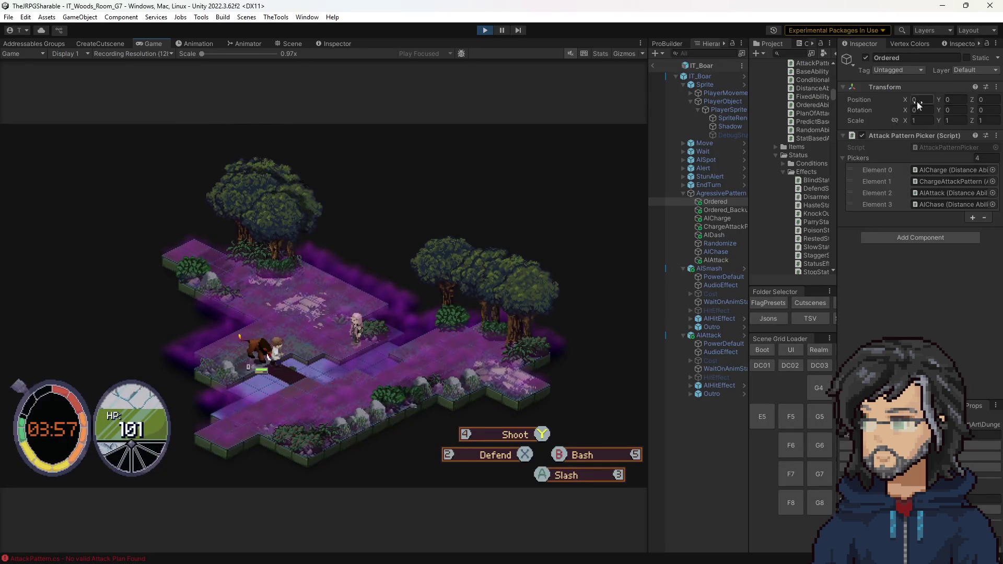
Ping the four Pickers entries in the Hierarchy, then inspect AgressivePattern and the Ordered picker's script.
left_click(950, 181)
left_click(938, 194)
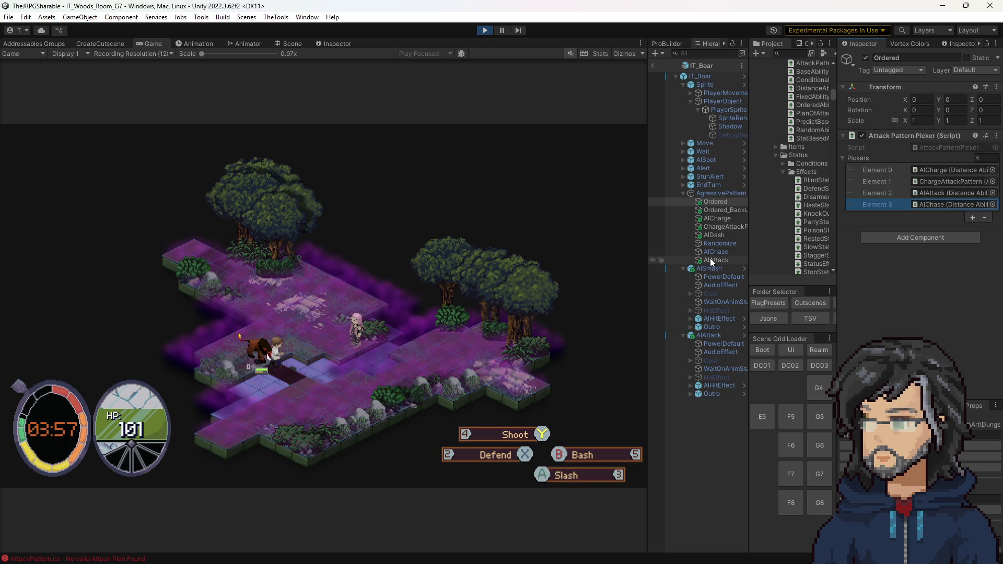
left_click(934, 171)
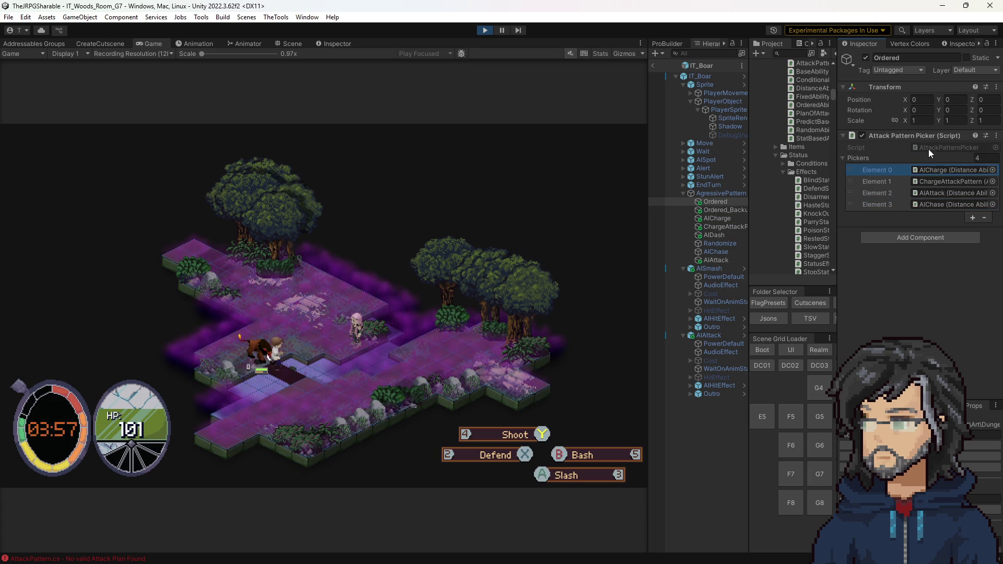
left_click(714, 194)
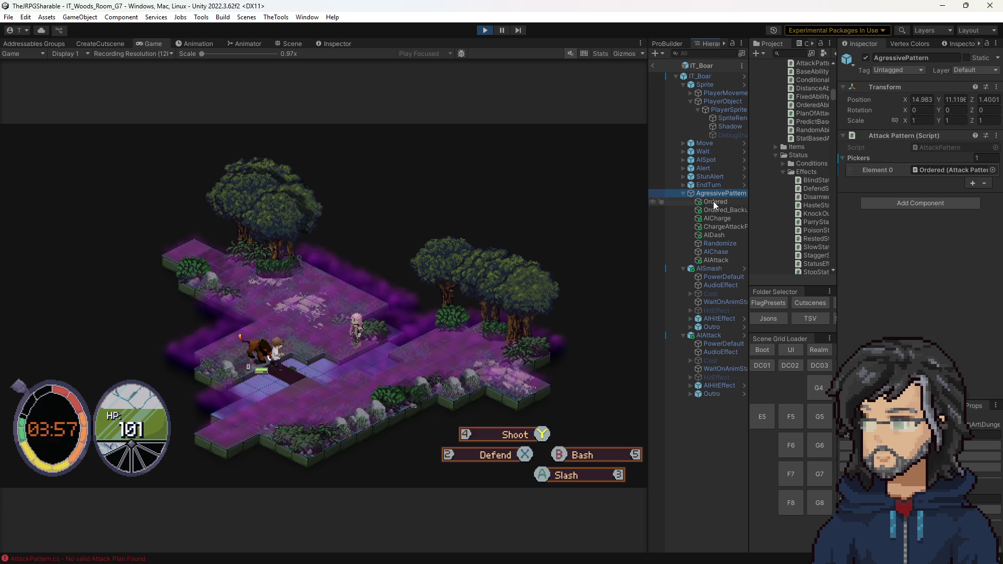
left_click(714, 202)
left_click(949, 148)
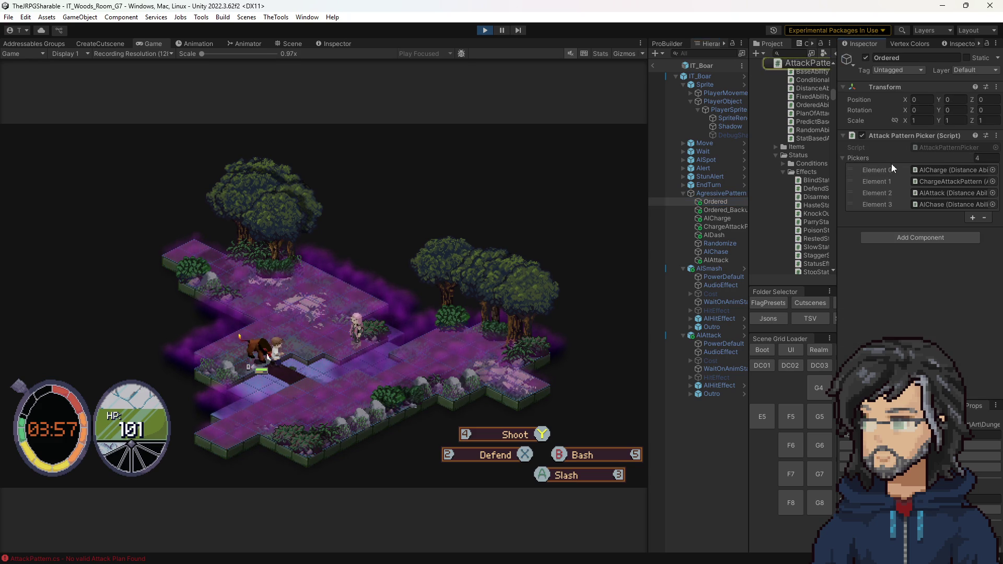
scroll(222, 186, "up", 2)
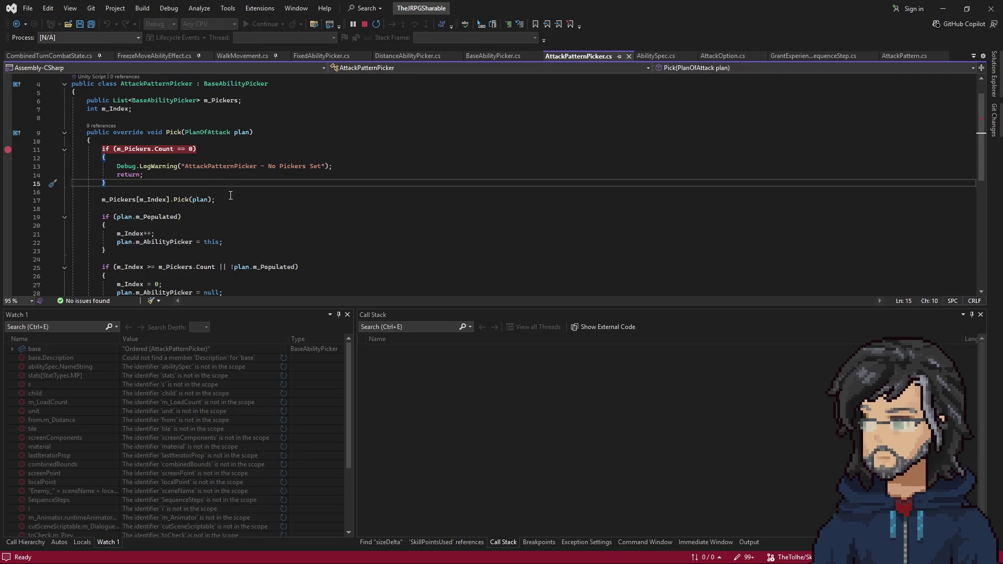
scroll(129, 160, "down", 1)
Review every use of m_Index, the populated-plan check, and the index reset in AttackPatternPicker's Pick.
left_click_drag(109, 200, 141, 222)
double_click(142, 208)
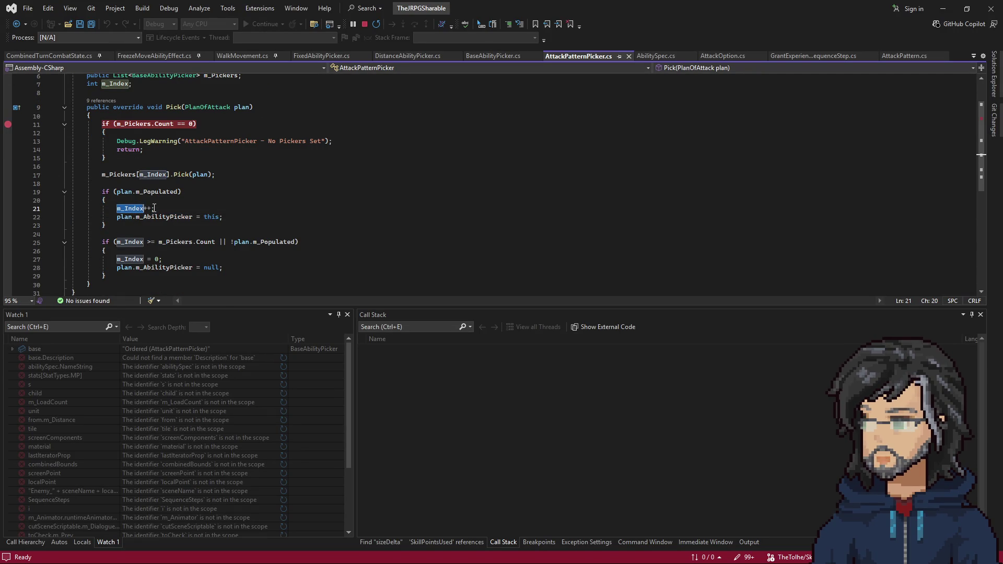
left_click_drag(102, 183, 174, 193)
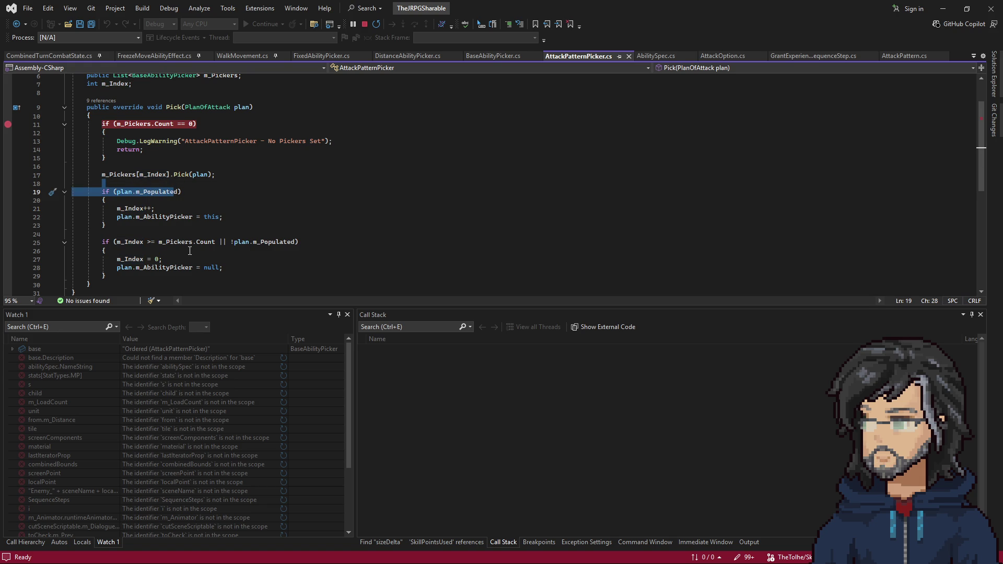
left_click_drag(232, 241, 300, 242)
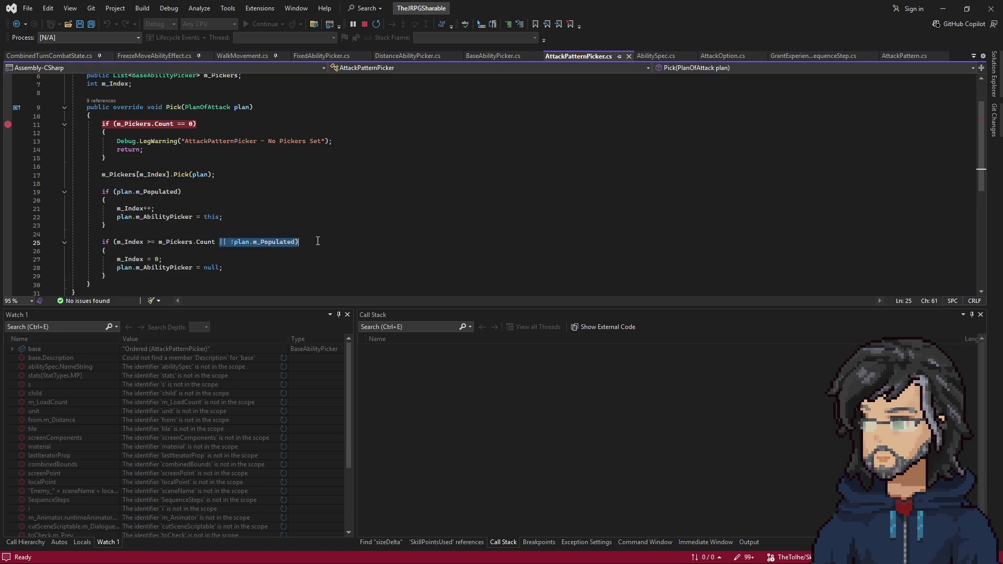
left_click_drag(126, 258, 184, 257)
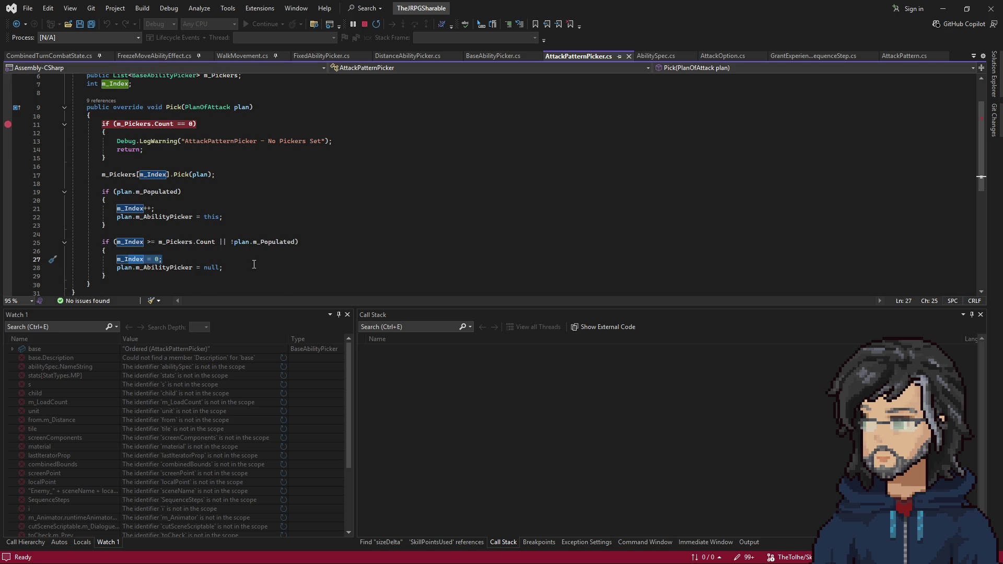
scroll(197, 214, "up", 1)
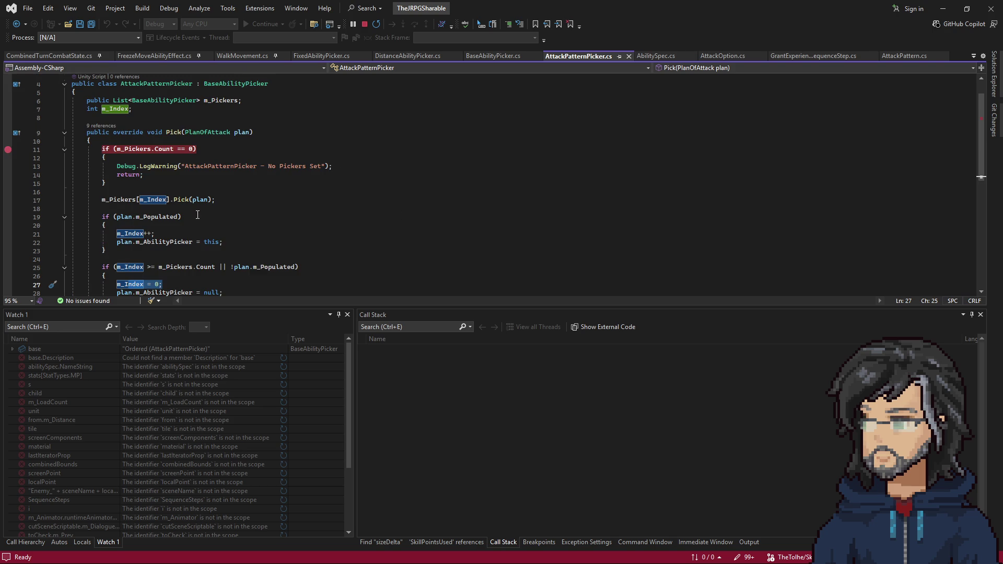
Back in Unity, select Ordered_Backup and open its OrderedAbilityPicker script in Visual Studio.
left_click(942, 8)
left_click(721, 210)
left_click(945, 148)
double_click(944, 148)
Study OrderedAbilityPicker's index declaration and its whole while loop.
left_click(142, 199)
left_click_drag(117, 200, 170, 200)
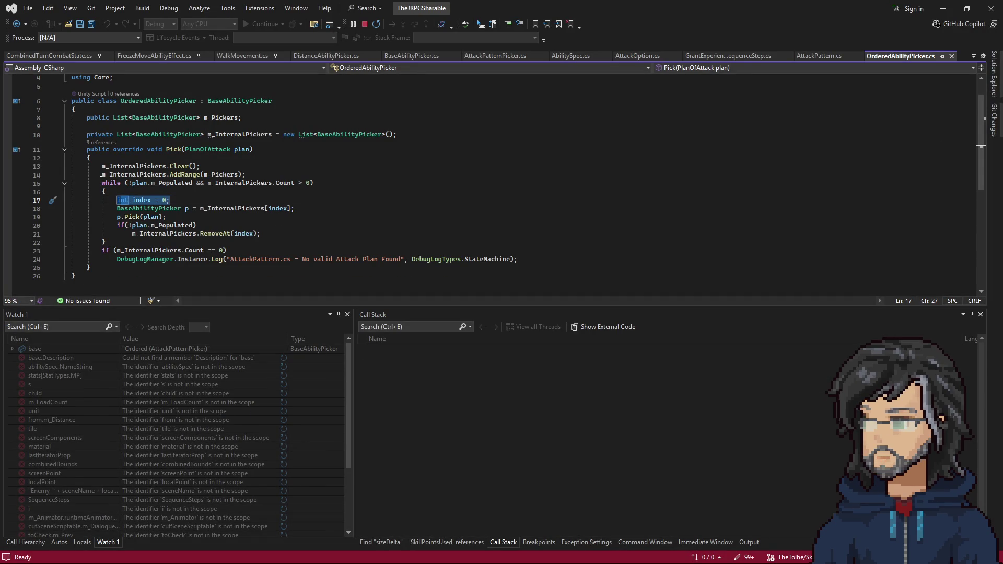
left_click_drag(102, 182, 154, 242)
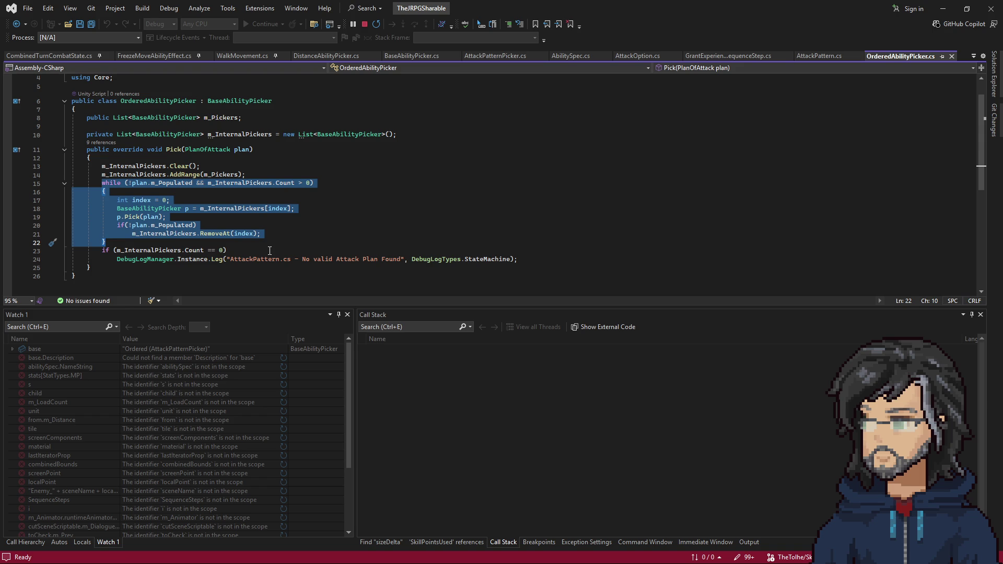
Return to the Unity editor.
key("alt+Tab")
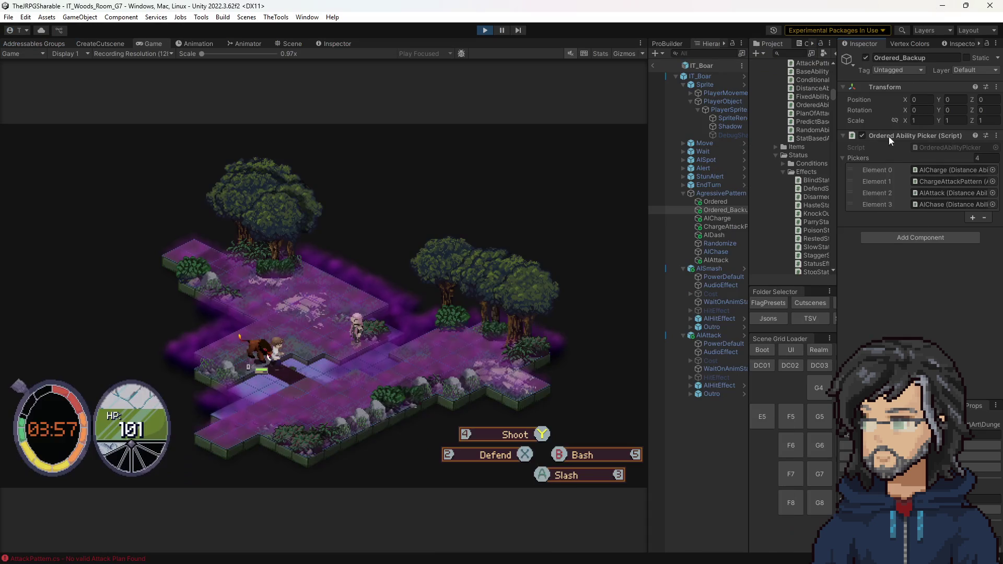
Inspect the Ordered picker object and view AttackPatternPicker's contents in the widened Project list.
left_click(710, 202)
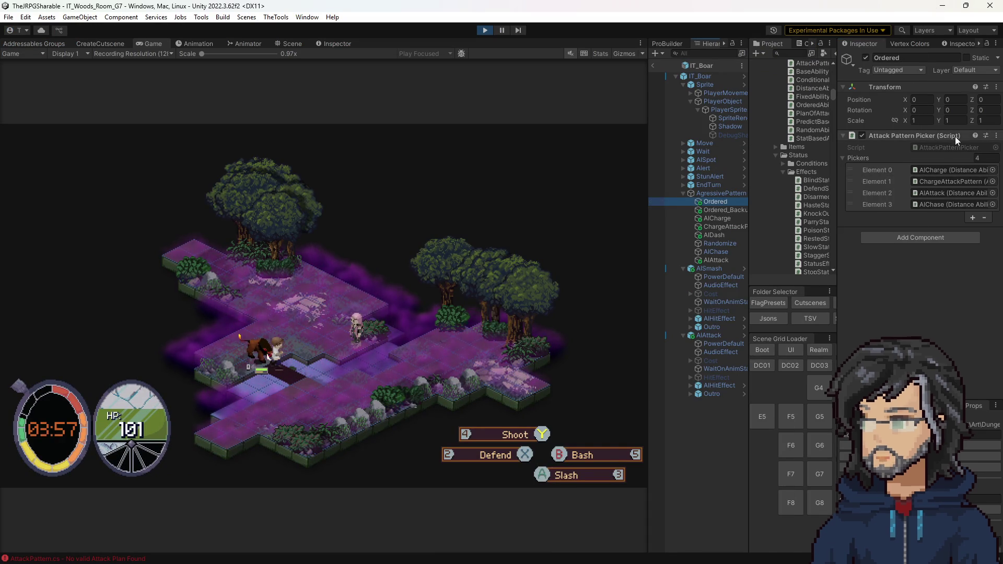
left_click(945, 148)
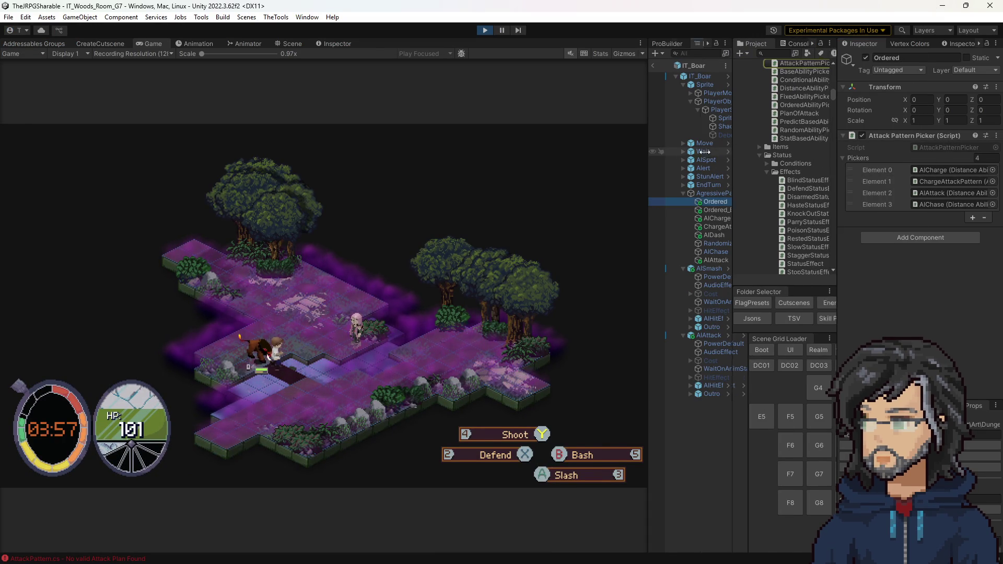
left_click_drag(750, 157, 640, 160)
scroll(753, 173, "up", 5)
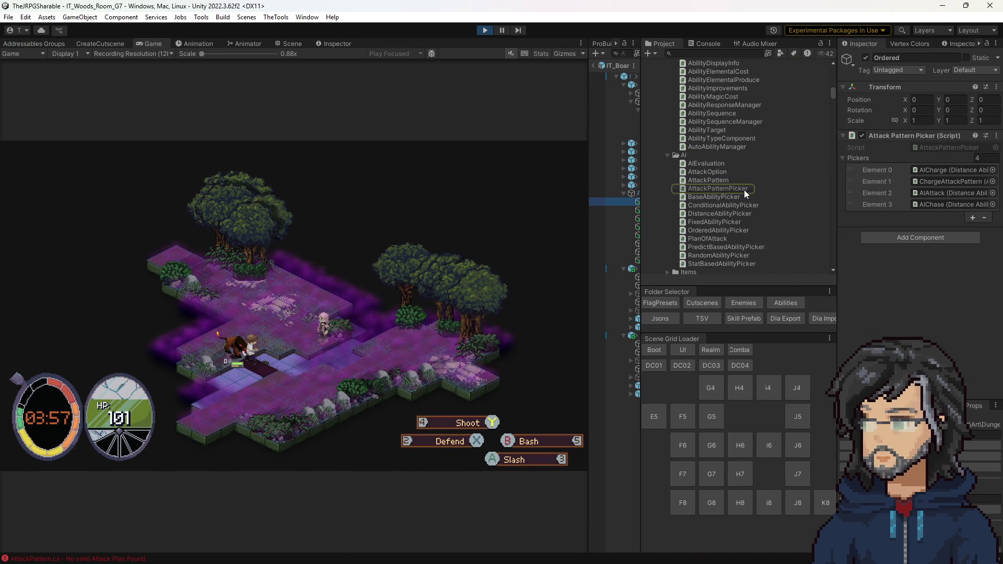
left_click(720, 188)
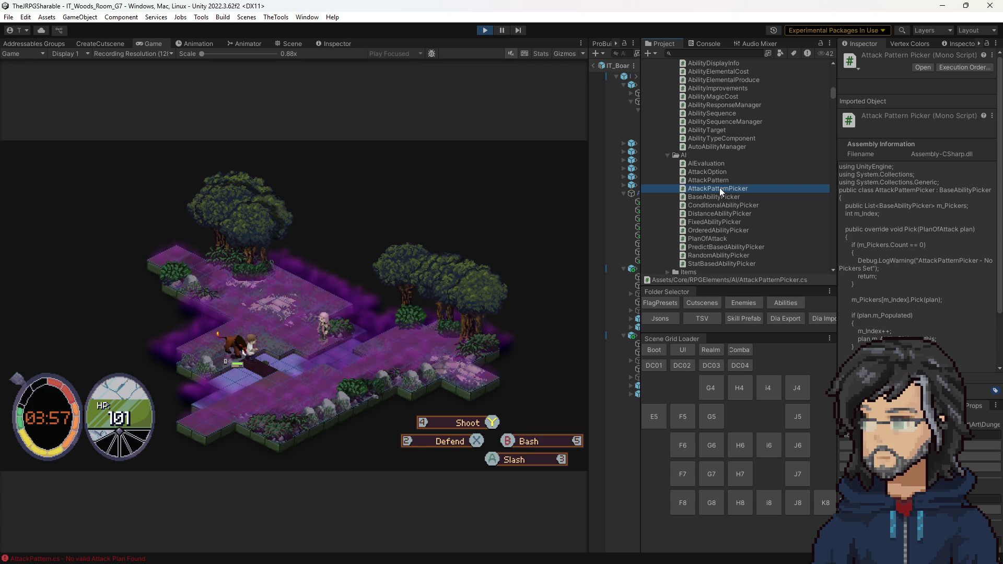
left_click(714, 197)
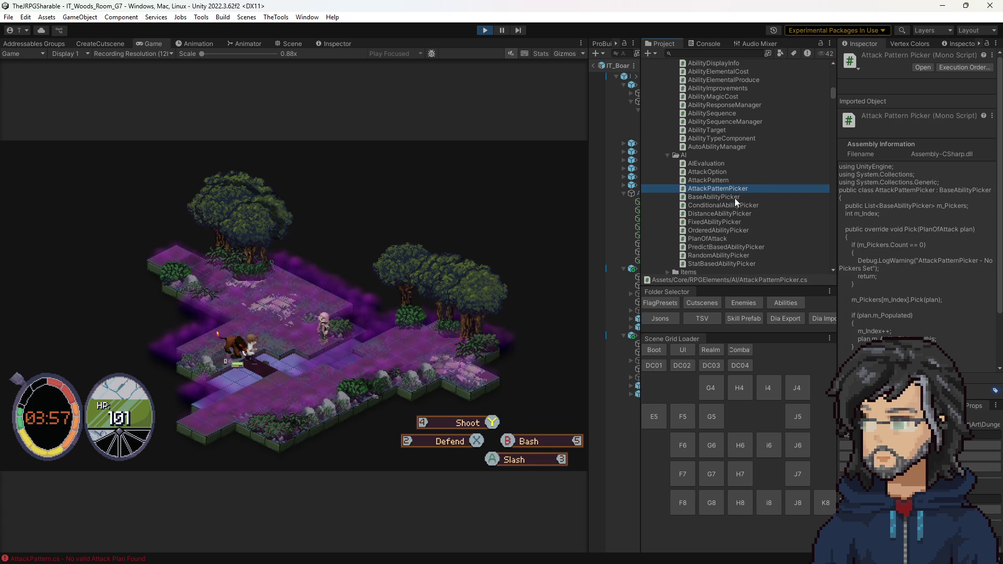
Stop play mode, let the duplicated AttackPatternPicker1 compile, and start renaming it.
left_click(562, 121)
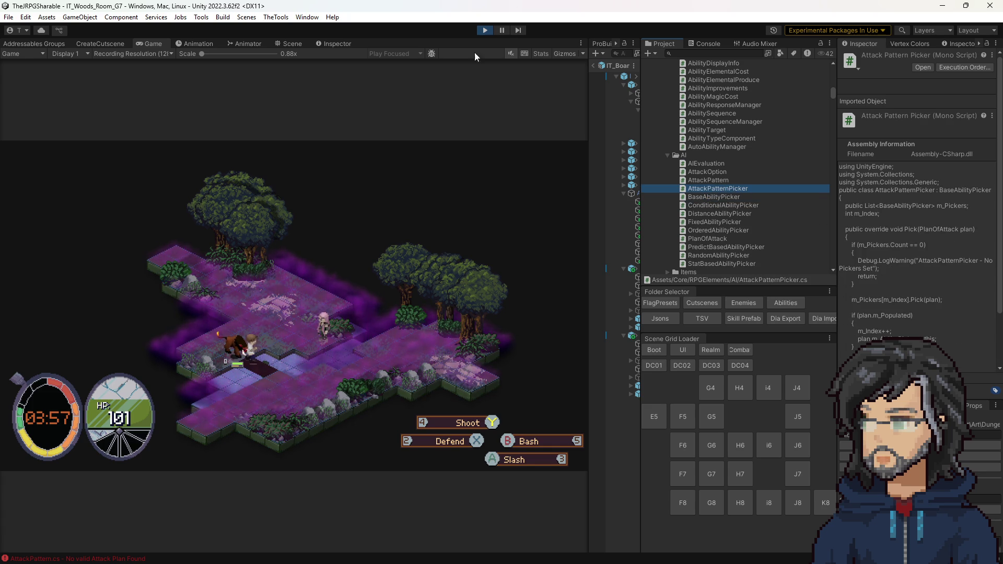
left_click(485, 31)
left_click(705, 189)
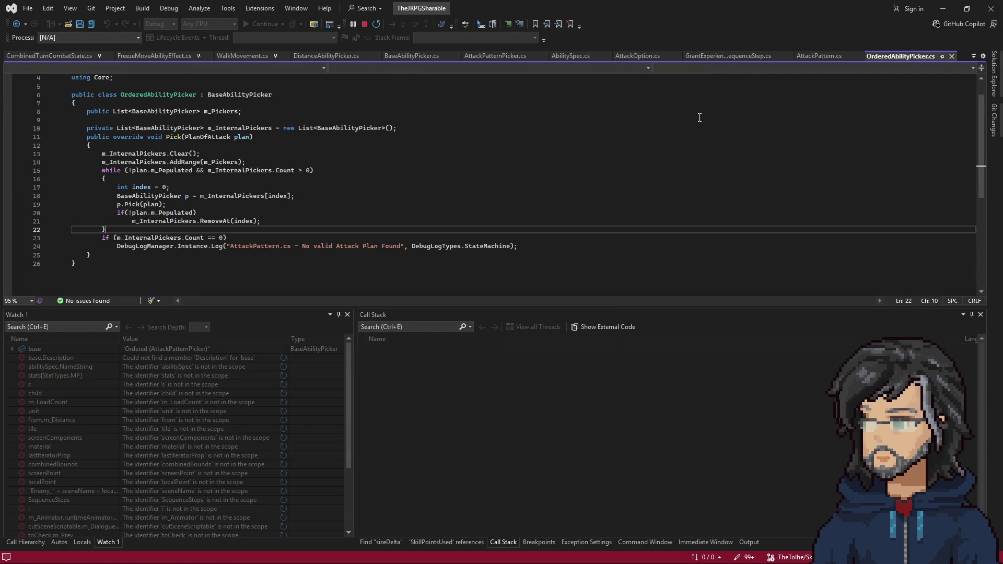
double_click(932, 10)
left_click(932, 10)
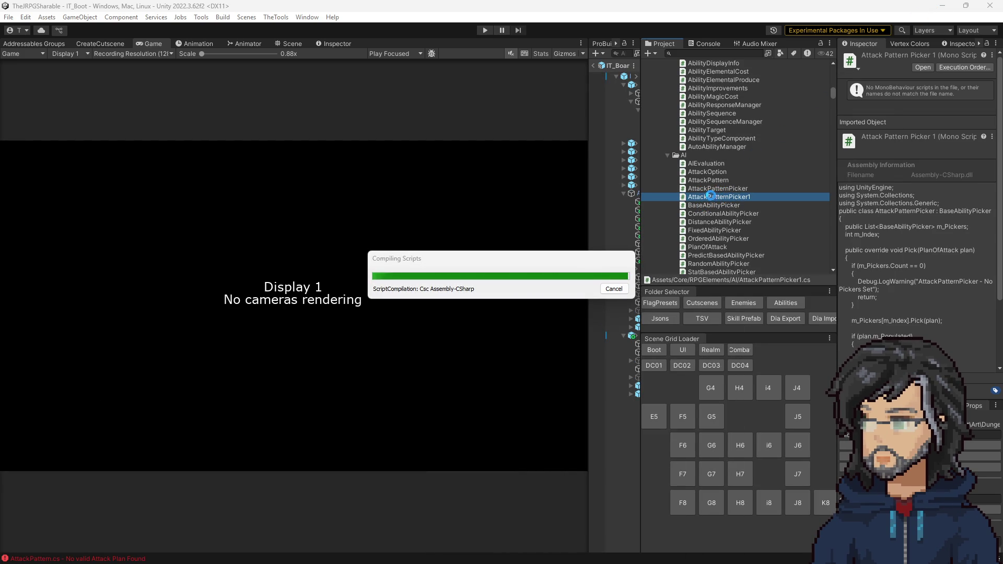
left_click(703, 199)
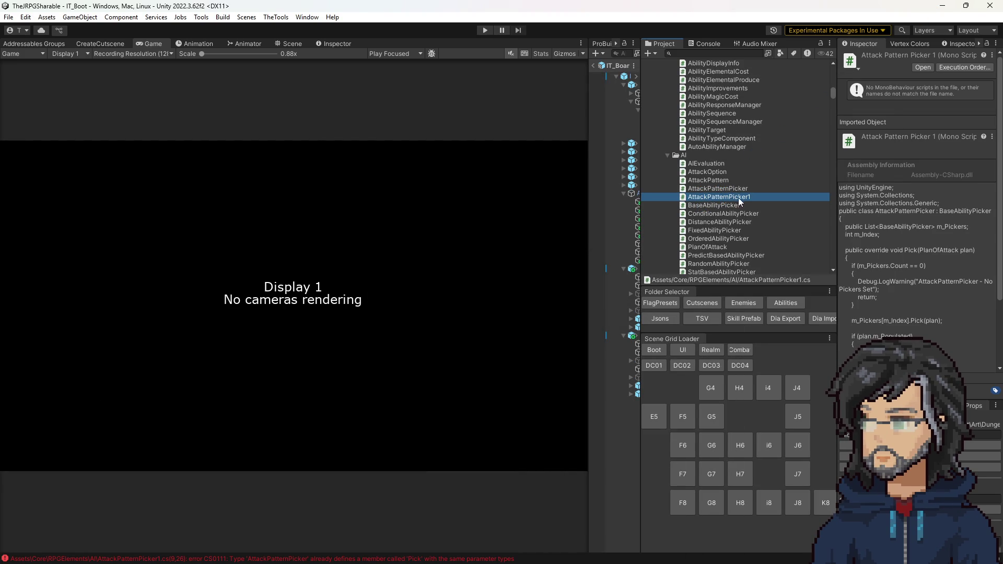
Rename AttackPatternPicker1 to OrderedAttackPatternPicker and open OrderedAbilityPicker in Visual Studio.
left_click_drag(749, 198, 765, 198)
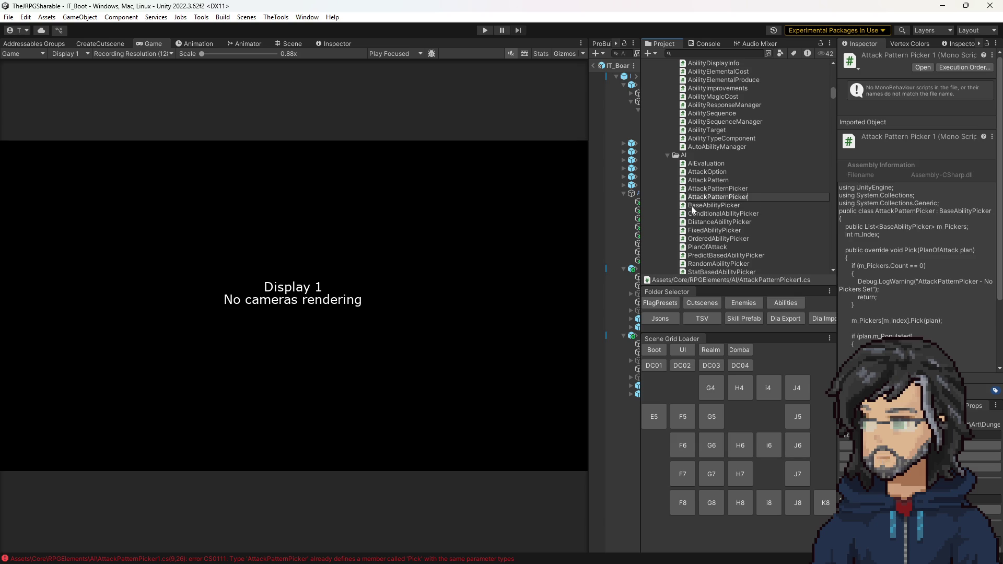
left_click_drag(725, 196, 566, 193)
type("Picker")
type("Order")
key("Left")
key("Left")
key("Left")
key("Left")
key("Right")
key("Right")
key("Right")
type("edAttackPattern")
key("Return")
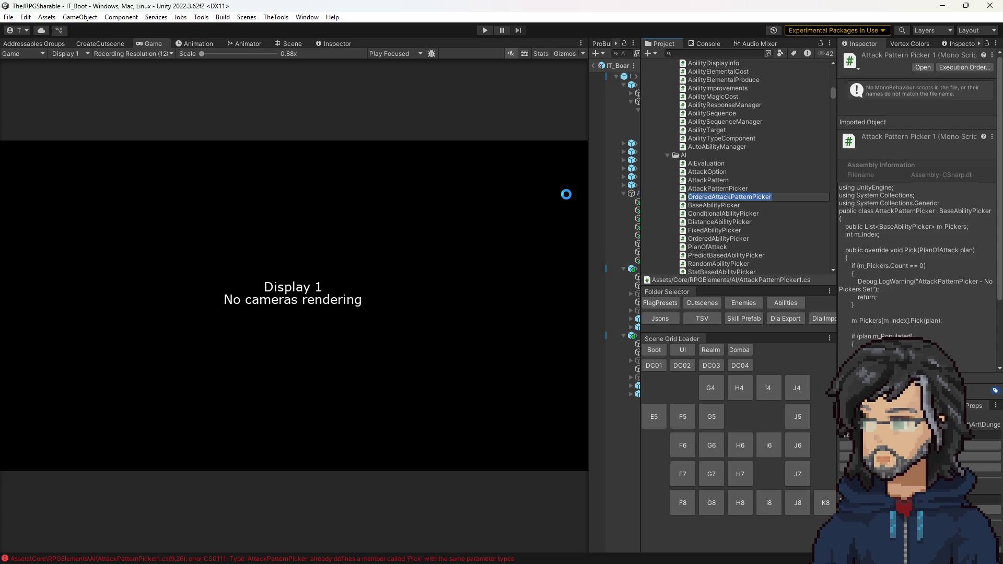
double_click(758, 237)
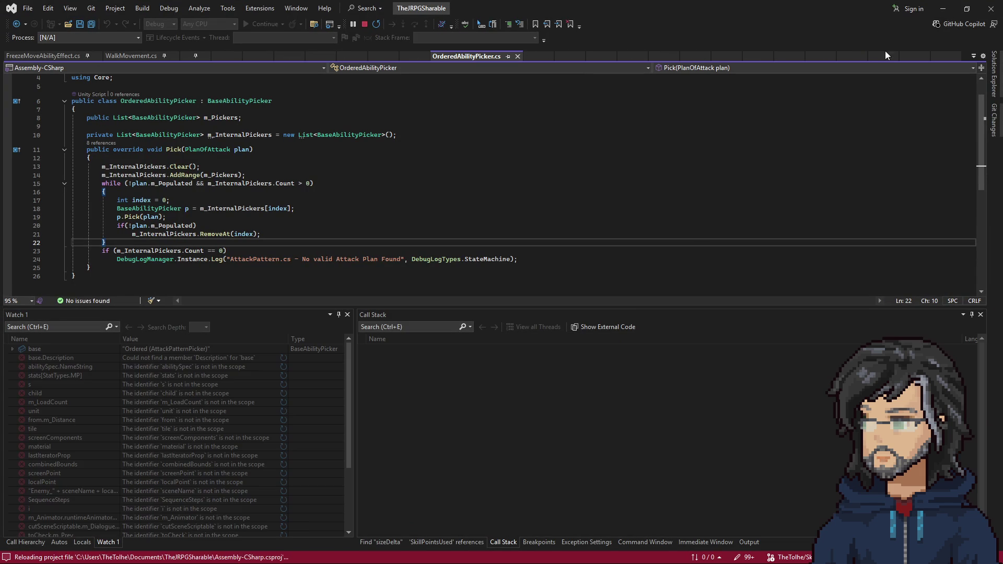
From Unity's Project window, open OrderedAttackPatternPicker.cs in Visual Studio.
left_click(941, 10)
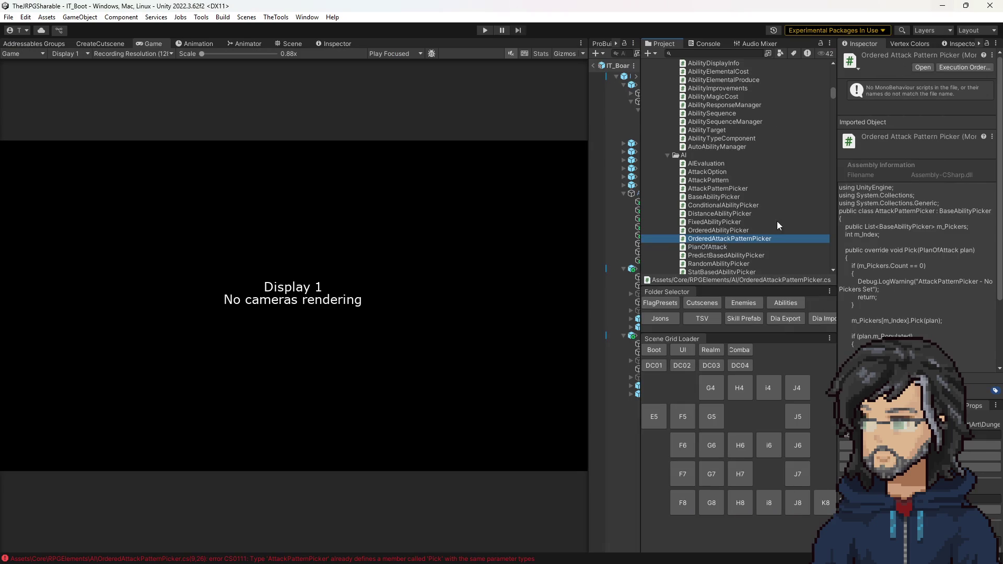
double_click(712, 239)
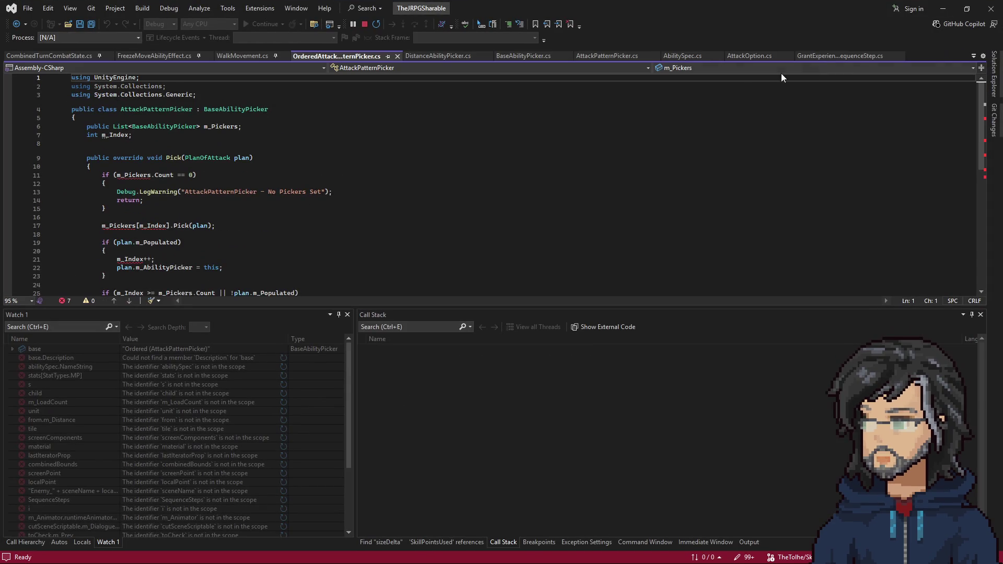
left_click(943, 9)
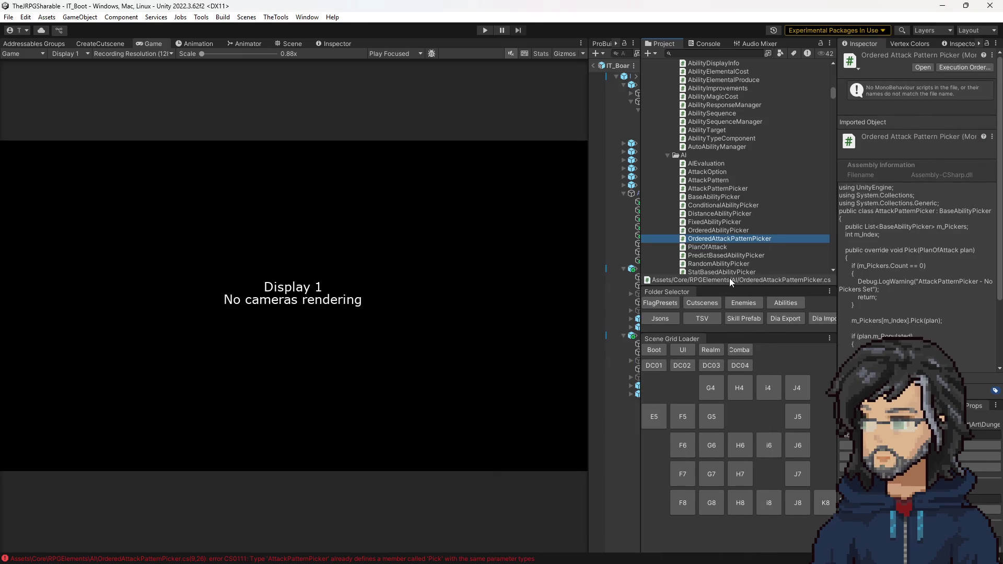
left_click(706, 231)
double_click(686, 237)
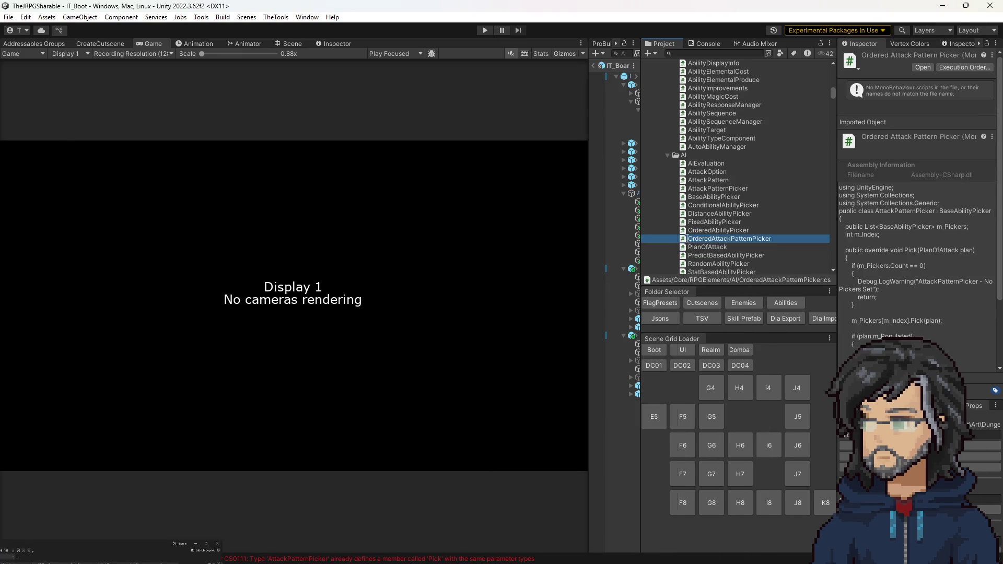
Rename the class on line 4 to OrderedAttackPatternPicker and save the file.
double_click(149, 110)
type("OrderedAttackPatternPicker")
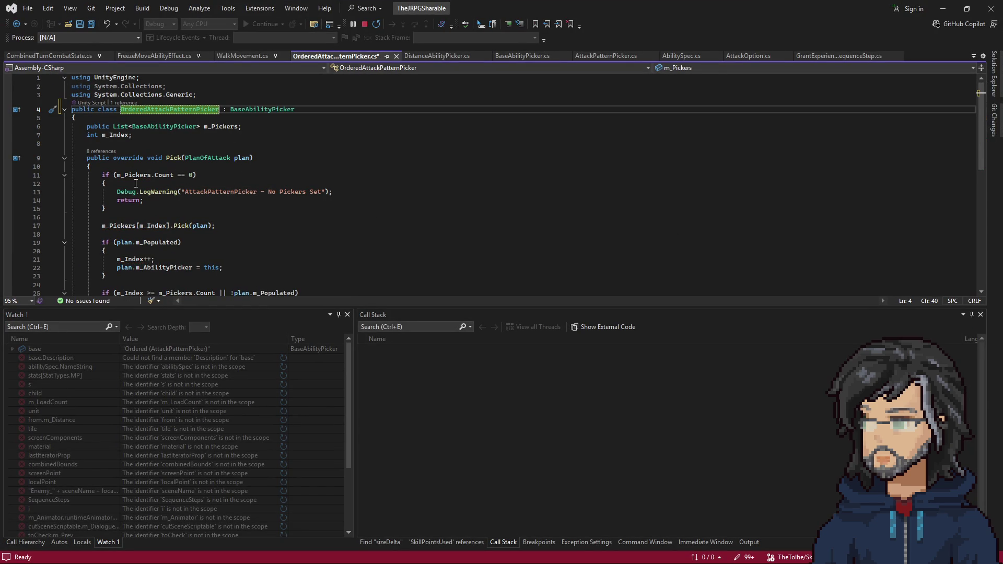
scroll(190, 175, "down", 1)
scroll(187, 179, "down", 1)
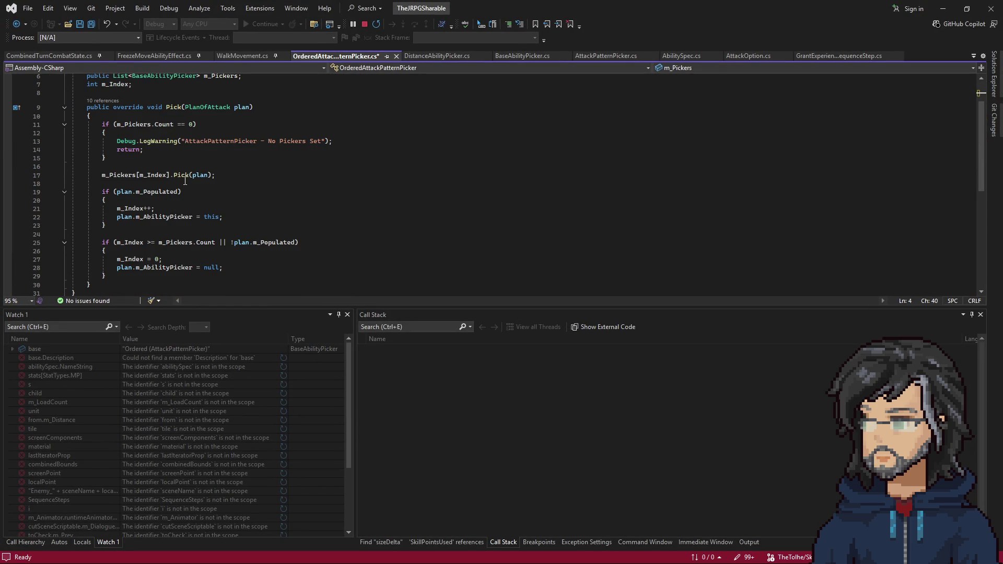
left_click(209, 150)
key("ctrl+s")
scroll(330, 161, "up", 1)
scroll(329, 161, "up", 1)
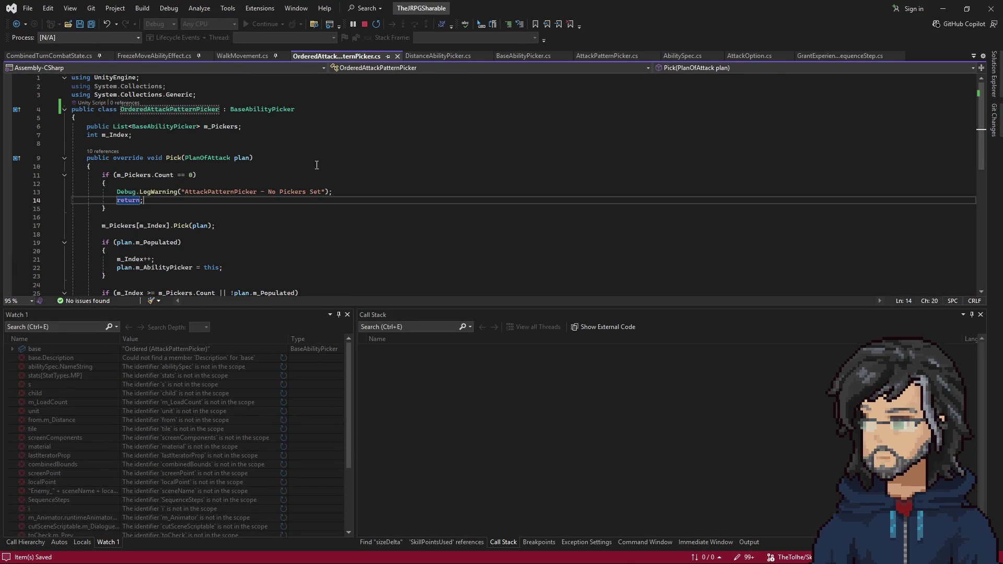
left_click(114, 134)
scroll(433, 87, "down", 1)
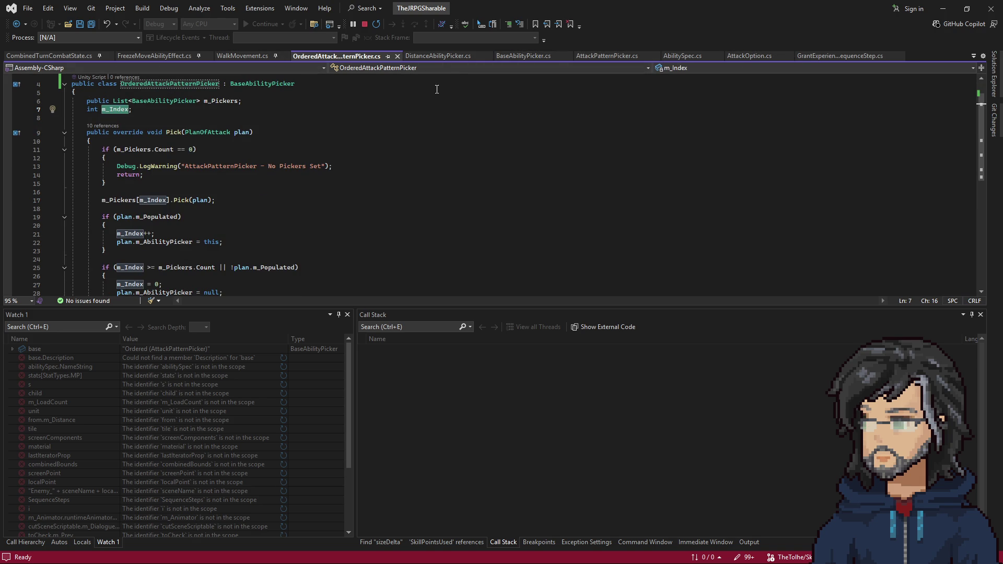
left_click(994, 74)
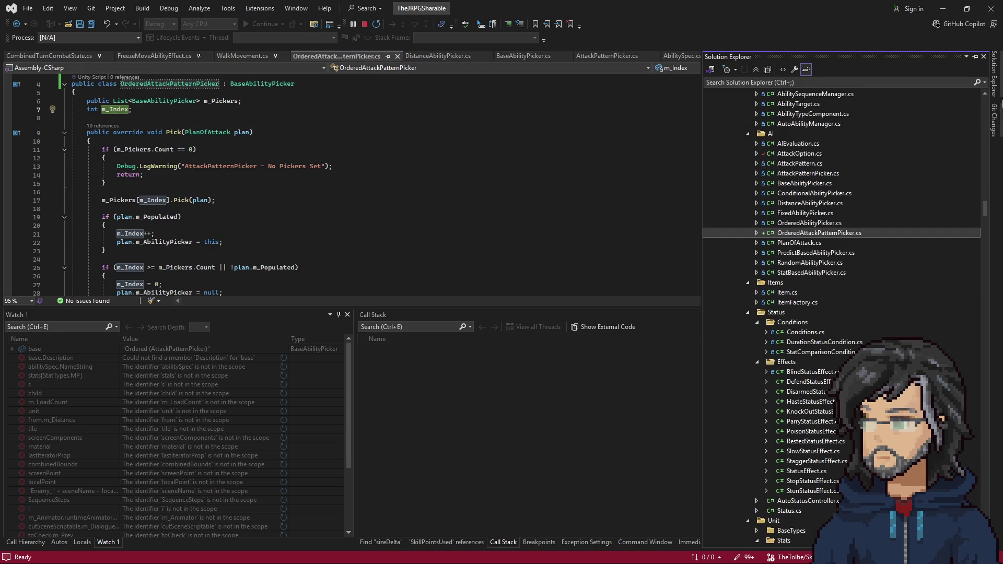
Open OrderedAbilityPicker.cs from Solution Explorer and select its whole while loop.
double_click(810, 223)
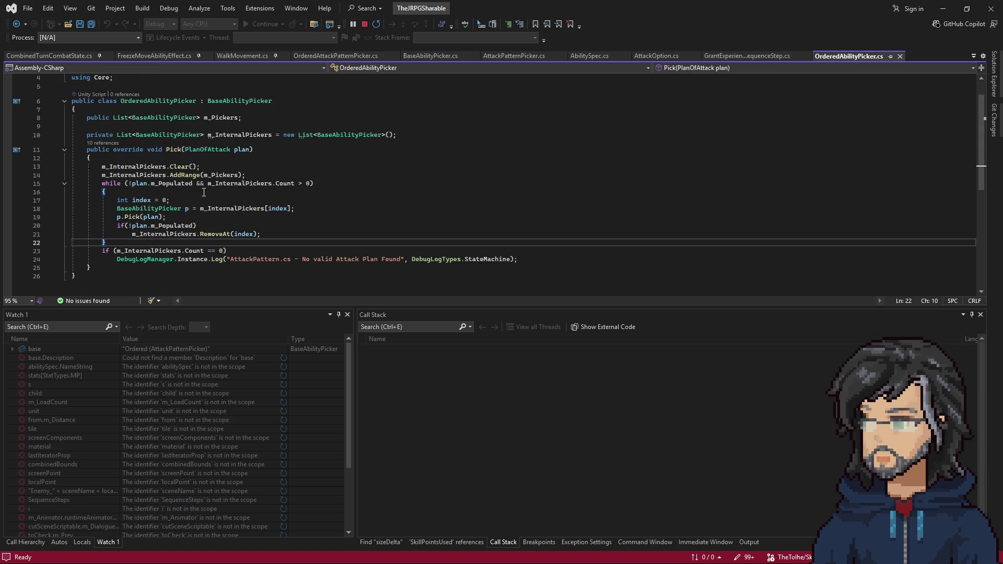
mouse_move(174, 189)
left_mouse_down()
mouse_move(244, 186)
mouse_move(249, 175)
left_mouse_up()
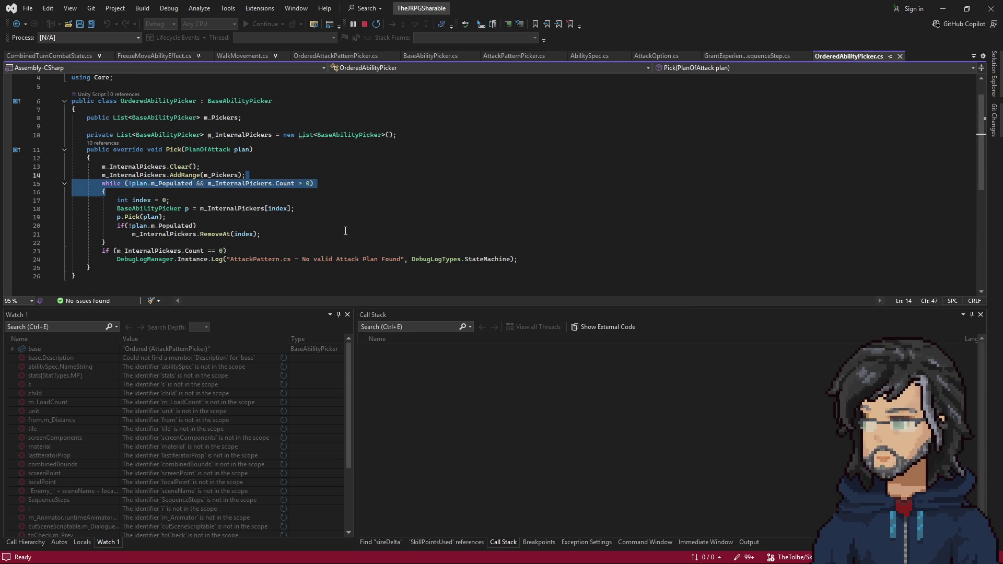
left_click(188, 159)
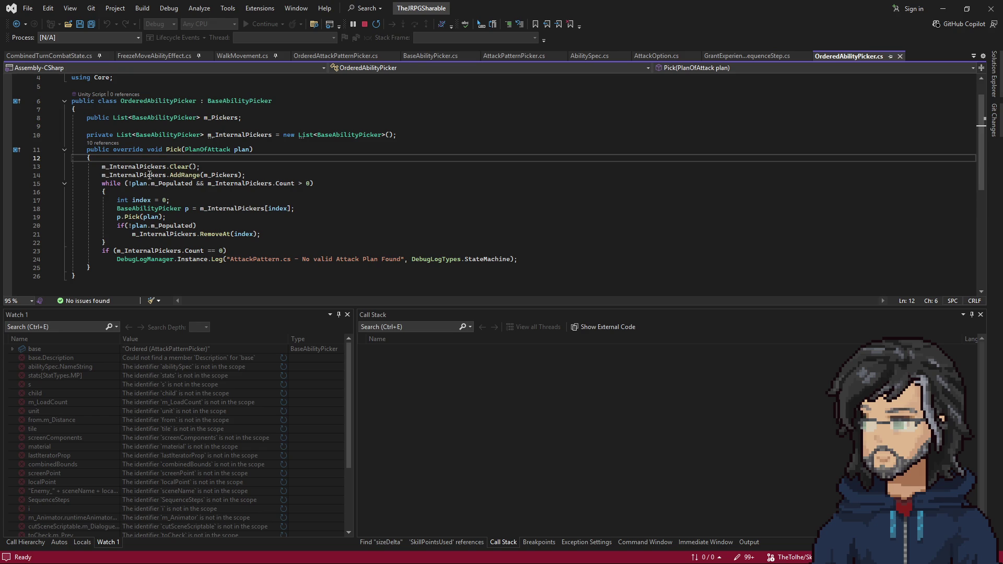
left_click_drag(133, 183, 192, 184)
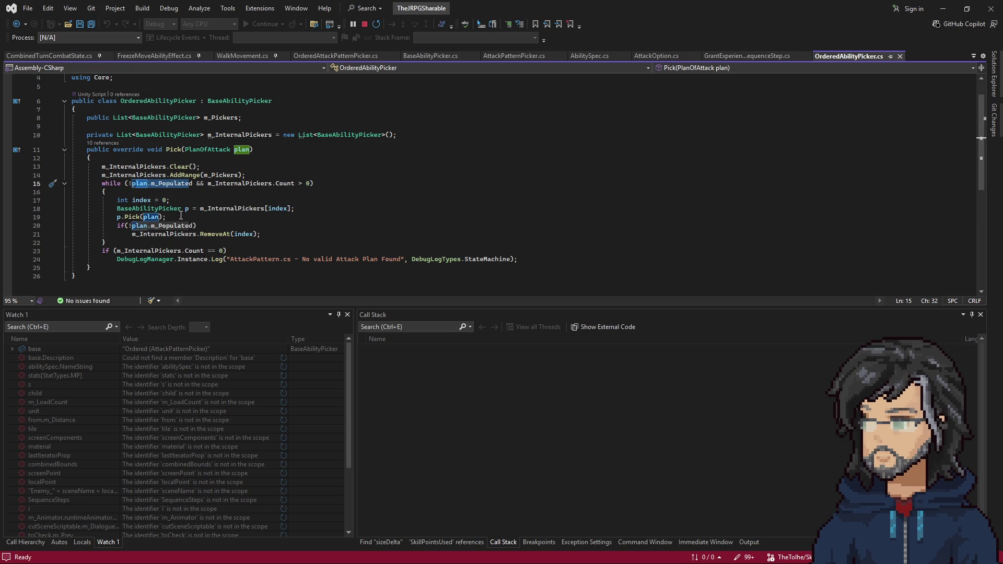
left_click_drag(106, 242, 248, 175)
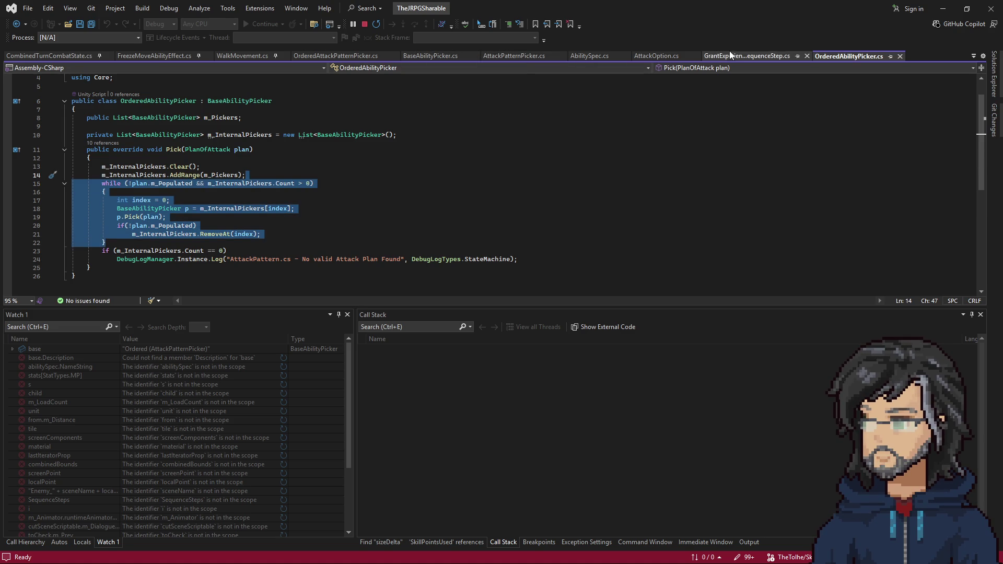
Paste the while loop into OrderedAttackPatternPicker's Pick right after the no-pickers check.
left_click(316, 56)
scroll(141, 188, "down", 2)
scroll(141, 188, "up", 2)
left_click(141, 192)
type("while (!plan.m_Populated && m_InternalPickers.Count > 0) {     int index = 0;     BaseAbilityPicker p = m_InternalPickers[index];     p.Pick(plan);     if (!plan.m_Populated)         m_InternalPickers.RemoveAt(index); }")
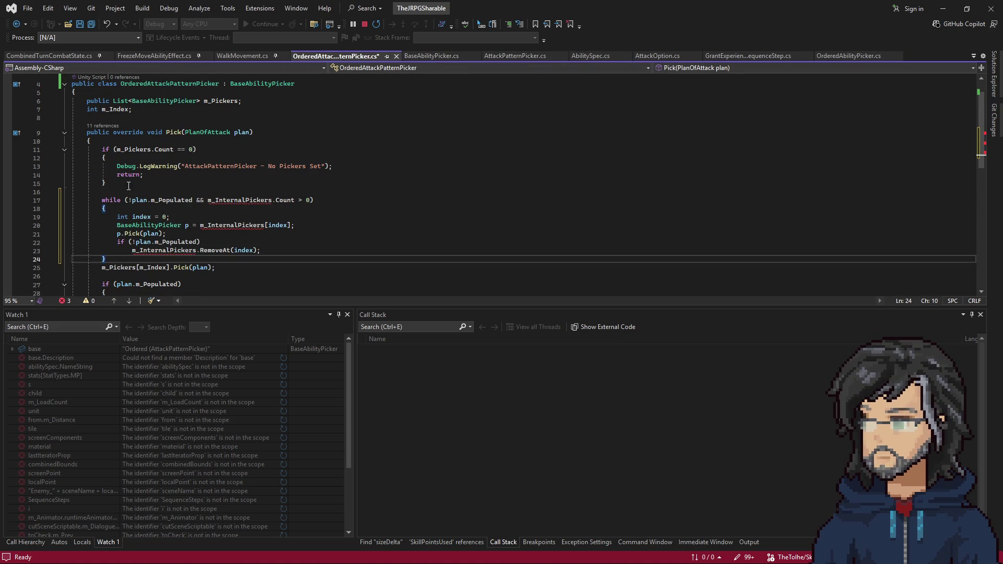
scroll(233, 198, "up", 1)
Rewrite the while condition to bound m_Index instead of using m_InternalPickers.Count.
left_click_drag(208, 226, 296, 226)
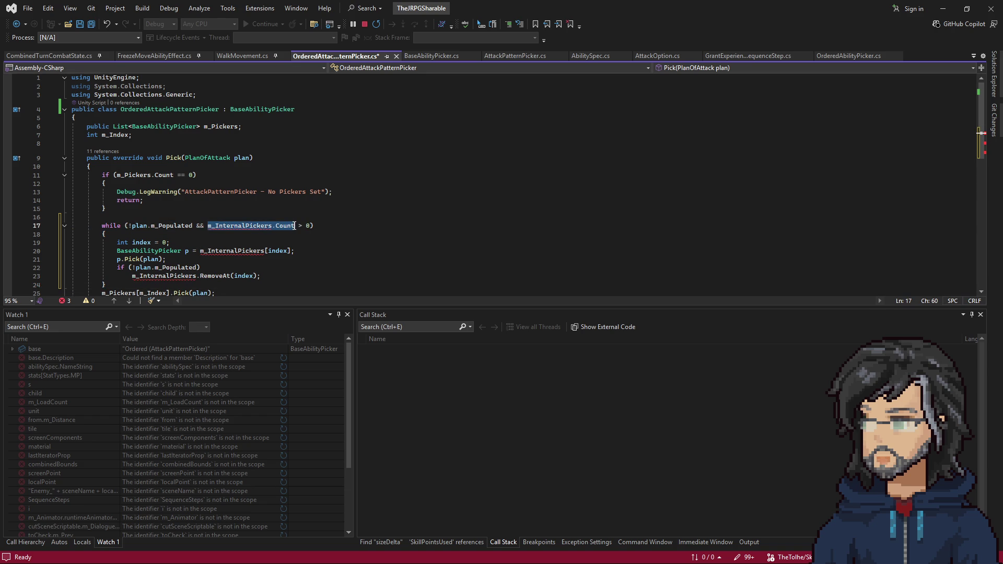
key("ctrl+x")
double_click(120, 126)
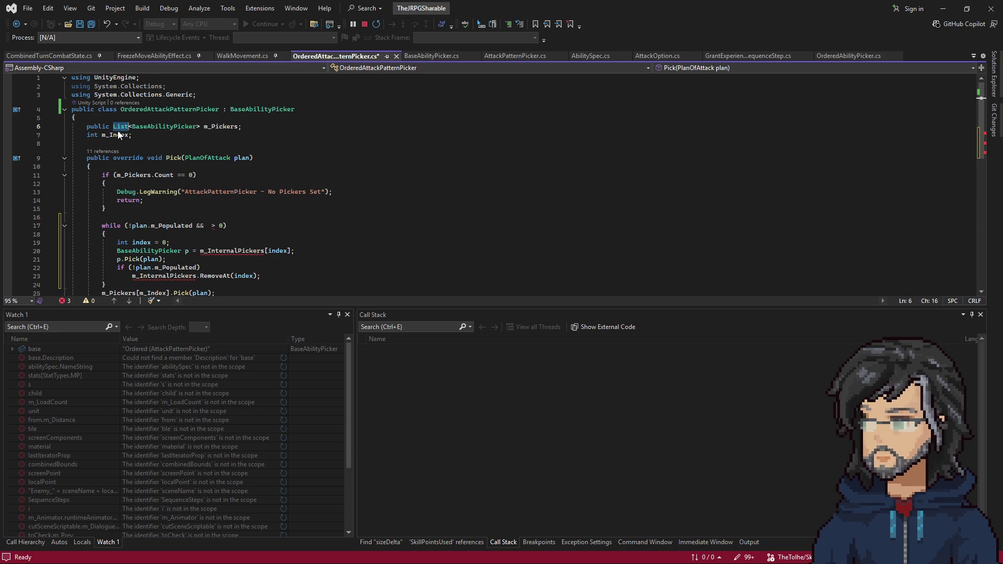
key("ctrl+c")
left_click(207, 225)
key("ctrl+v")
scroll(259, 261, "down", 2)
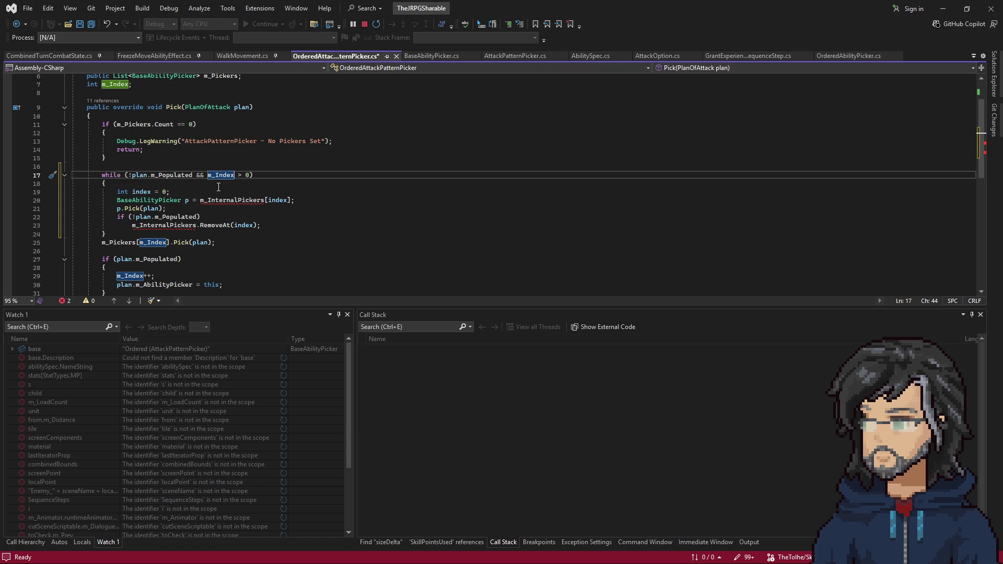
Remove the local index declaration, the RemoveAt call, and the old Pick call from the loop.
mouse_move(188, 191)
left_mouse_down()
mouse_move(179, 177)
mouse_move(118, 192)
left_mouse_up()
key("Delete")
double_click(279, 192)
type("m_Index")
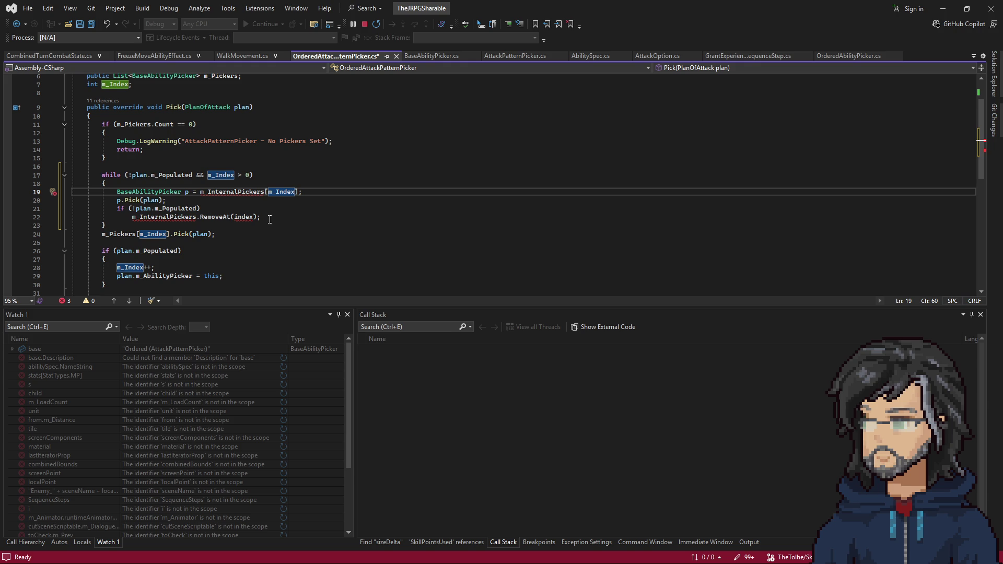
scroll(137, 209, "down", 1)
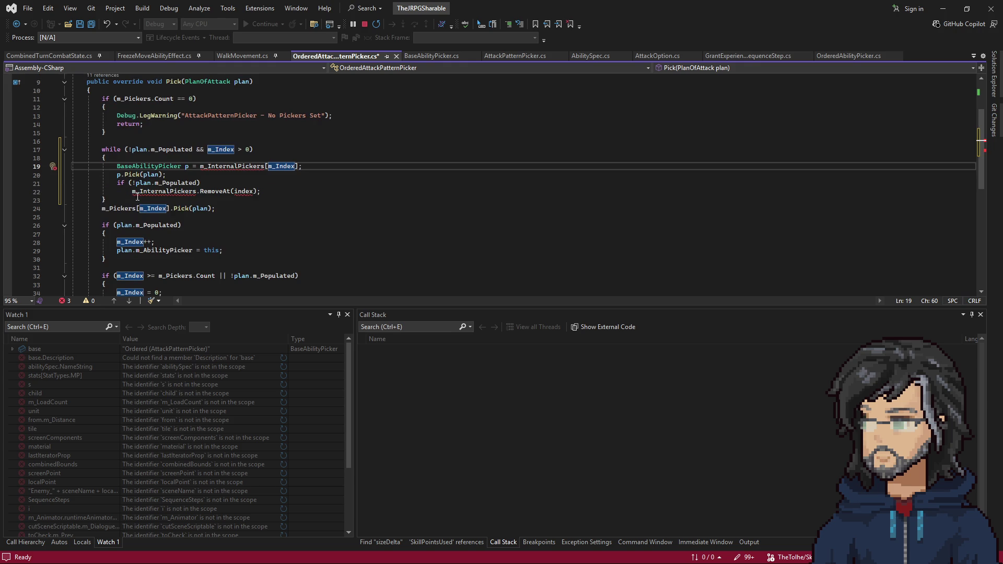
left_click(217, 192)
key("End")
key("shift+Home")
type("m_Index")
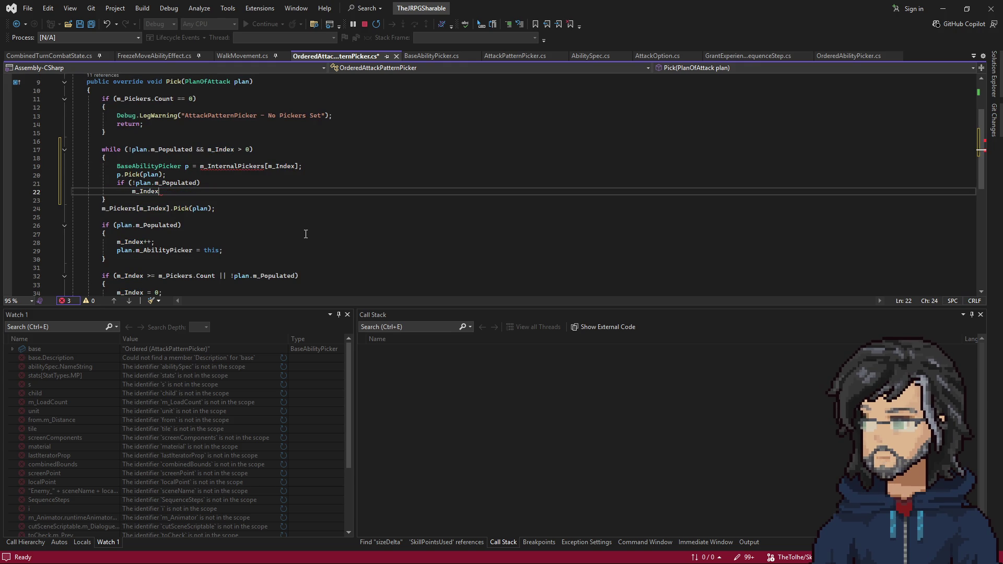
type("++;")
left_click(221, 207)
key("shift+Home")
key("BackSpace")
key("BackSpace")
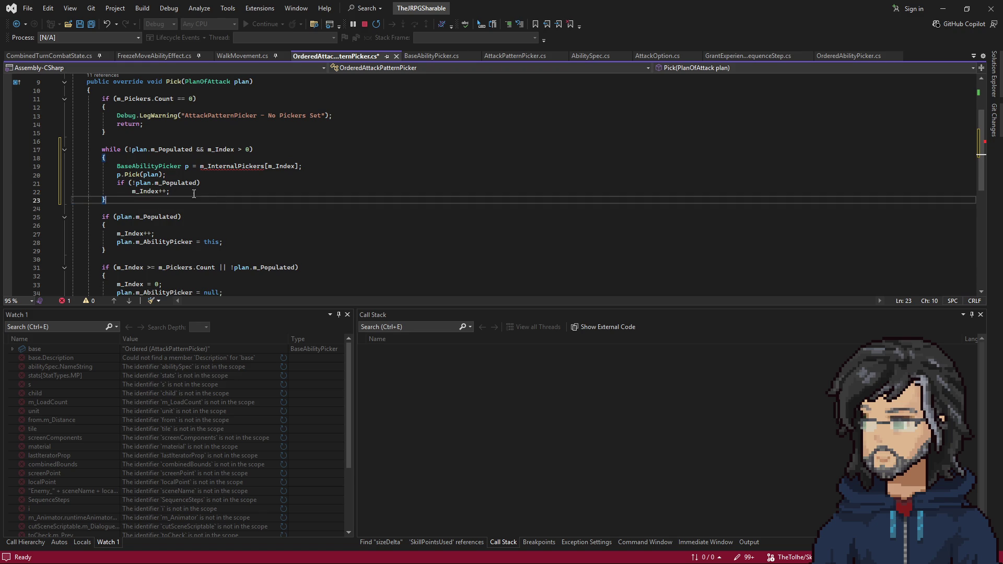
Replace m_InternalPickers with m_Pickers in the loop's picker lookup.
double_click(216, 167)
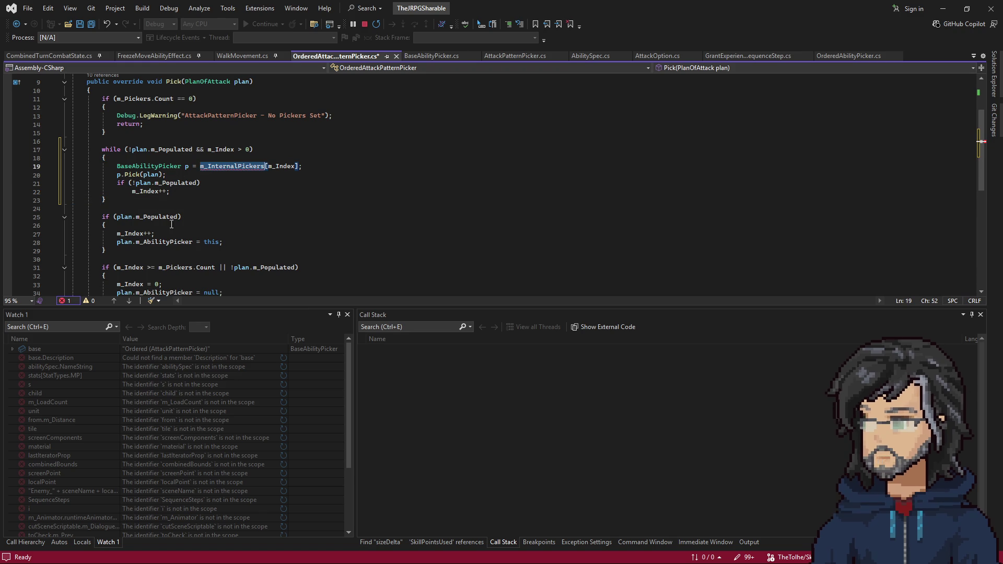
scroll(145, 230, "down", 1)
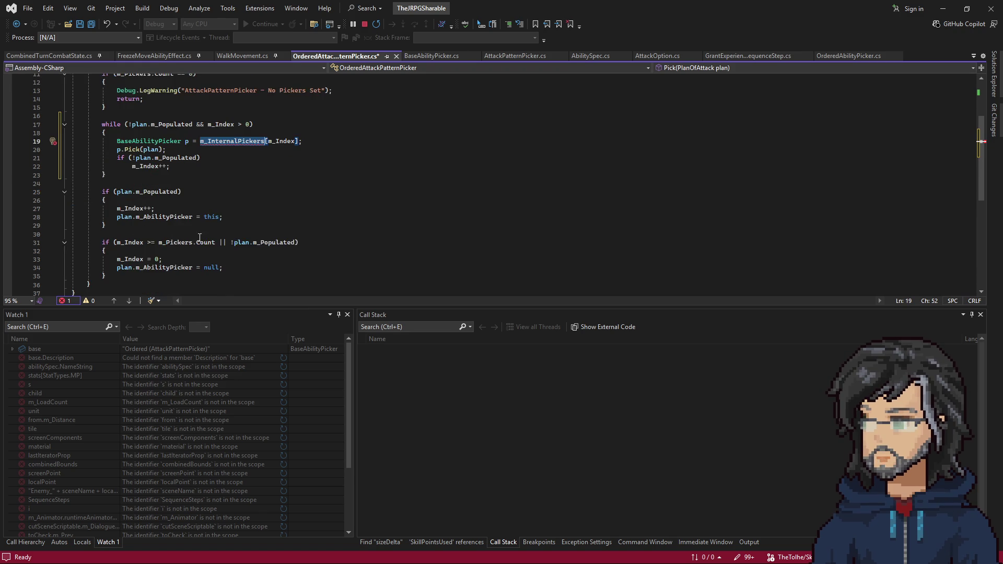
scroll(184, 184, "up", 2)
scroll(125, 140, "down", 1)
key("ctrl+z")
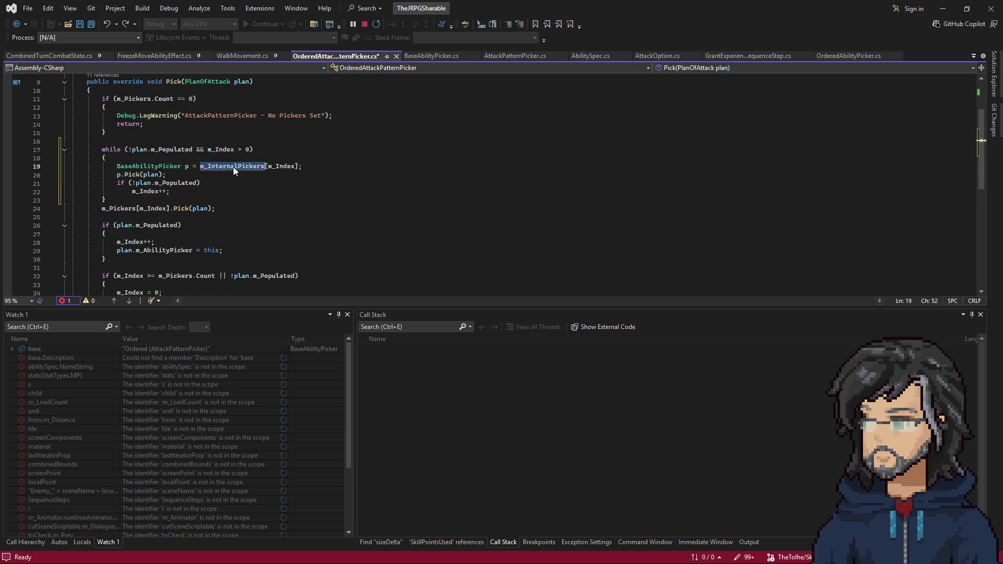
key("ctrl+z")
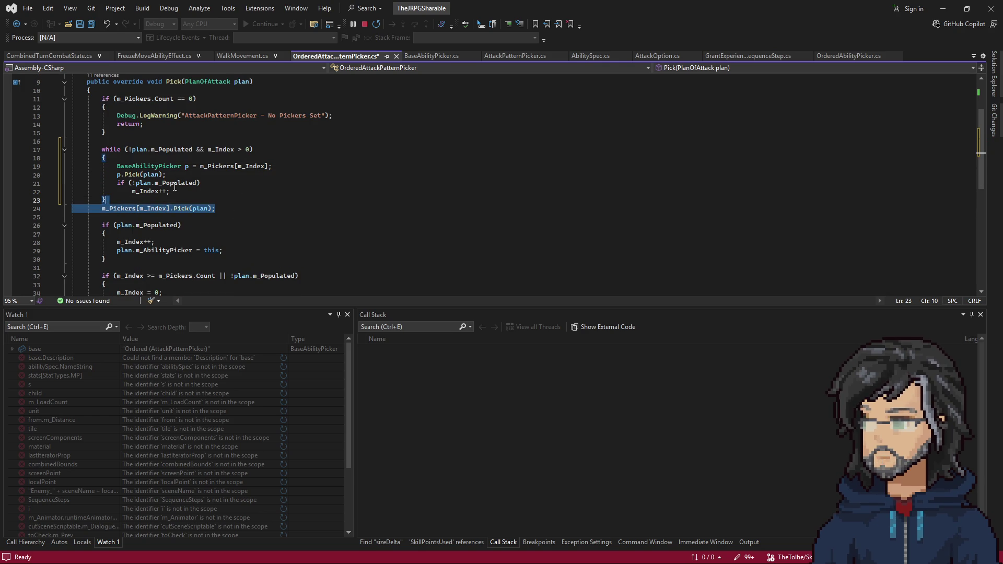
Drop the leftover Pick call and the BaseAbilityPicker p local, calling m_Pickers[m_Index].Pick(plan) directly.
key("Delete")
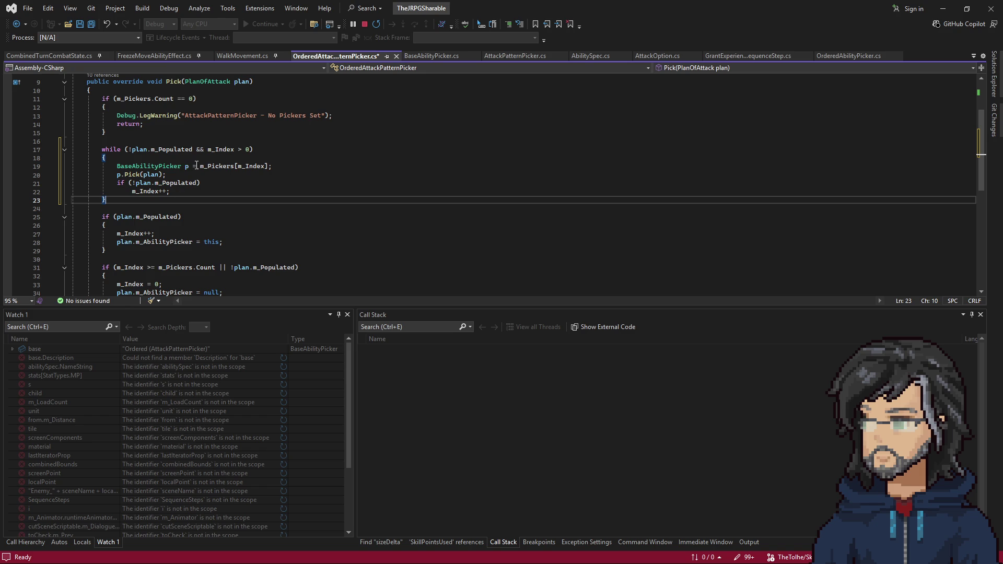
left_click_drag(199, 165, 269, 166)
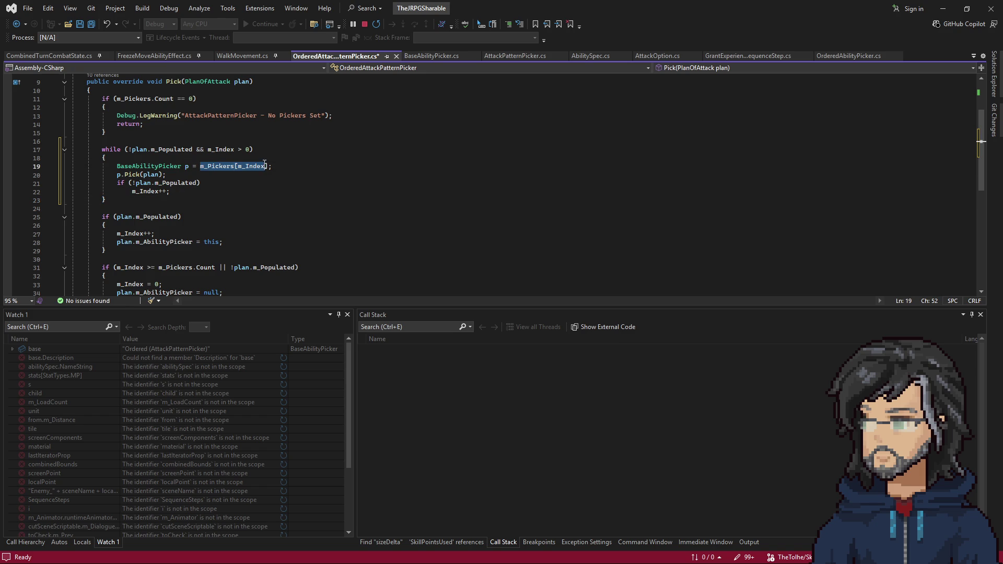
key("ctrl+c")
left_click(118, 176)
key("ctrl+v")
left_click(297, 166)
key("shift+Up")
key("Delete")
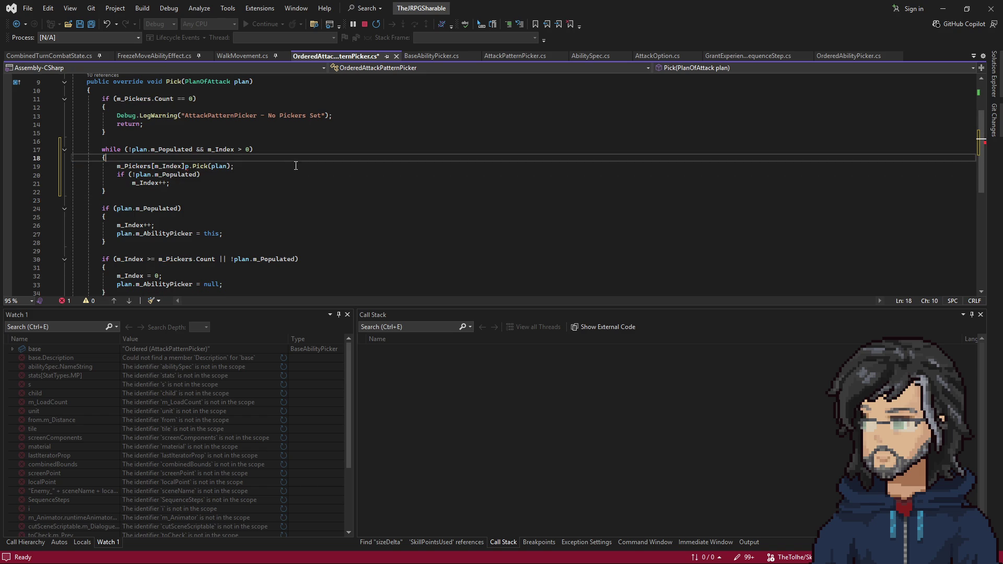
left_click(188, 166, "shift")
key("Delete")
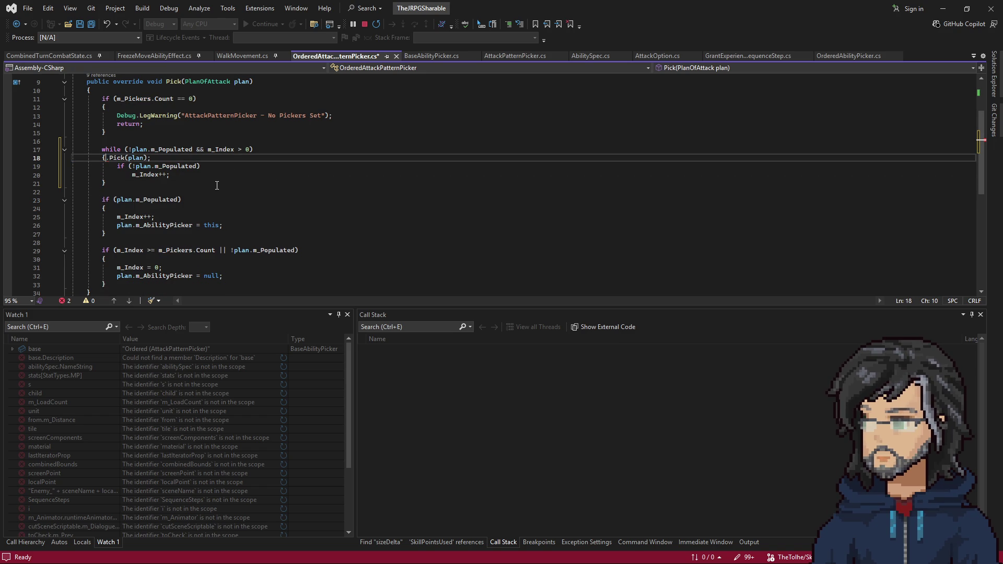
key("ctrl+z")
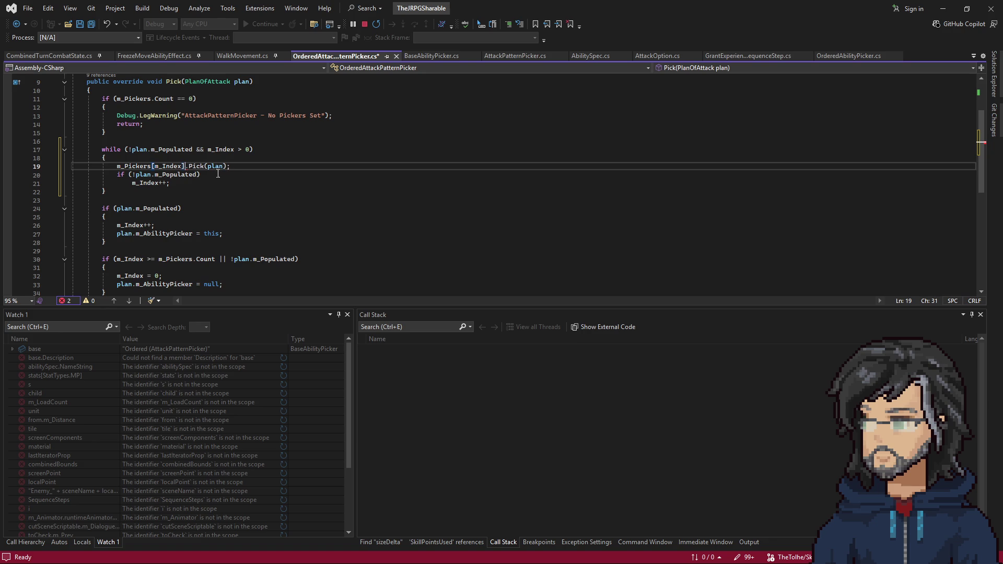
Review the m_Index++ increment and the plan.m_Populated check block in the loop.
left_click_drag(132, 183, 169, 182)
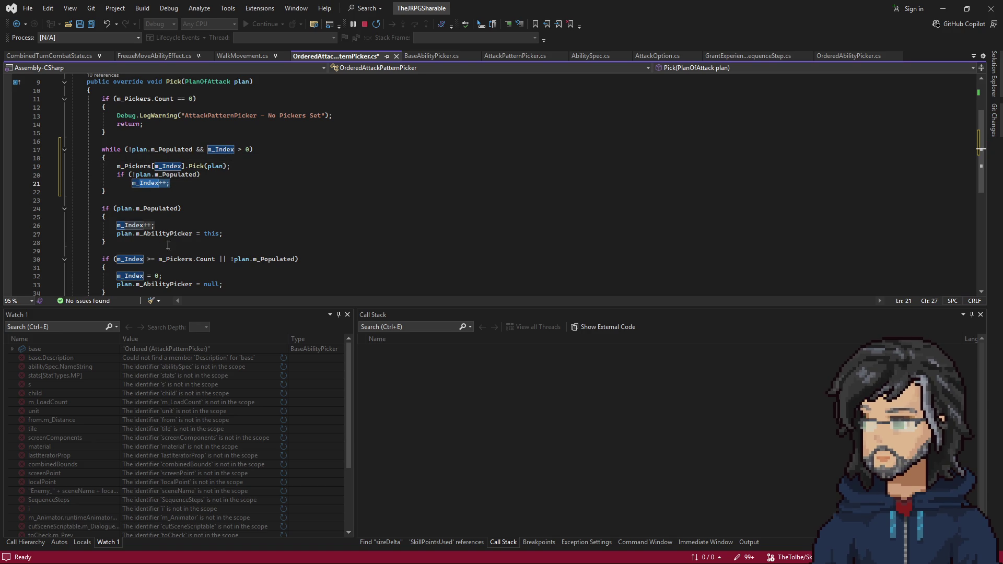
left_click_drag(113, 209, 172, 209)
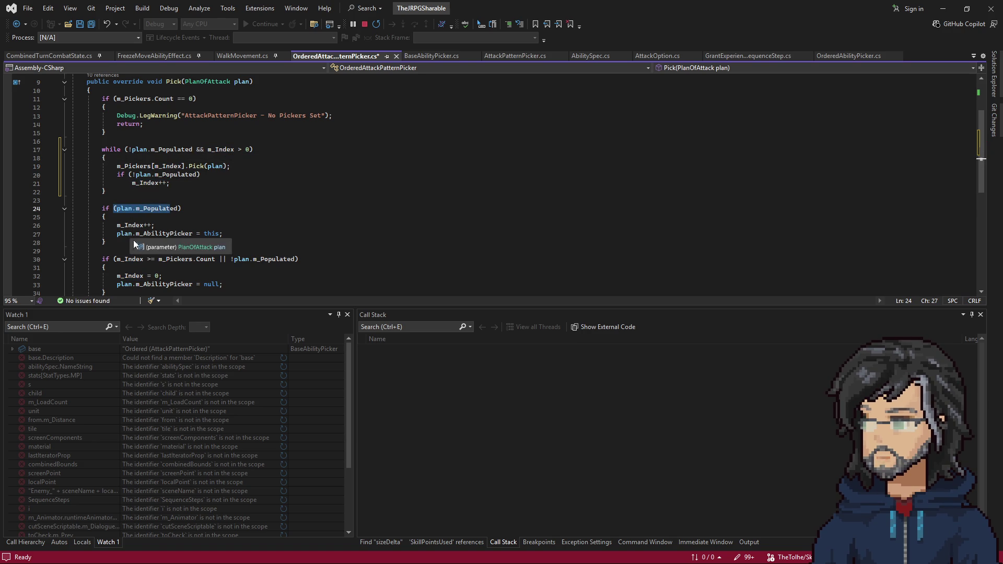
left_click_drag(113, 246, 19, 204)
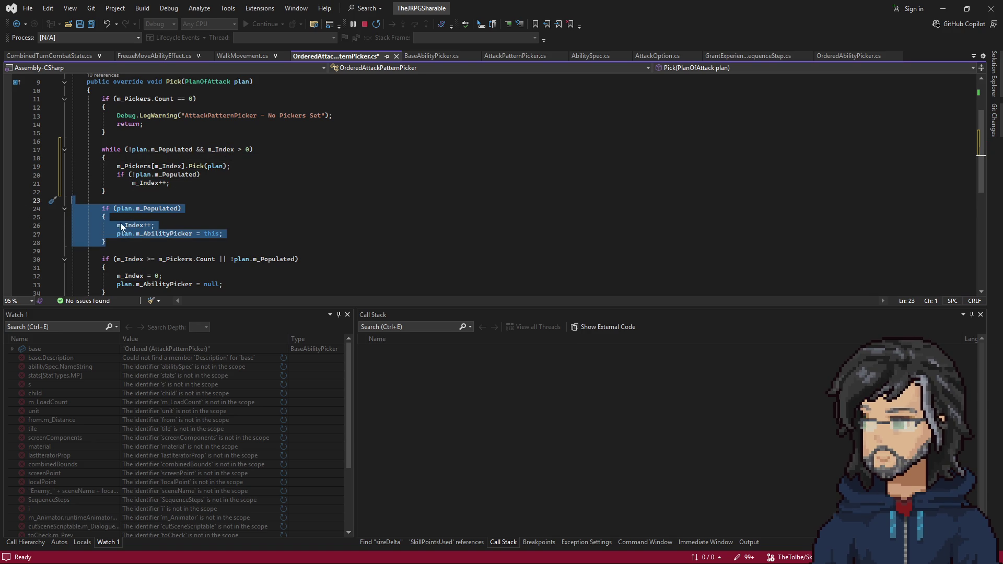
left_click(207, 216)
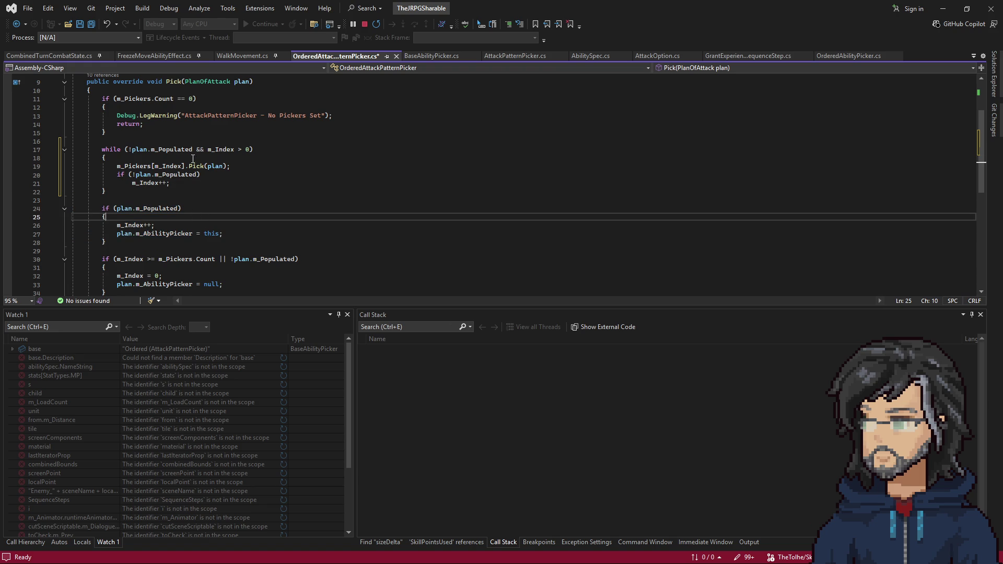
left_click_drag(102, 208, 137, 243)
left_click(137, 243)
left_click_drag(188, 216, 187, 226)
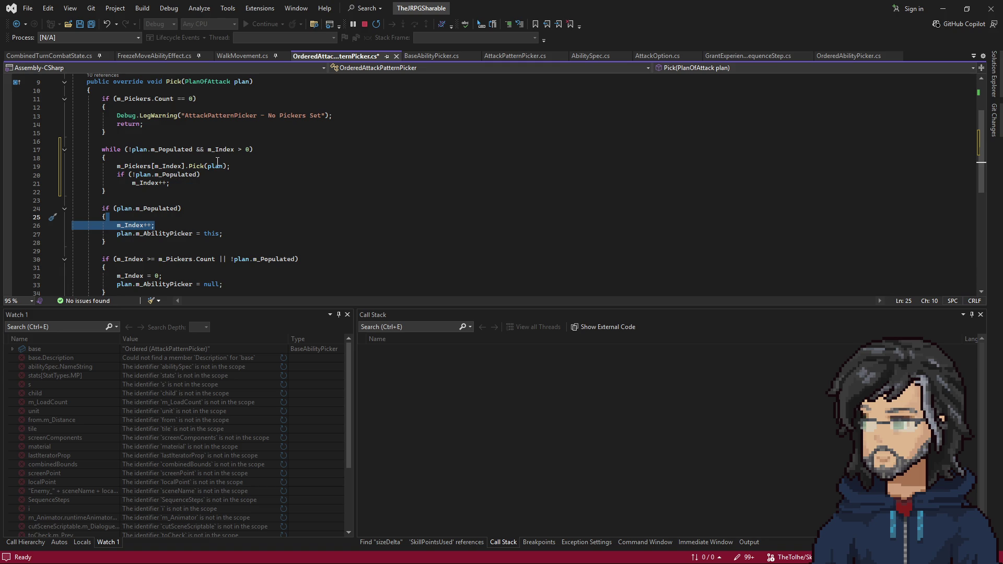
Append && to the while condition, checking OrderedAbilityPicker.cs's m_InternalPickers.Count test for reference.
left_click(250, 149)
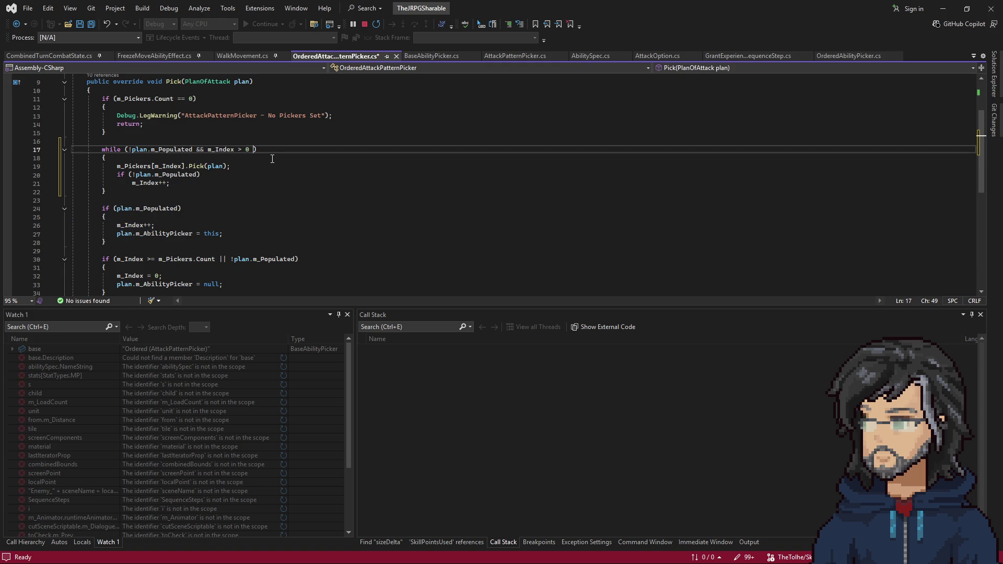
type("&&")
left_click(847, 55)
left_click(209, 183)
left_click_drag(208, 183, 305, 186)
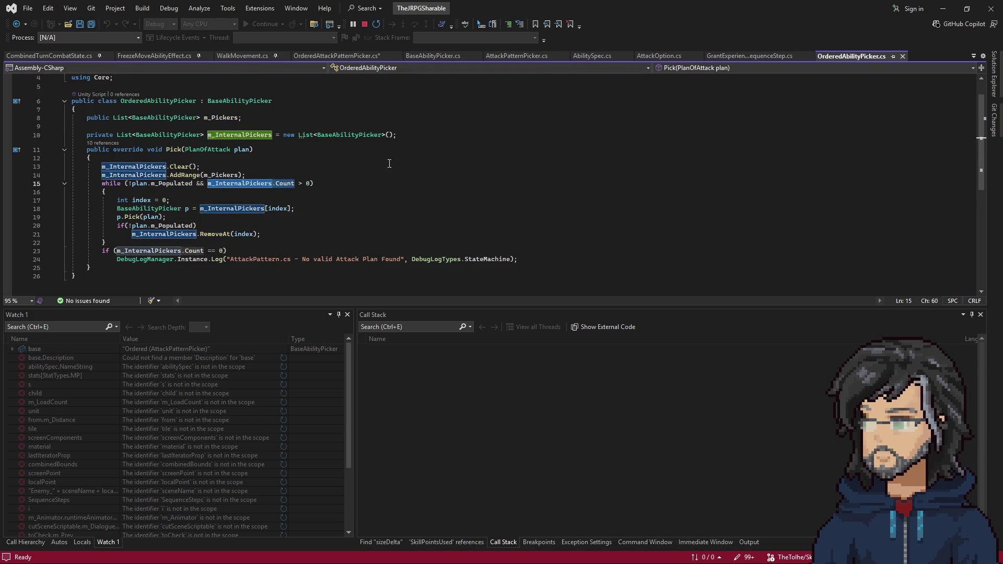
left_click(337, 56)
left_click(264, 149)
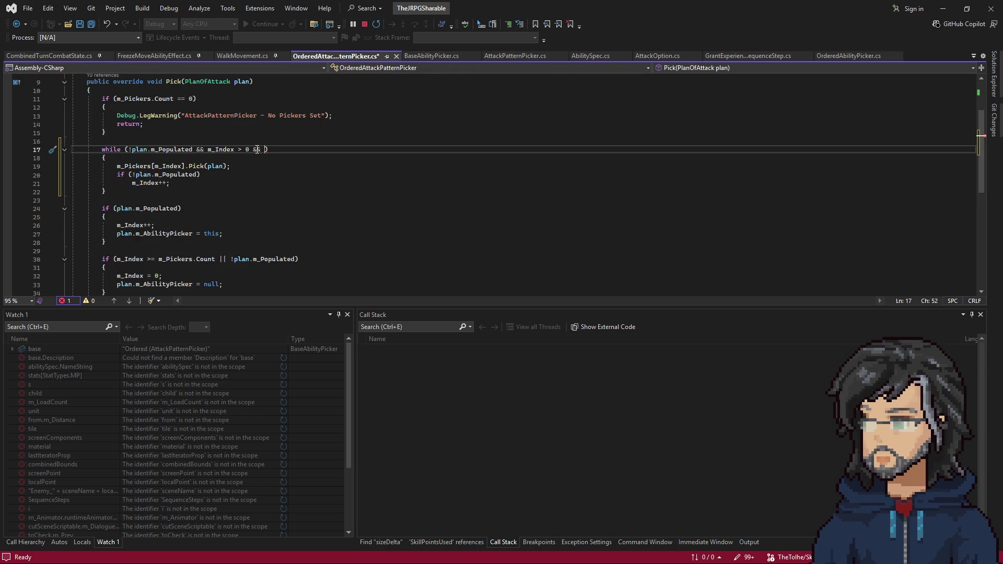
double_click(220, 149)
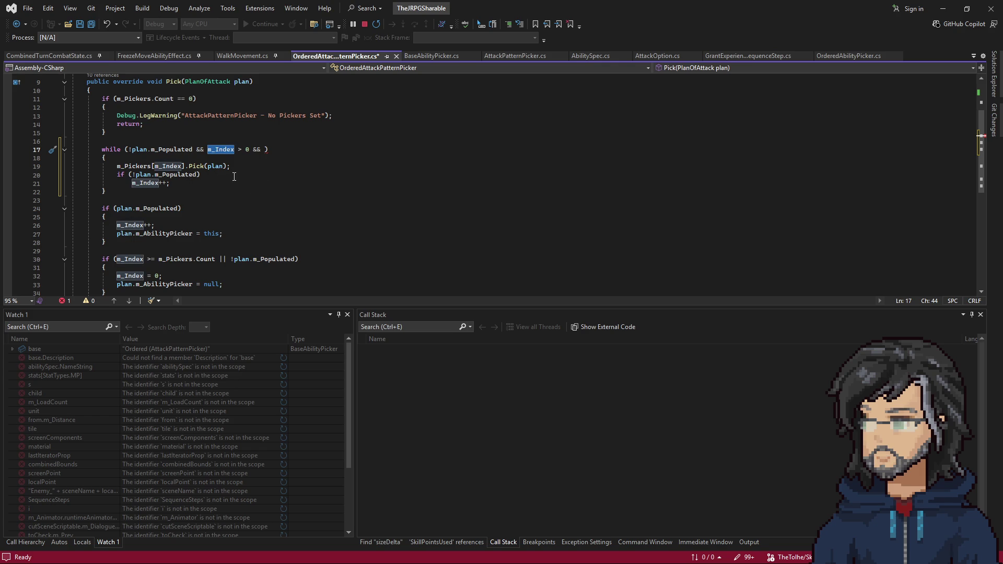
scroll(200, 186, "up", 1)
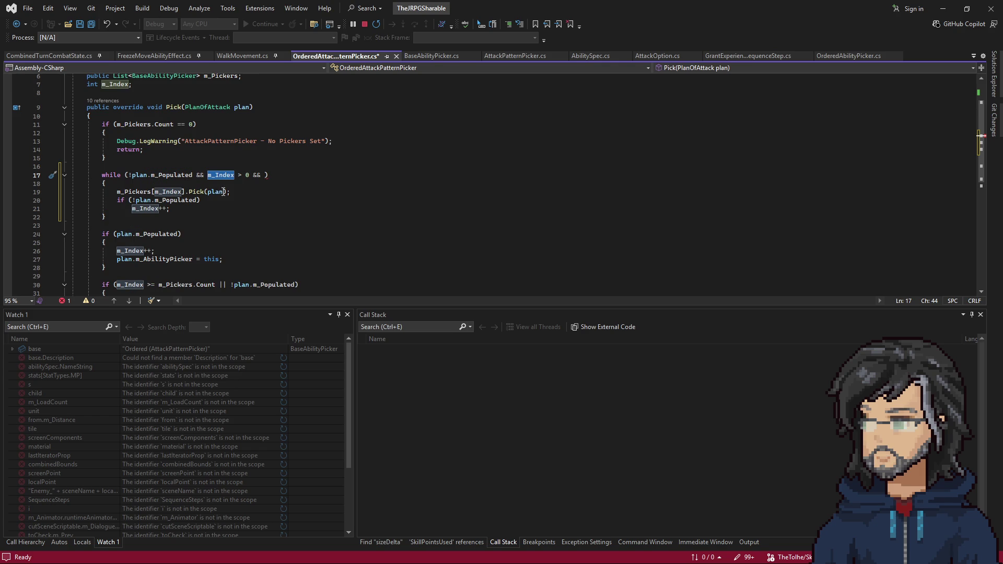
Wrap m_Index++ under the unpopulated check in braces and open a line above it for a nested check.
left_click(184, 208)
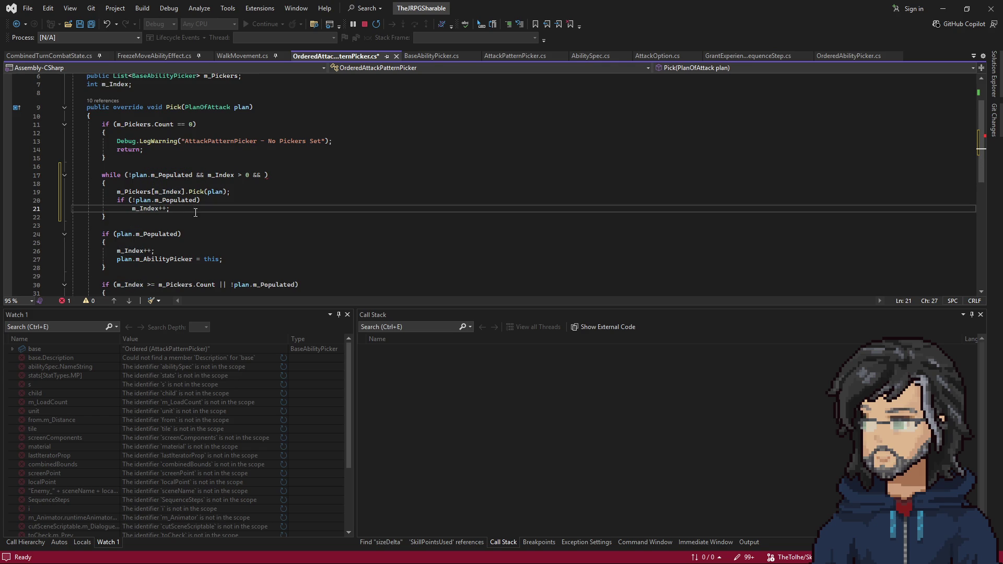
left_click(219, 201)
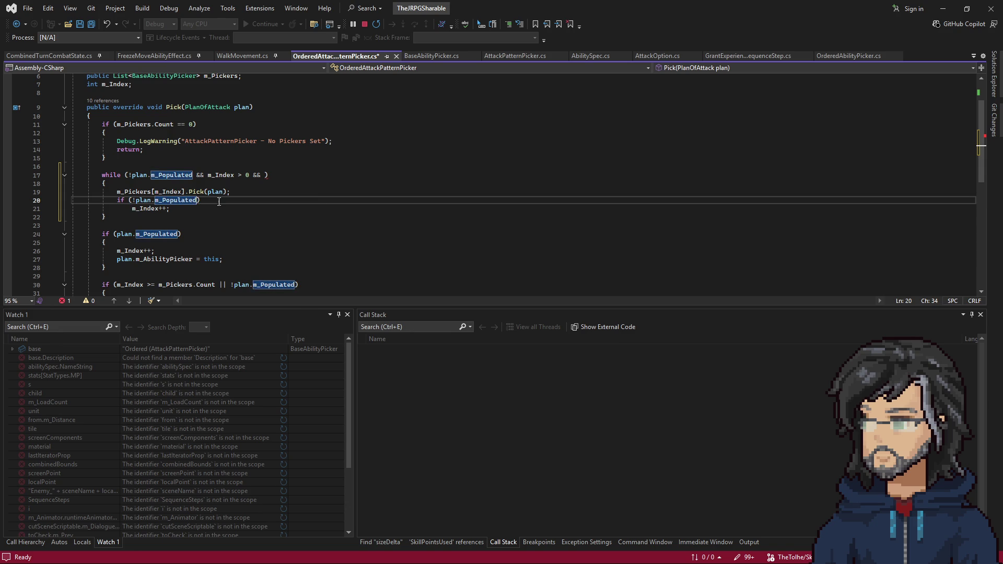
key("Return")
key("Down")
key("End")
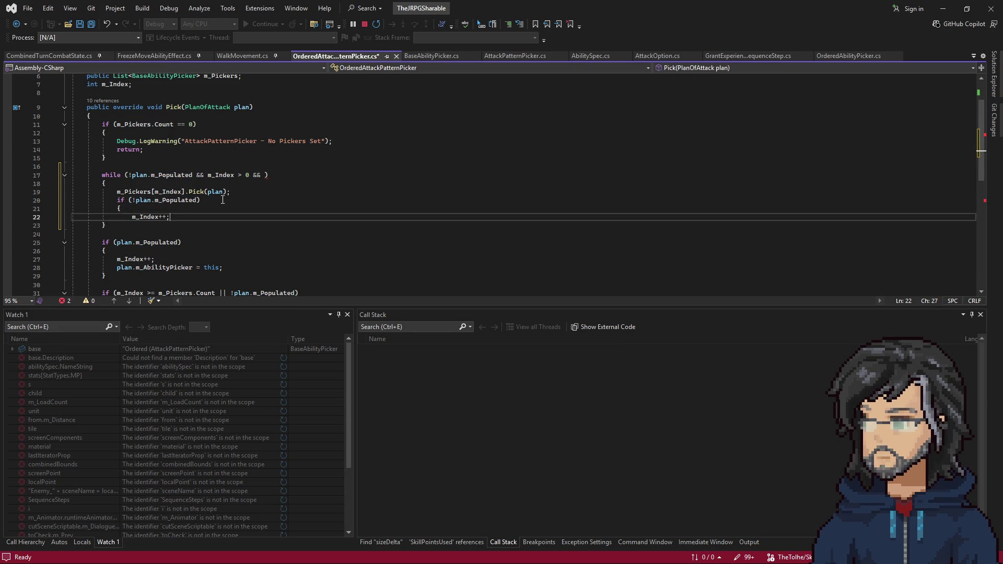
key("Return")
type("}")
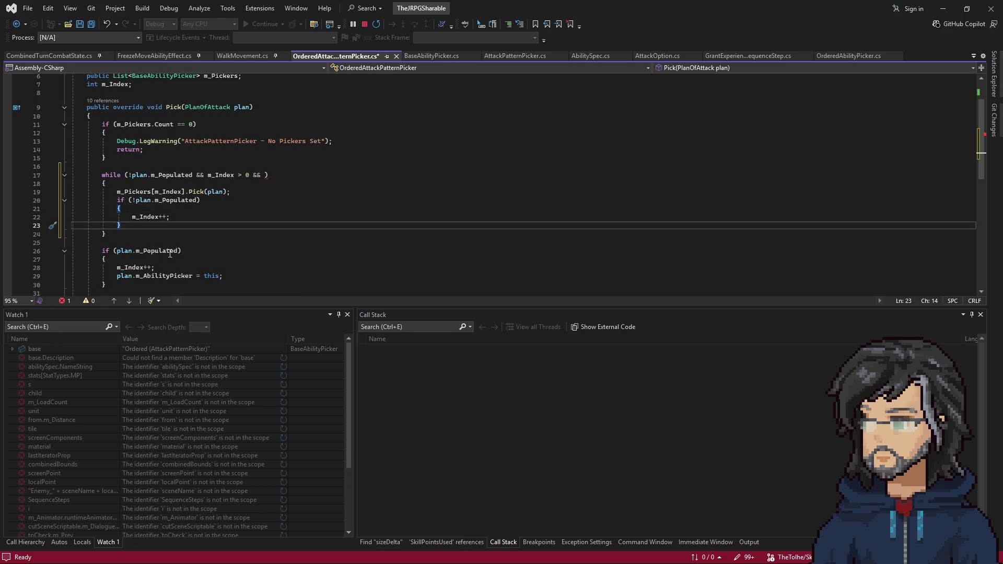
double_click(223, 175)
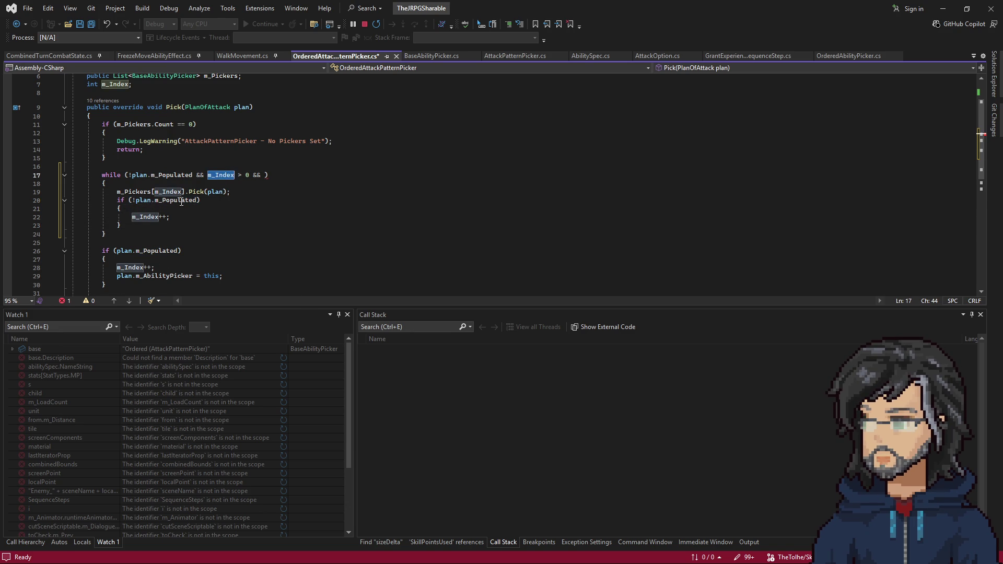
left_click(142, 208)
key("Return")
type("if(m_Index")
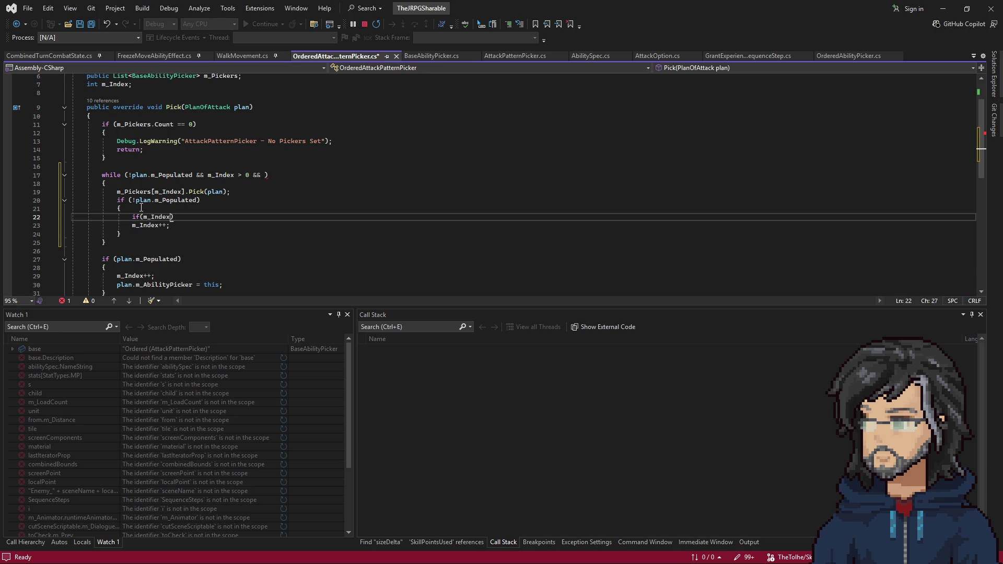
type(" >")
Add 'if (m_Index > m_Pickers.Count) m_Index = 0;' right after m_Index++ inside the braces.
double_click(133, 191)
left_click(181, 217)
key("ctrl+v")
type(".Count")
key("alt+Down")
left_click(251, 225)
key("Return")
key("Return")
type("m_Index++;")
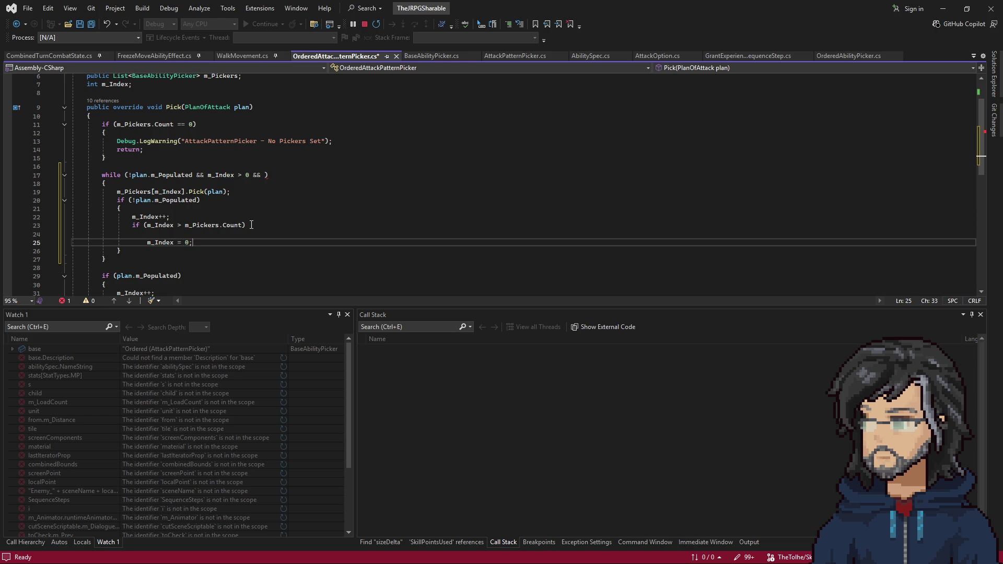
left_click(251, 225)
key("Delete")
Remove the dangling && so the while condition ends with m_Index >= 0.
left_click(264, 175)
key("BackSpace")
key("BackSpace")
key("BackSpace")
left_click(246, 200)
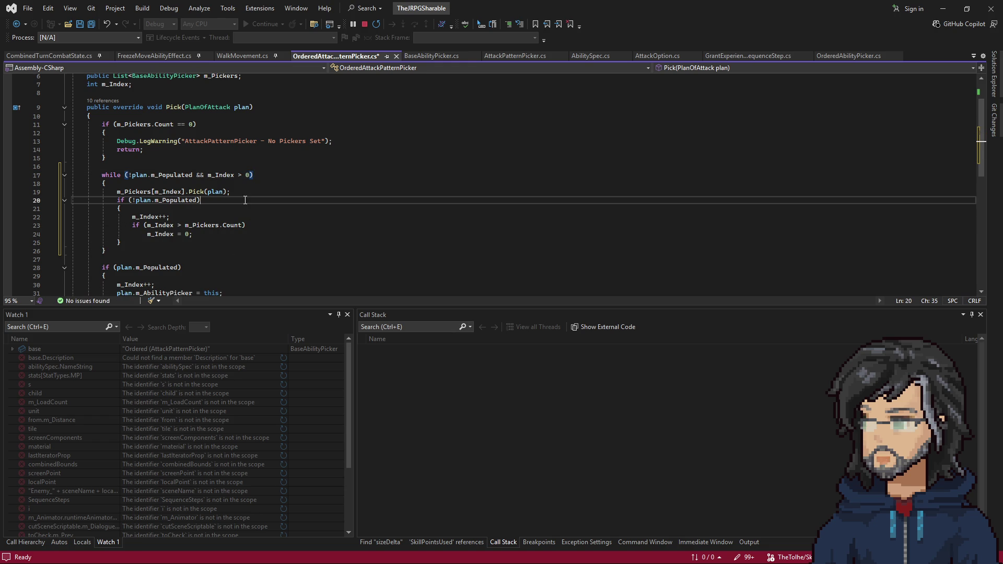
left_click(241, 175)
key("BackSpace")
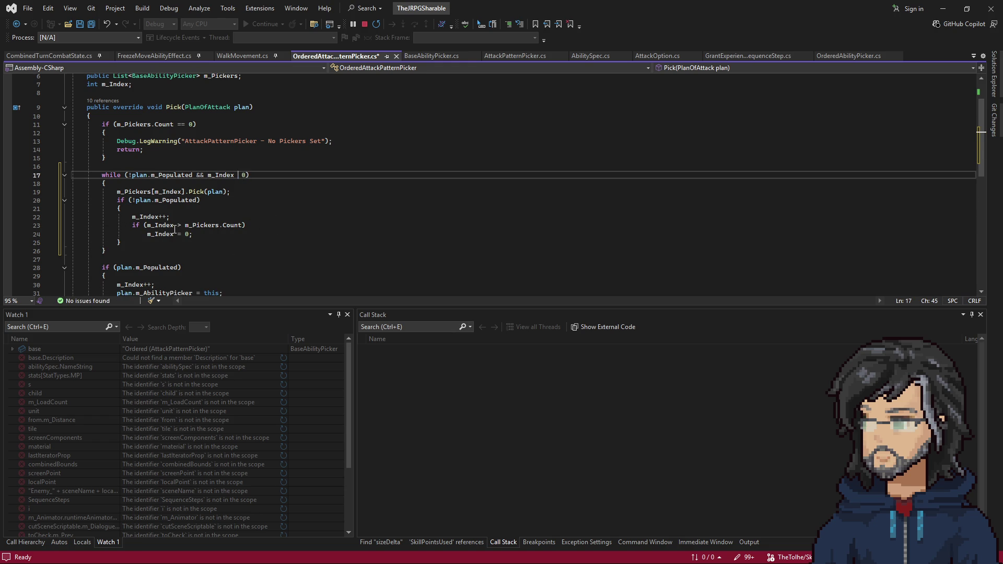
key("Down")
key("Down")
key("Down")
key("Down")
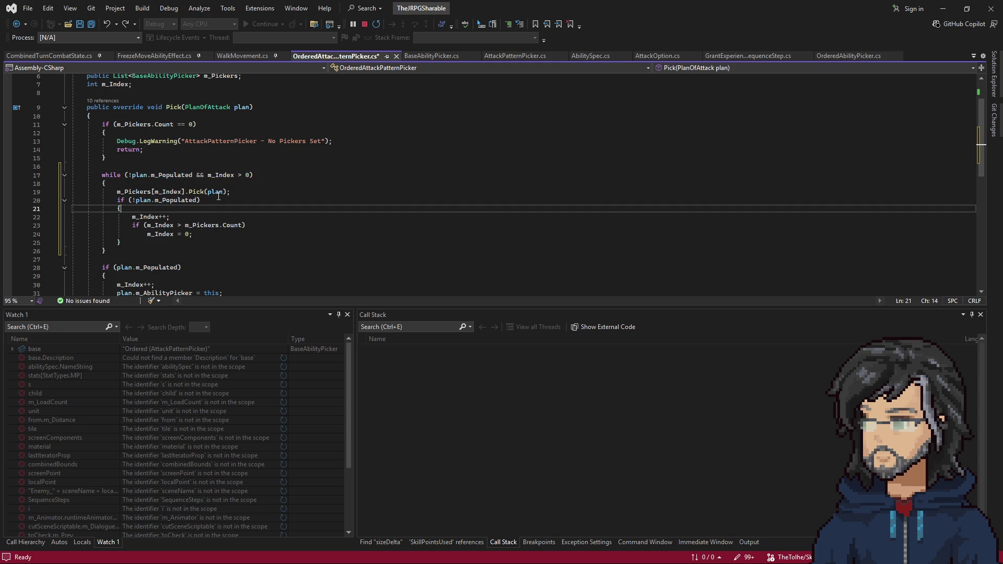
left_click_drag(223, 175, 252, 175)
Change the inner check's reset value from 0 to -1.
left_click(241, 175)
key("Left")
key("Down")
key("Down")
key("Down")
key("Up")
key("Up")
key("Up")
left_click(230, 217)
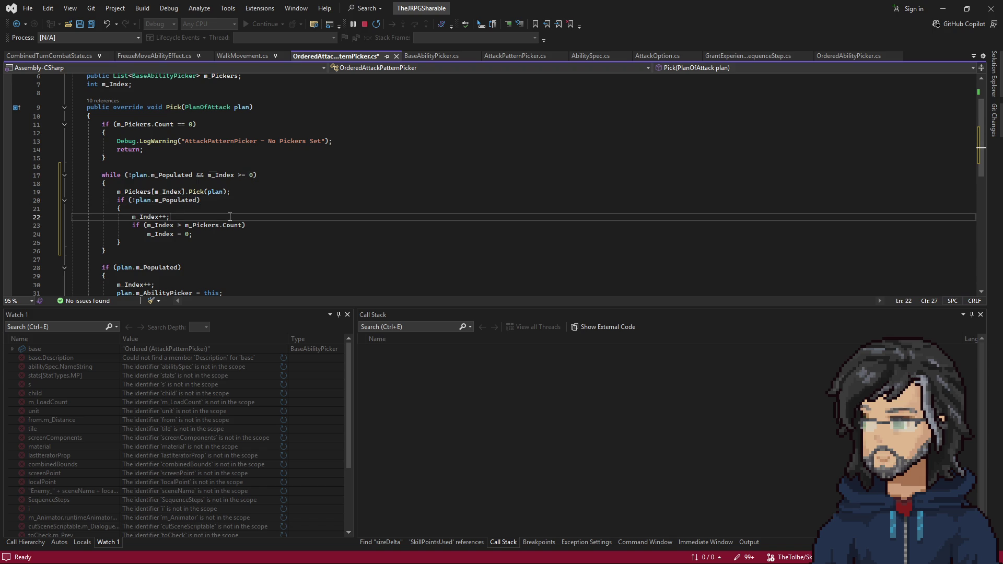
left_click(188, 233)
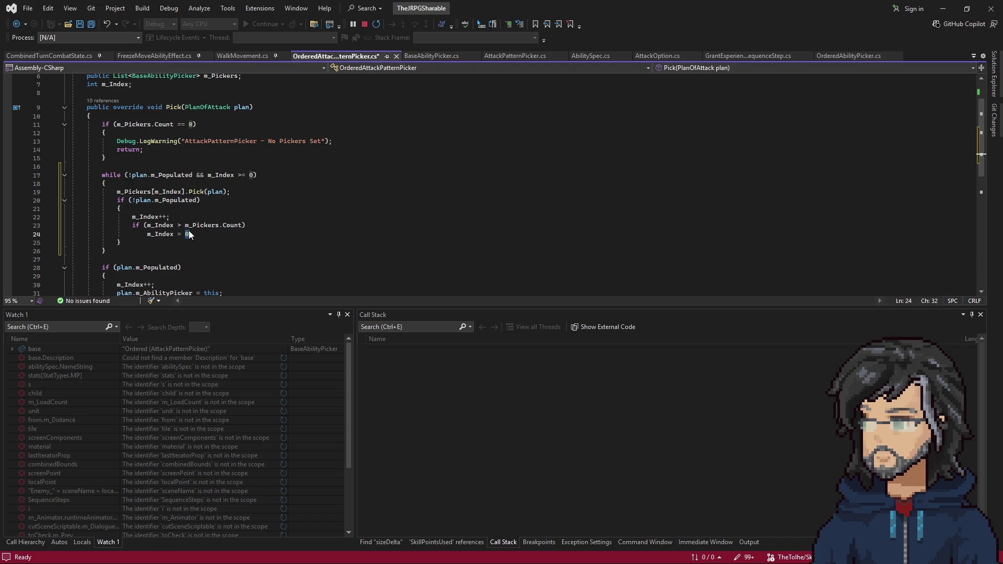
key("BackSpace")
type("-1")
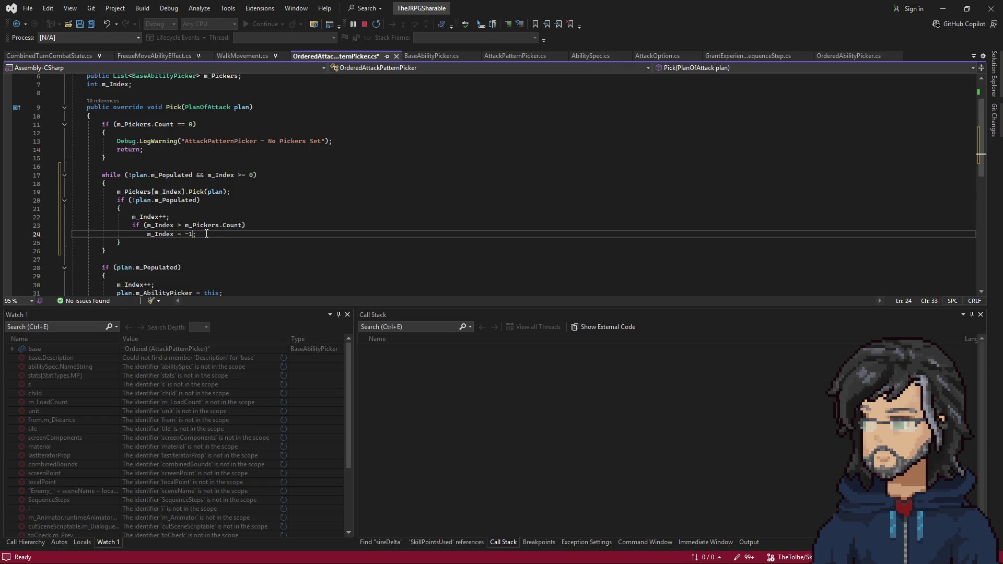
Try swapping the loop's m_Index >= 0 test for m_Index > m_Pickers.Count, then undo it.
left_click_drag(146, 225, 247, 226)
key("ctrl+c")
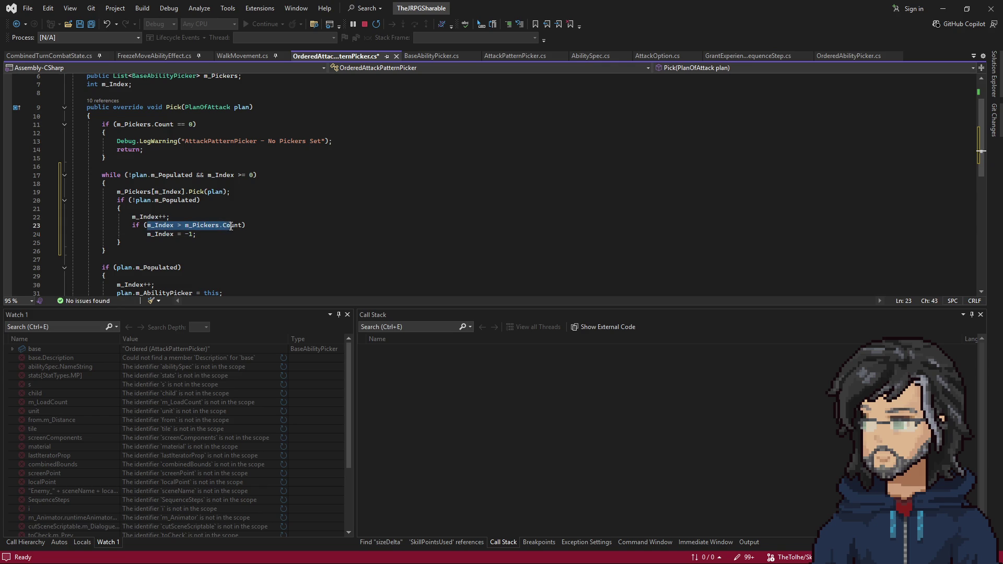
key("BackSpace")
left_click_drag(254, 175, 206, 175)
key("ctrl+v")
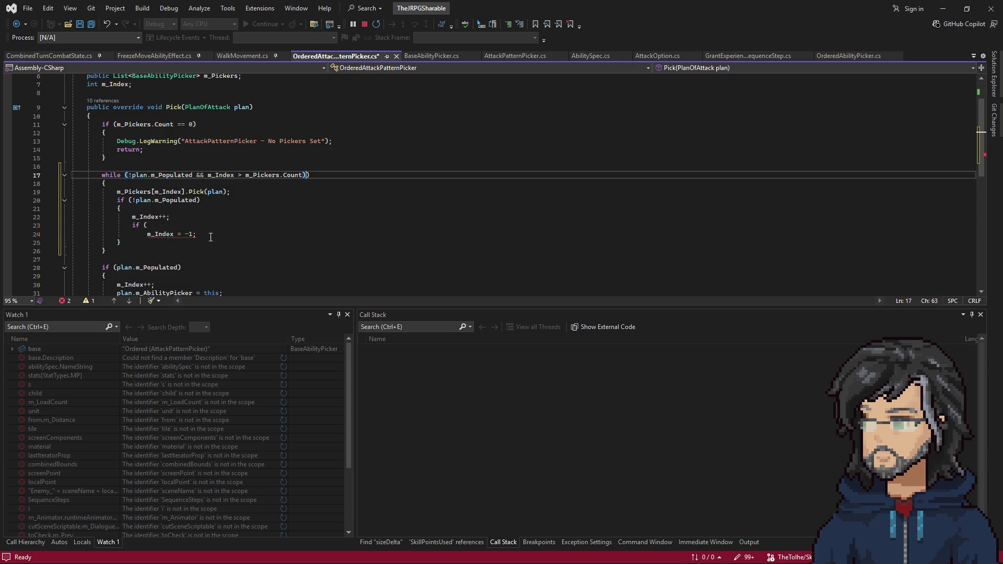
key("ctrl+z")
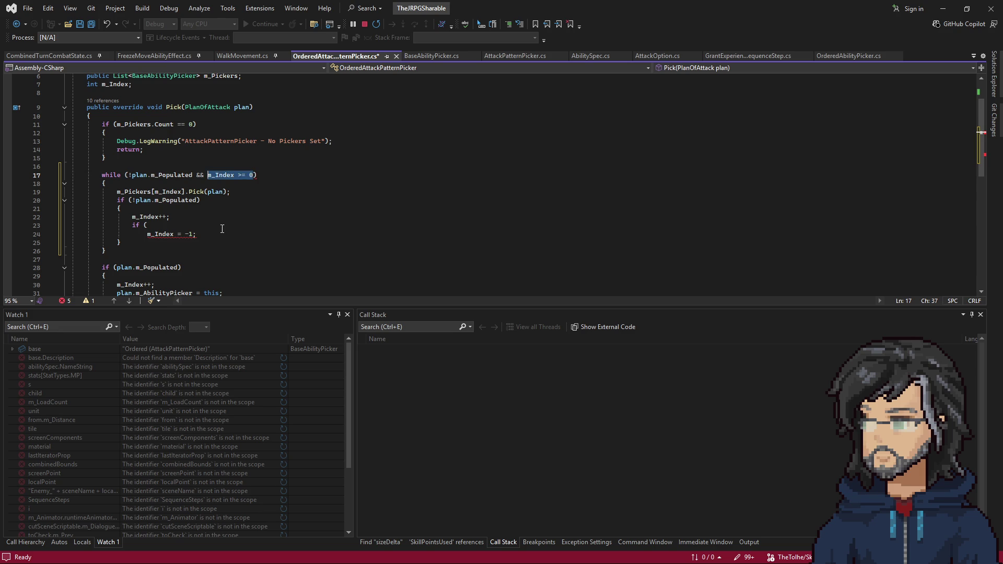
key("ctrl+z")
key("ctrl+z")
Move the if (m_Index > m_Pickers.Count) reset block to after the while loop's closing brace.
key("ctrl+x")
left_click(194, 234)
key("ctrl+v")
mouse_move(216, 243)
left_mouse_down()
mouse_move(114, 243)
mouse_move(211, 242)
left_mouse_up()
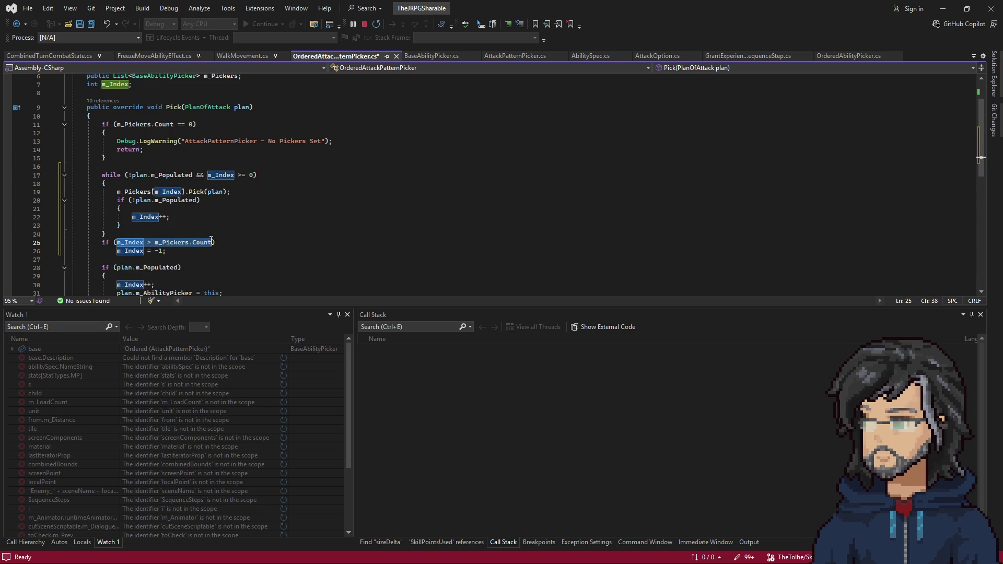
left_click(257, 175)
type("m_Index > m_Pickers.Count")
Append && m_Index > m_Pickers.Count to the while condition and remove the stray blank line.
left_click(270, 233)
key("Return")
key("BackSpace")
left_click(174, 207)
Strip the braces around the inner if's m_Index++ body, leaving a blank line after the loop.
left_click(216, 202)
key("shift+Down")
key("Delete")
key("Down")
key("shift+Down")
key("Delete")
key("Down")
key("Return")
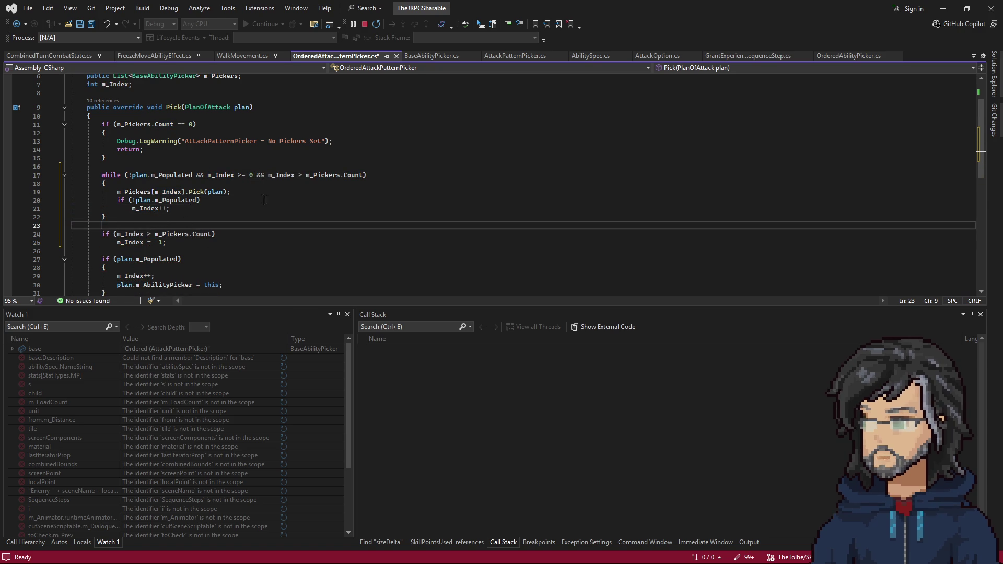
Compare the loop's bound test with the after-loop check and set its reset value to 0.
left_click_drag(267, 175, 330, 176)
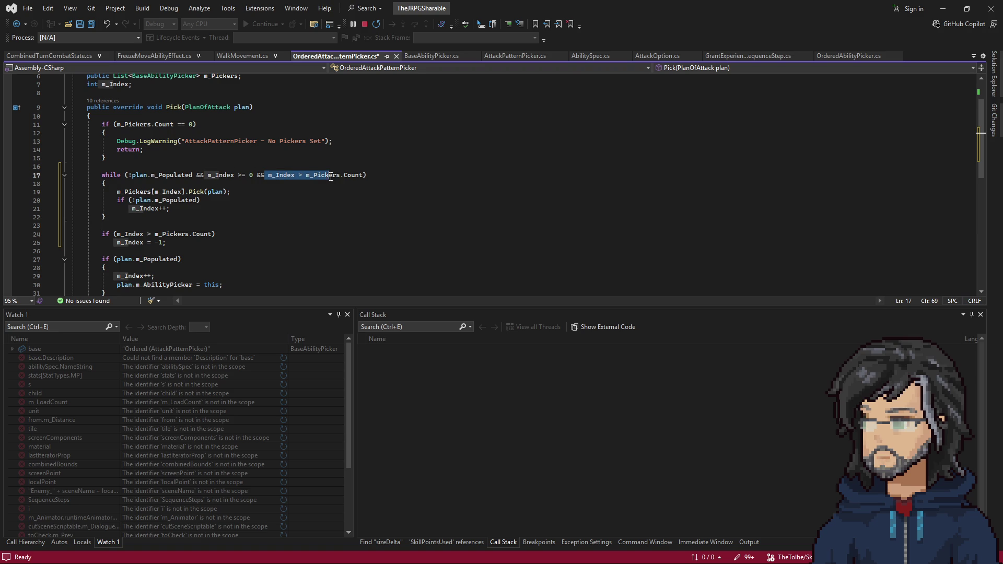
left_click_drag(104, 225, 192, 234)
left_click(134, 234)
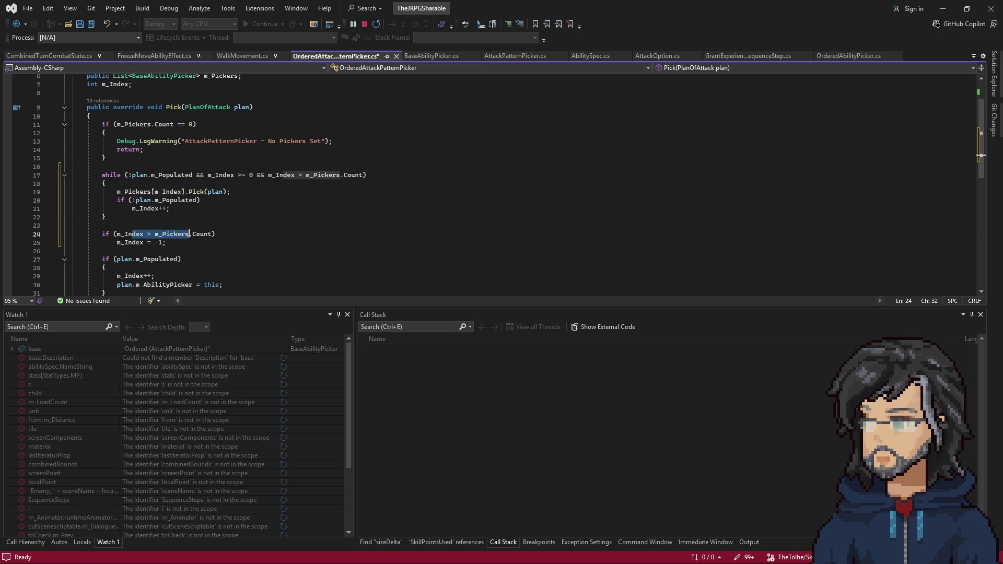
left_click(160, 243)
type("0")
scroll(213, 220, "down", 2)
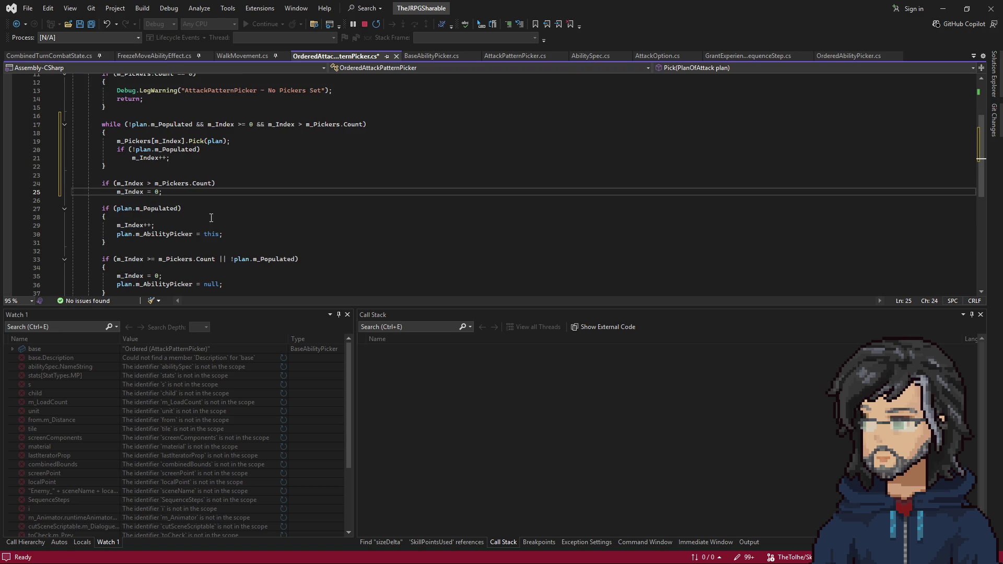
Delete the inner if (!plan.m_Populated) line and the populated branch's m_Index++, unindenting the loop's increment.
left_click(109, 208)
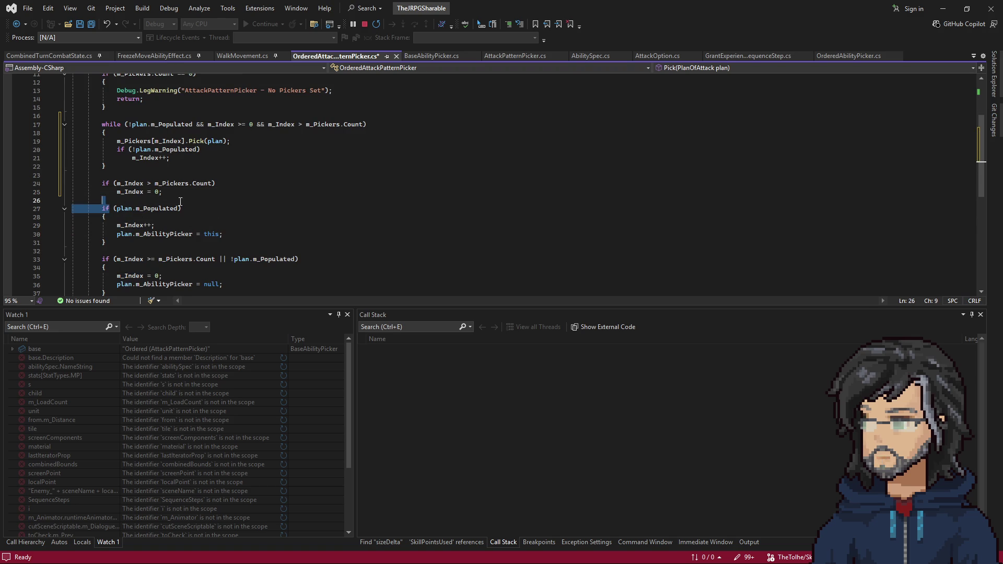
left_click(125, 225)
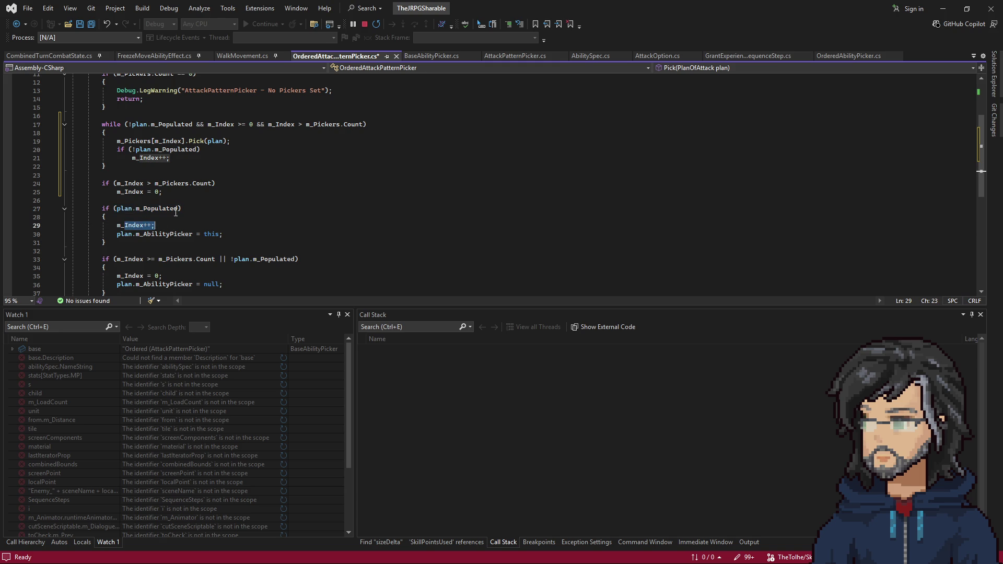
left_click_drag(202, 150, 256, 142)
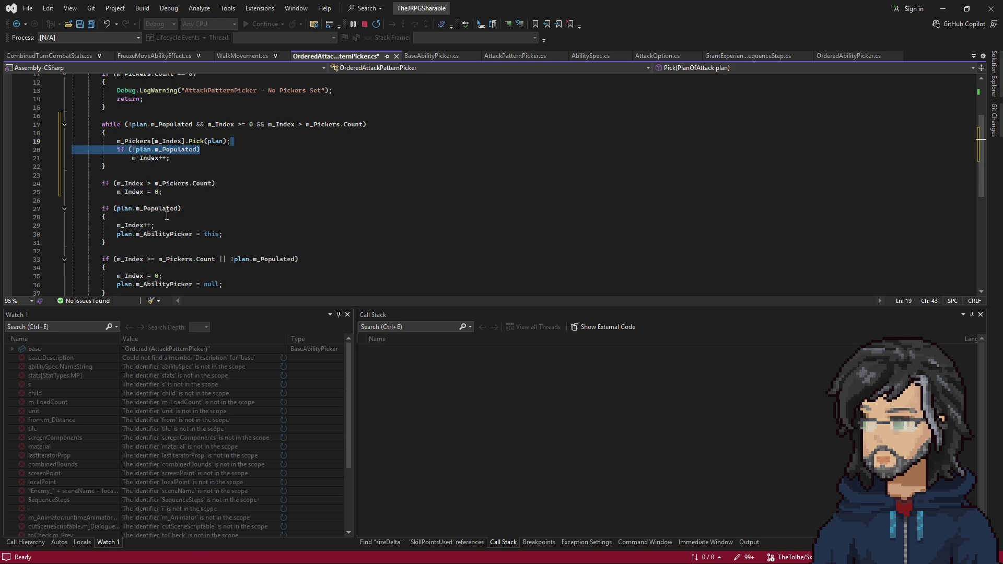
left_click_drag(157, 226, 106, 217)
key("Delete")
left_click_drag(232, 141, 71, 150)
key("Delete")
left_click(198, 150)
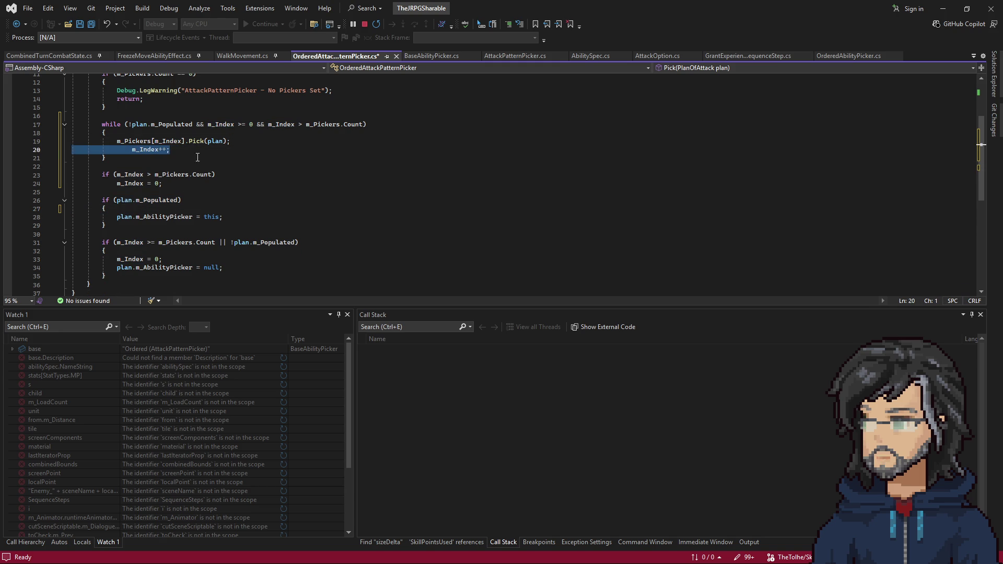
key("shift+Tab")
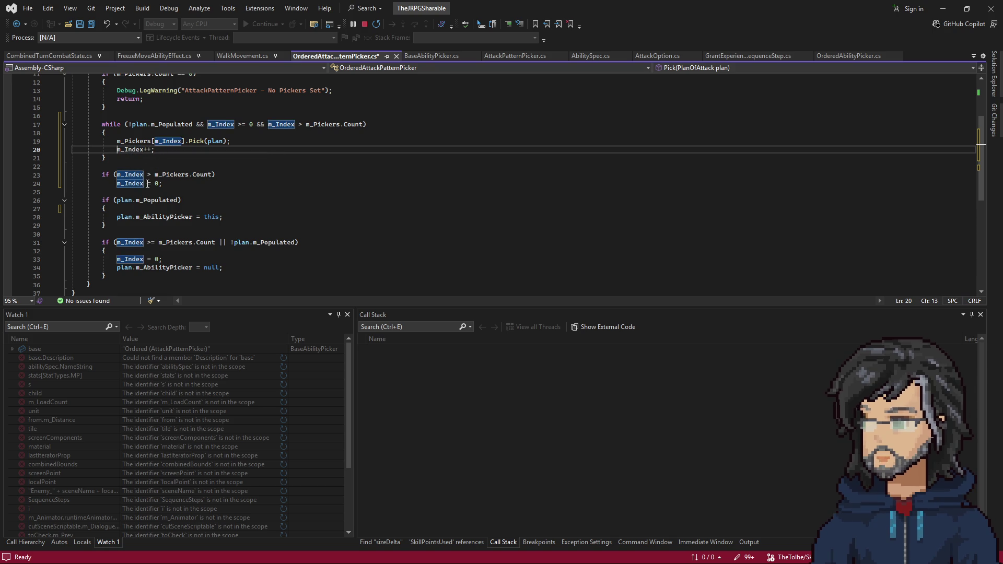
Remove the braces so the populated check only assigns m_AbilityPicker.
left_click(138, 209)
key("BackSpace")
key("BackSpace")
left_click(210, 218)
left_click_drag(209, 220, 232, 208)
key("Delete")
left_click(179, 209)
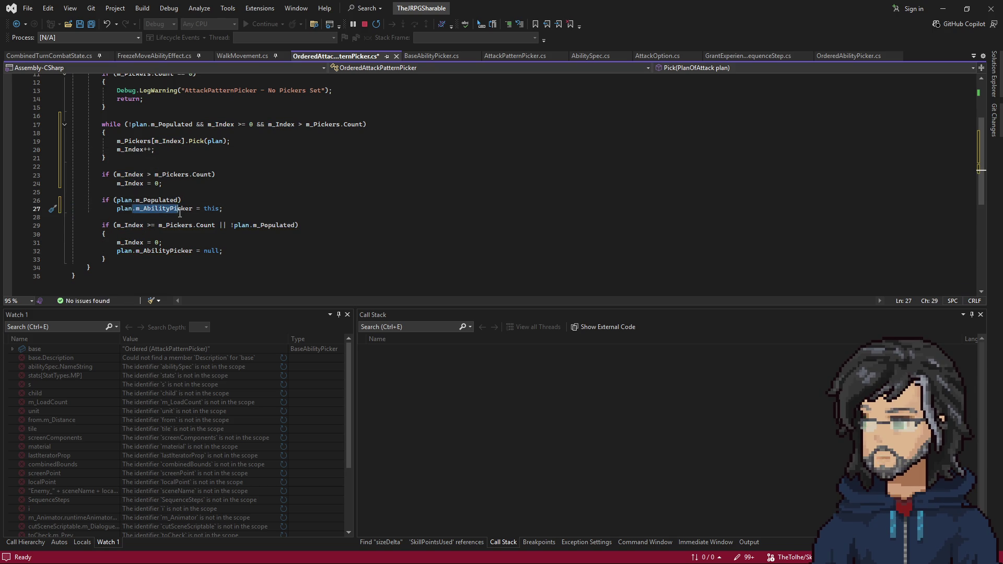
left_click(192, 209)
scroll(200, 161, "up", 4)
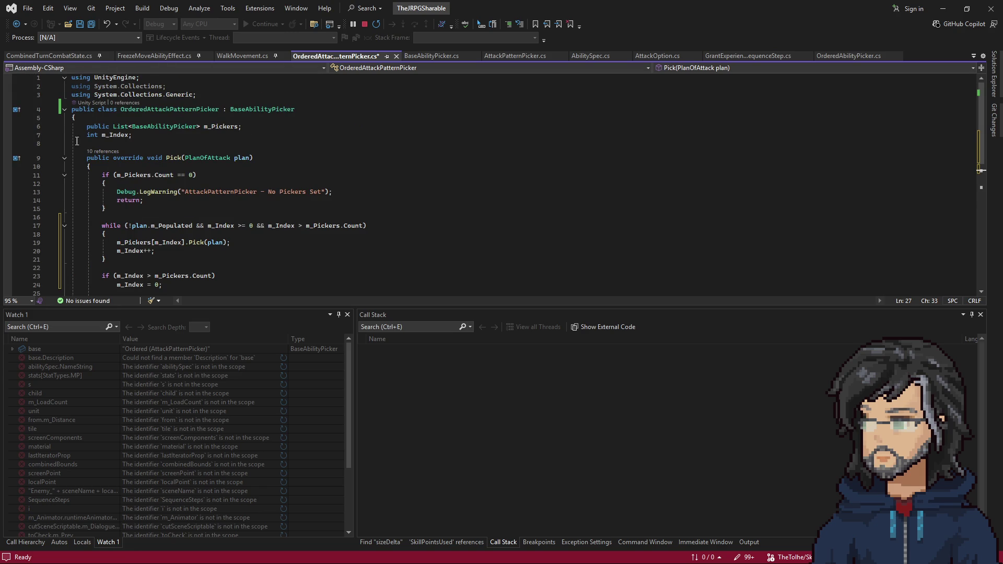
scroll(197, 220, "down", 2)
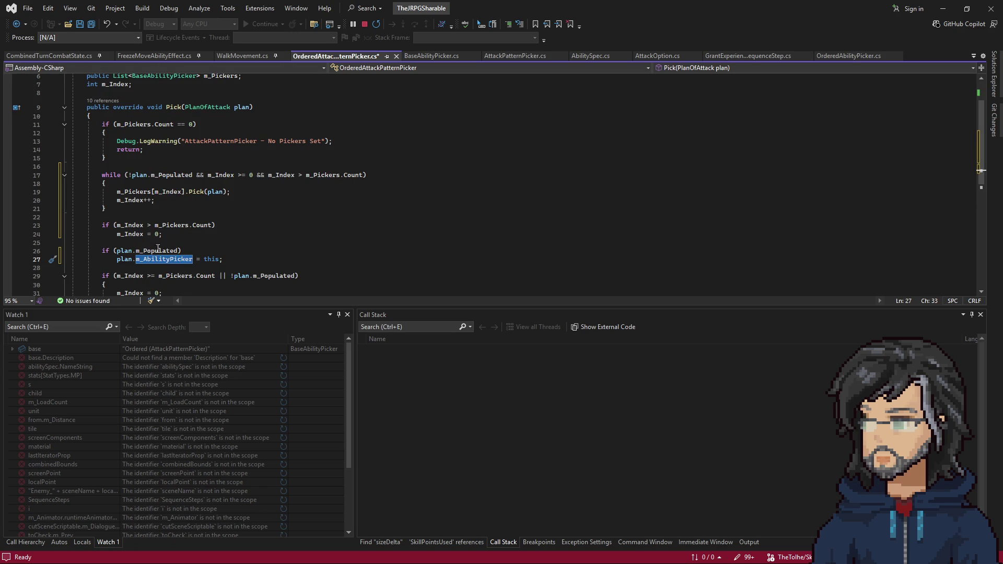
scroll(157, 246, "down", 1)
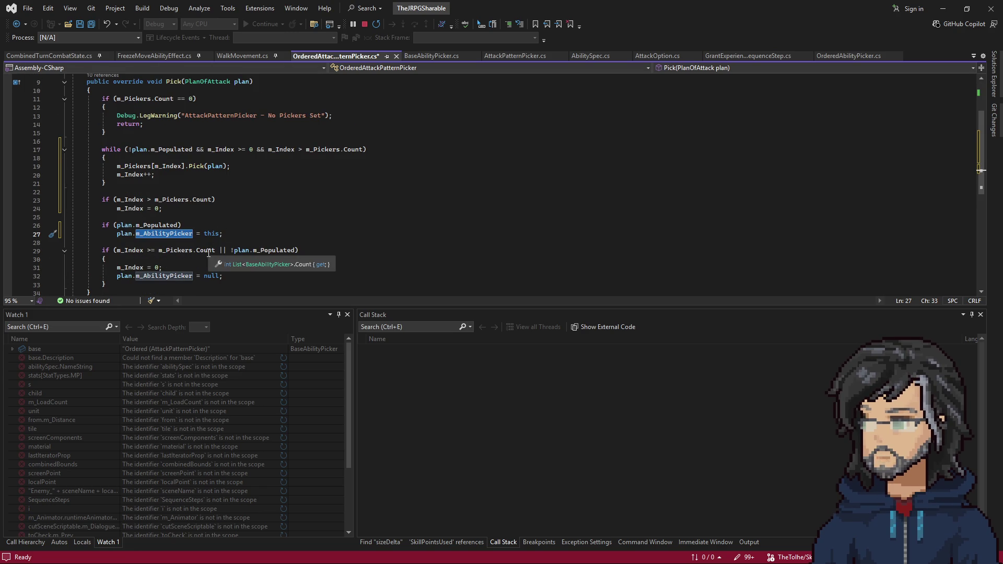
Delete the after-loop if (m_Index > m_Pickers.Count) block and save the file.
left_click(173, 208)
key("shift+Up")
key("shift+Up")
key("shift+Up")
key("Delete")
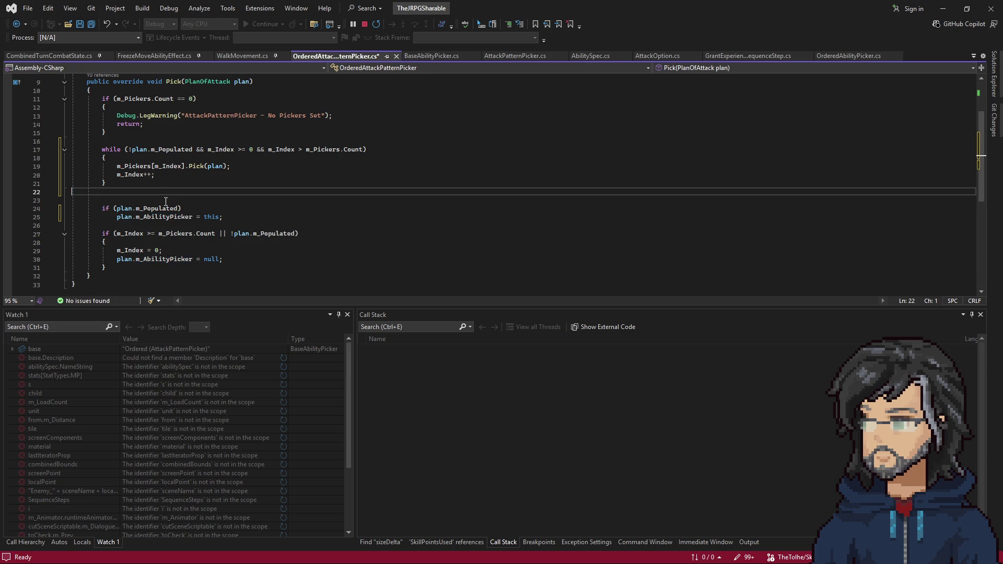
left_click_drag(125, 216, 180, 242)
left_click(184, 243)
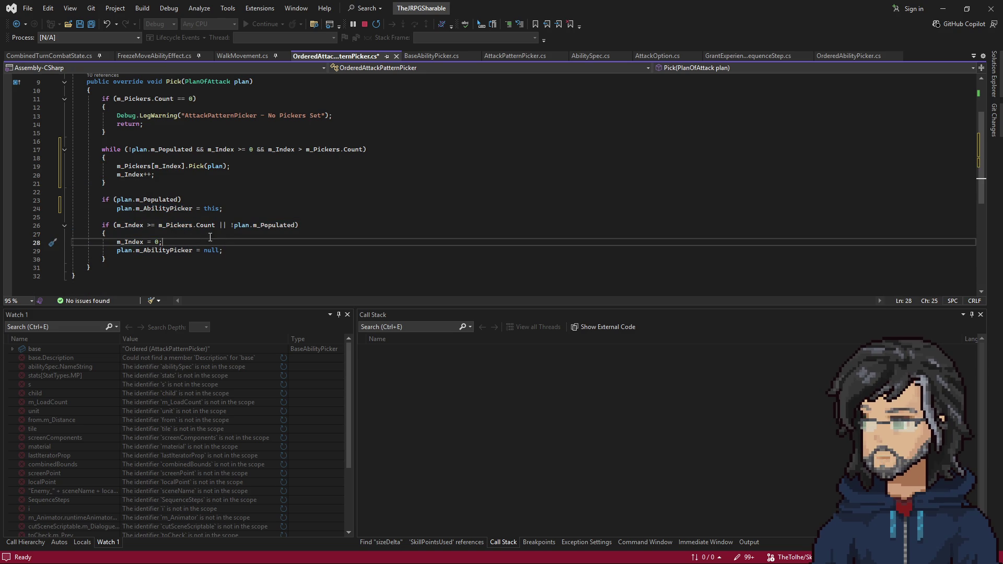
scroll(213, 239, "up", 1)
scroll(215, 241, "up", 3)
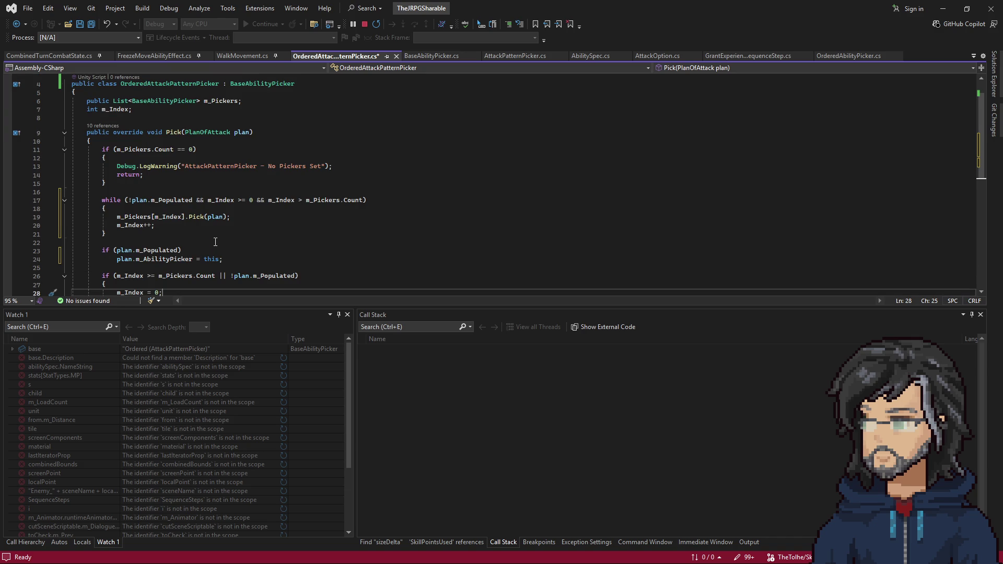
left_click(315, 200)
key("ctrl+s")
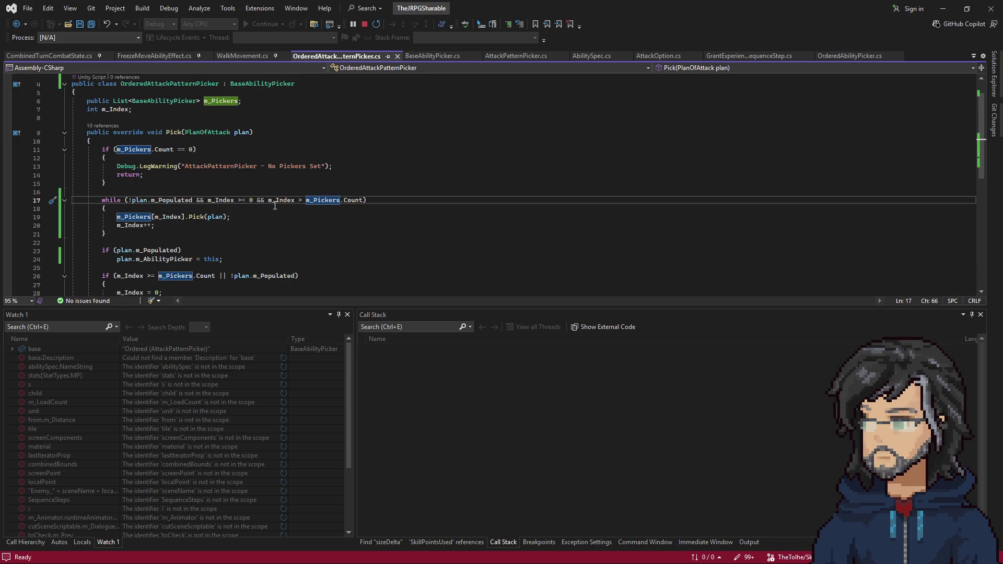
Flip the while condition to m_Index < m_Pickers.Count.
left_click_drag(365, 200, 296, 201)
left_click(292, 200)
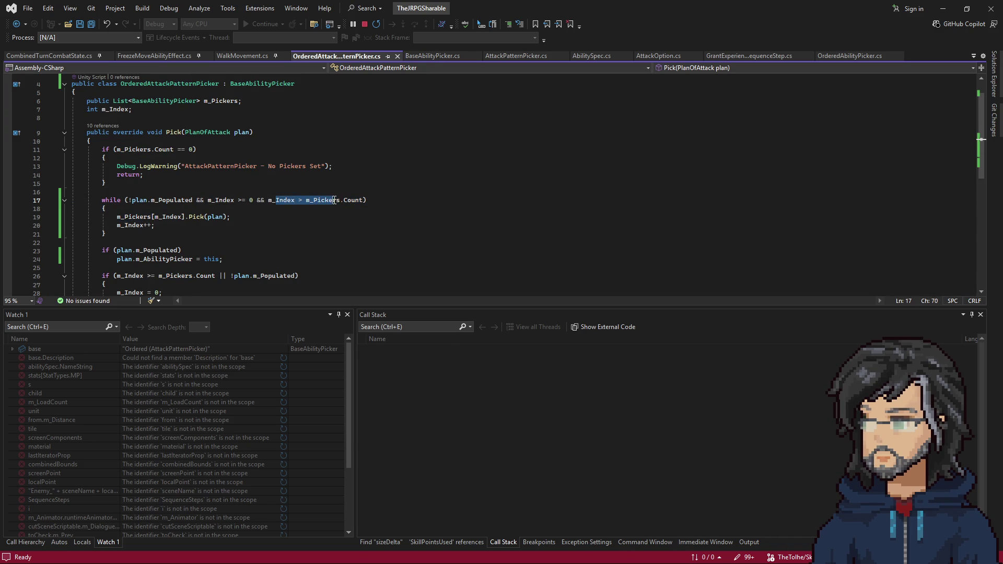
left_click(300, 200)
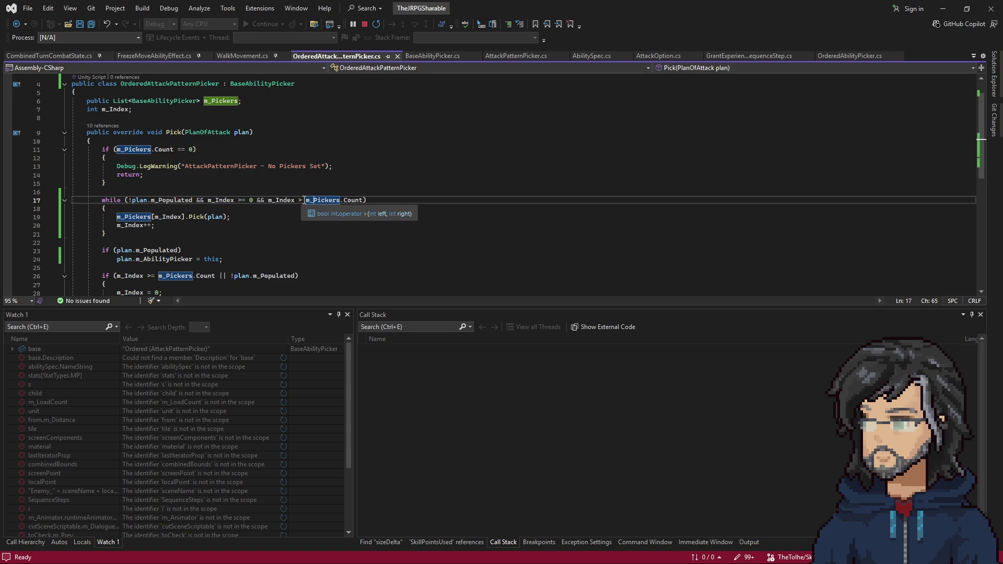
key("BackSpace")
type("<")
left_click(276, 224)
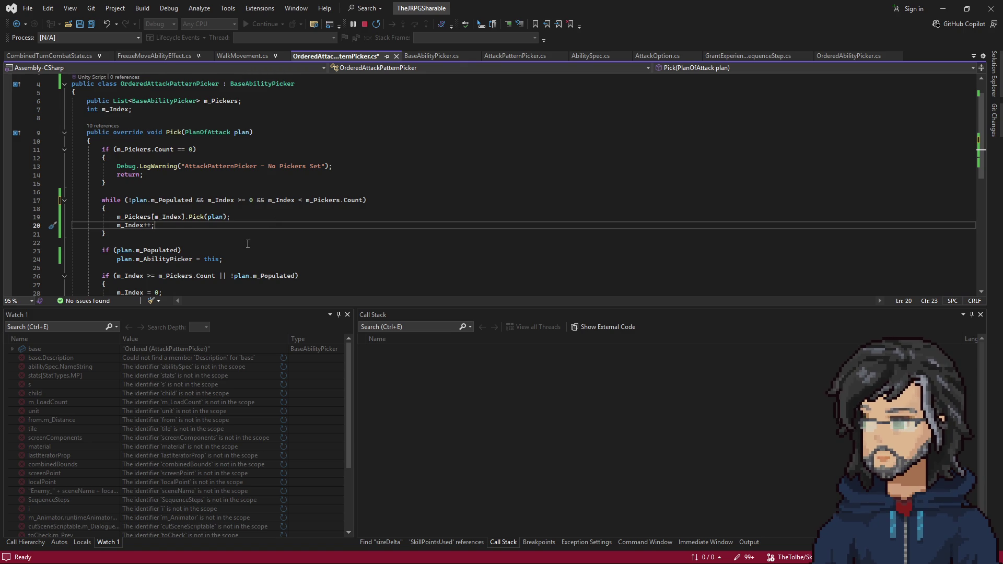
scroll(250, 246, "down", 1)
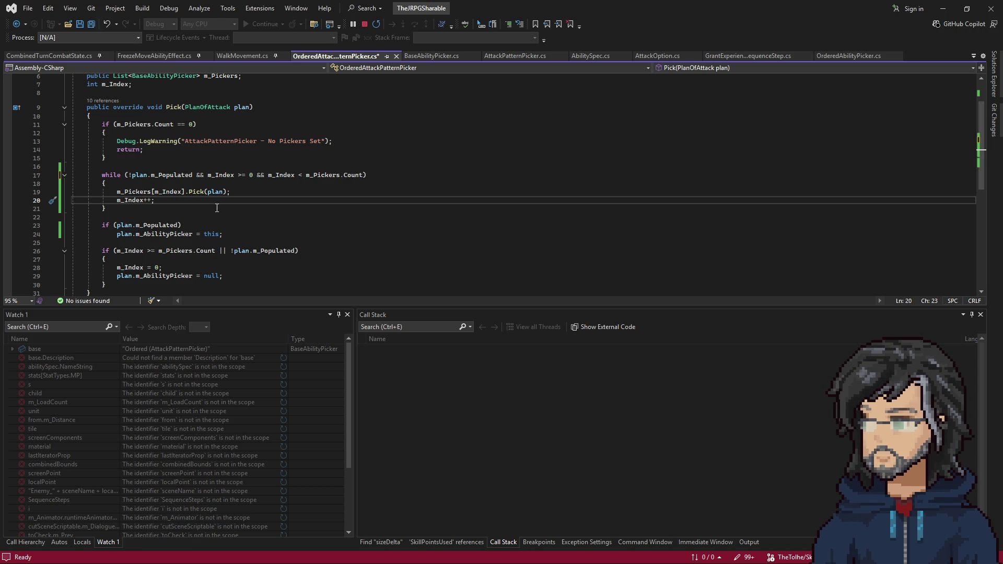
scroll(178, 215, "down", 1)
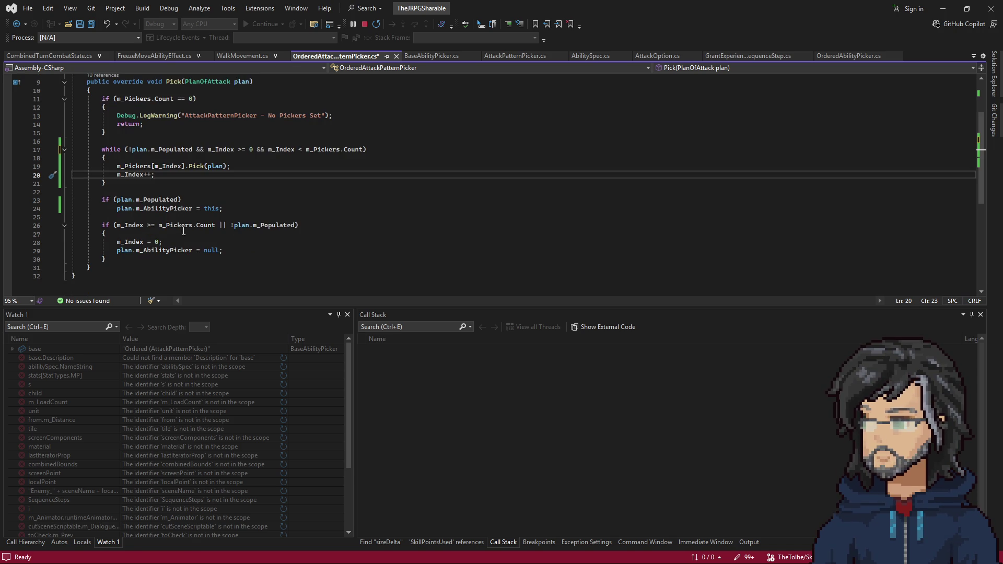
Bring the Unity Editor back to the front after reading the Pick method.
key("alt+Tab")
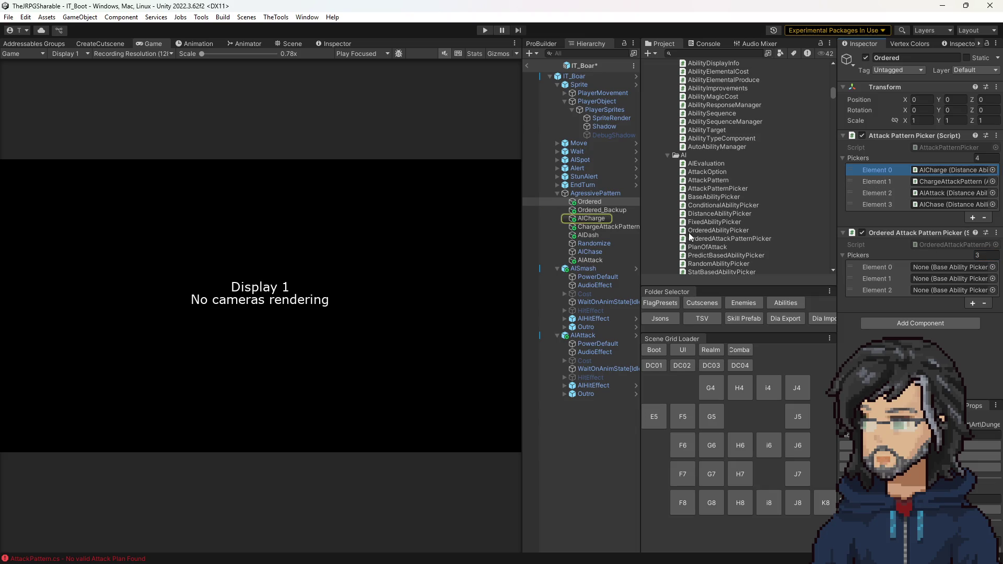
Fill Ordered's picker list with AICharge, ChargeAttackPattern and AIAttack and remove the old Attack Pattern Picker.
mouse_move(585, 216)
left_mouse_down()
mouse_move(939, 261)
mouse_move(944, 278)
left_mouse_up()
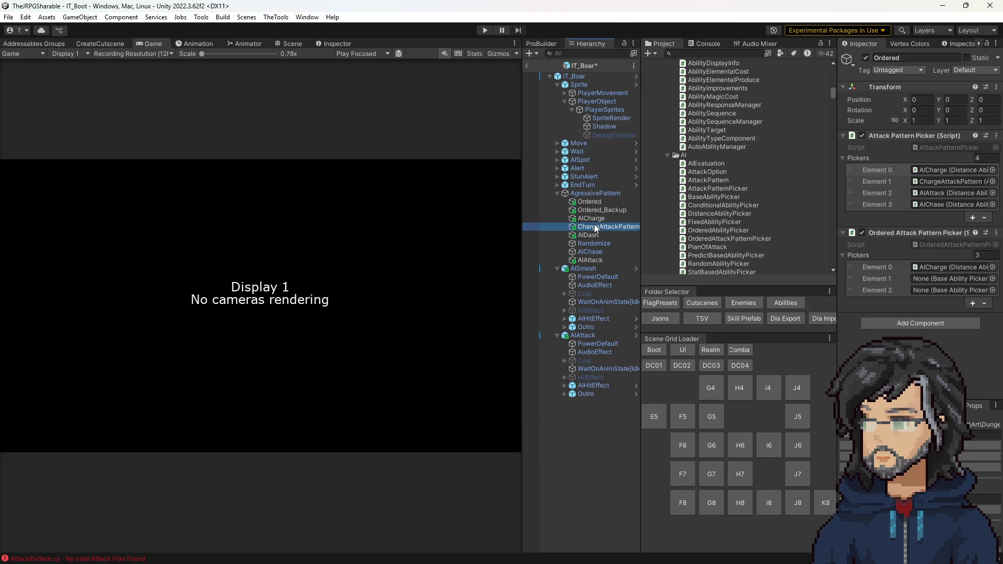
left_click_drag(589, 260, 953, 290)
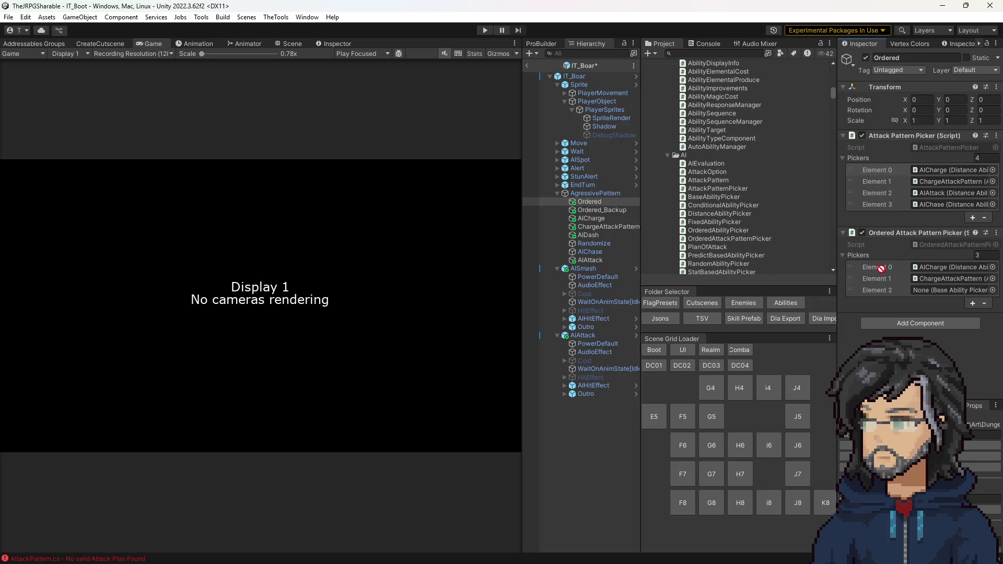
right_click(903, 138)
left_click(897, 159)
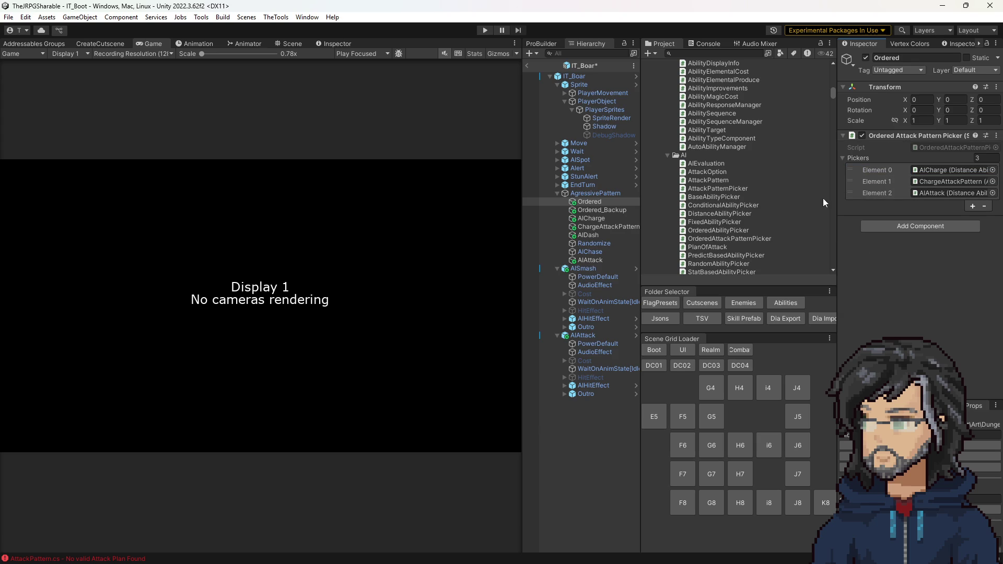
Make Ordered the single picker in AgressivePattern's Element 0.
left_click(600, 197)
left_click_drag(596, 202, 938, 174)
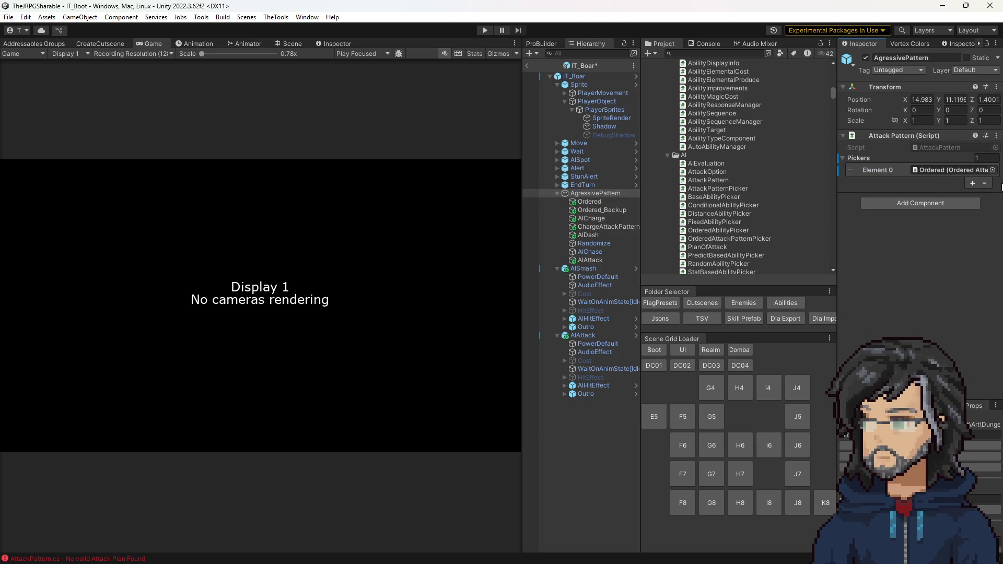
left_click(592, 203)
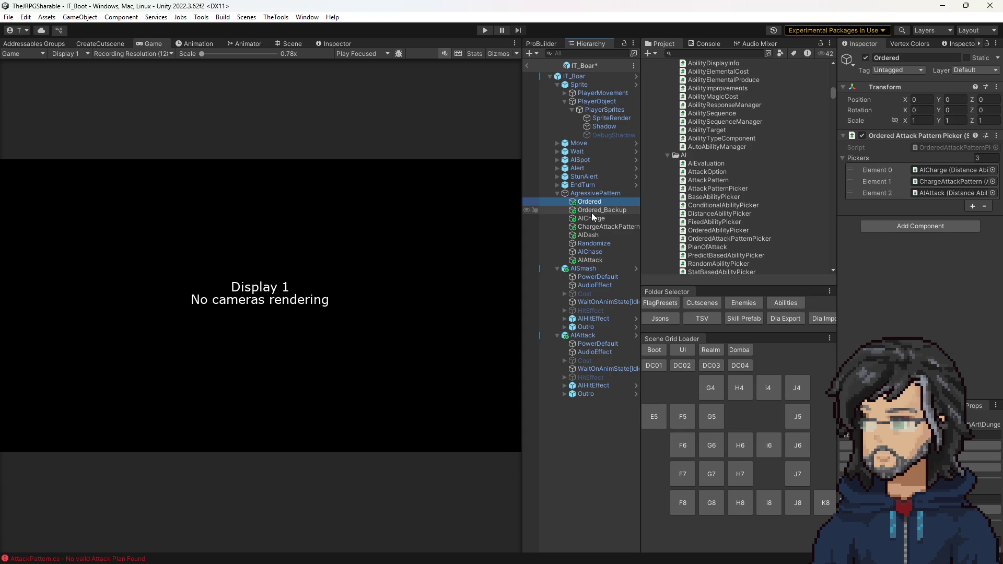
Duplicate Ordered as OrderedBase with a two-entry picker list starting with Ordered.
key("ctrl+d")
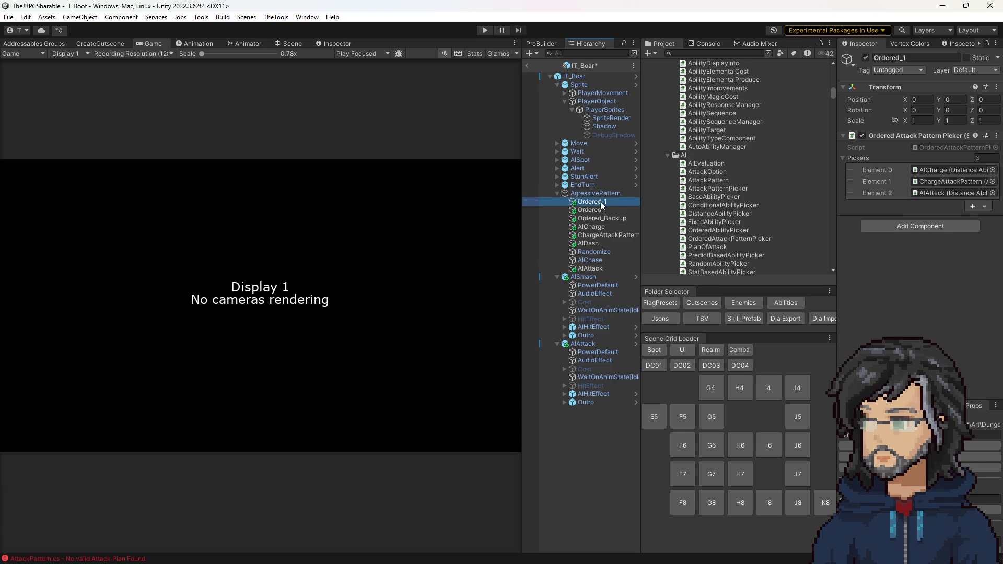
key("F2")
key("BackSpace")
key("BackSpace")
type("B")
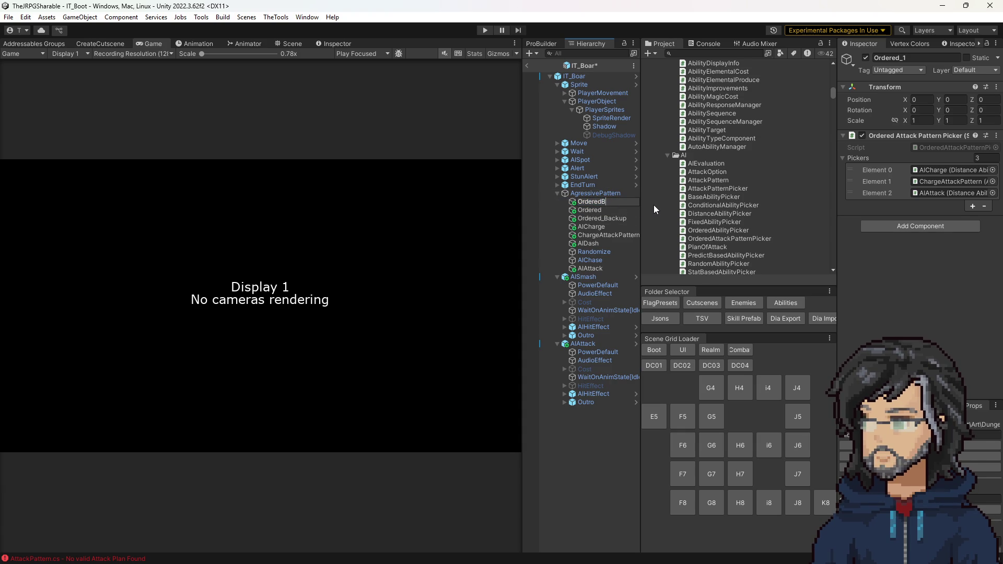
type("ase")
key("Return")
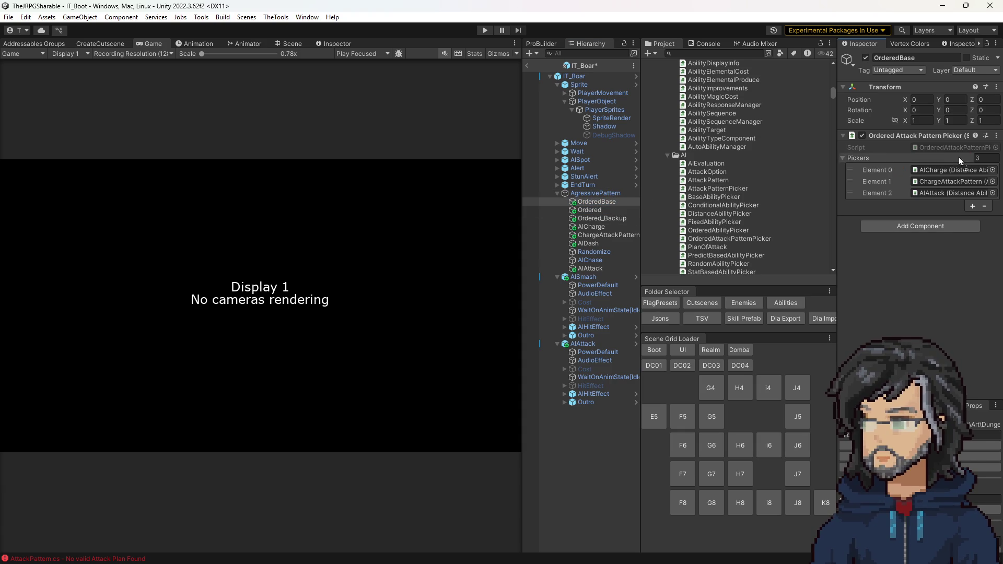
left_click_drag(964, 158, 953, 169)
type("2")
key("Return")
left_click(953, 181)
Rename Ordered to AttacksOptions and put AIChase in OrderedBase's second slot.
left_click(599, 211)
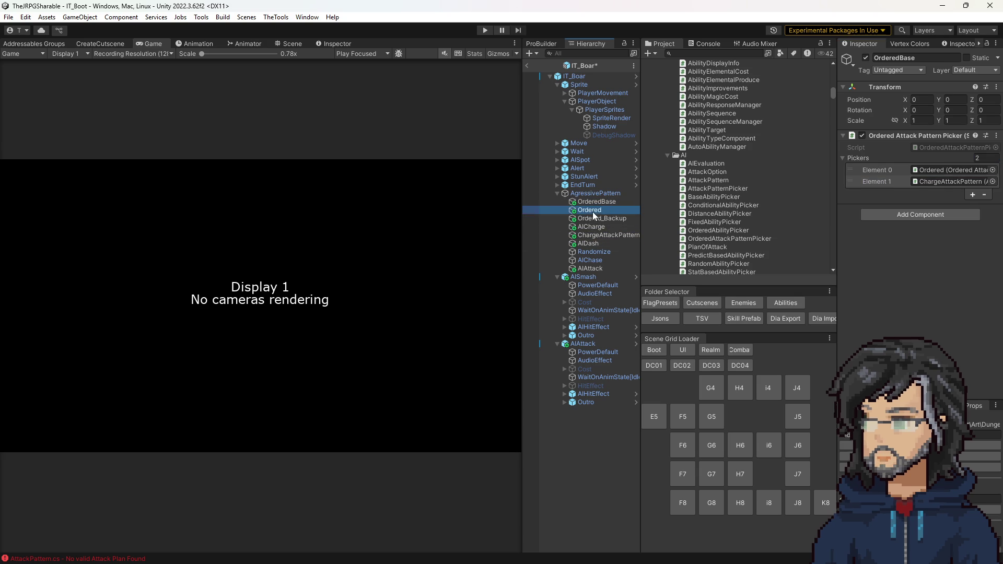
key("F2")
type("AItacks")
key("Return")
left_click(610, 202)
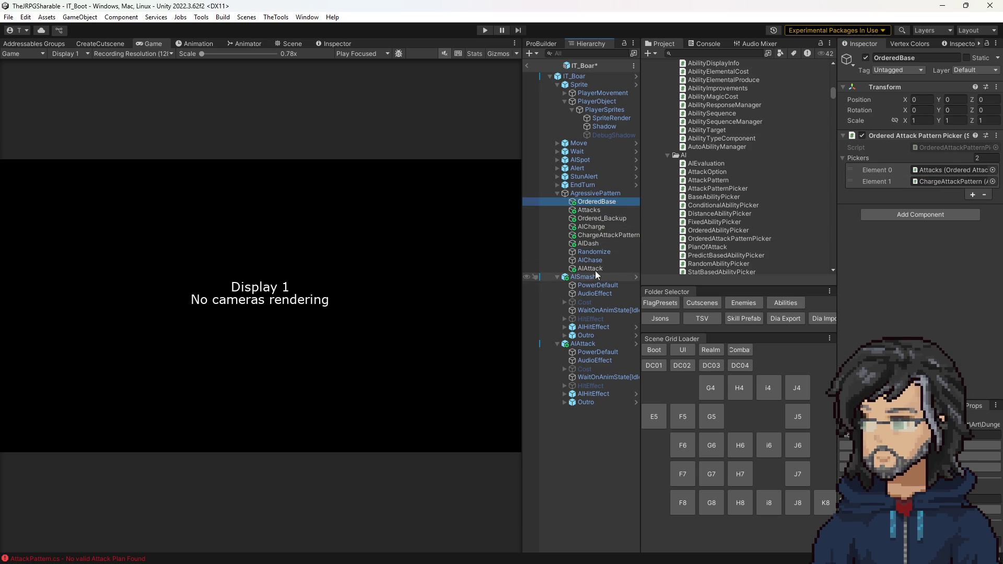
mouse_move(591, 267)
left_mouse_down()
mouse_move(897, 183)
mouse_move(940, 183)
left_mouse_up()
left_click(933, 183)
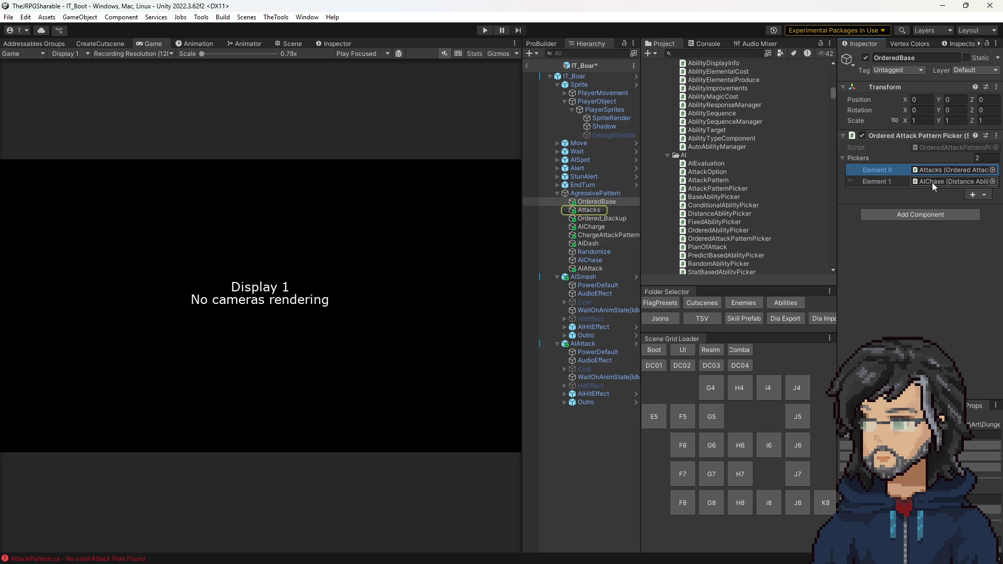
left_click(590, 209)
left_click(608, 211)
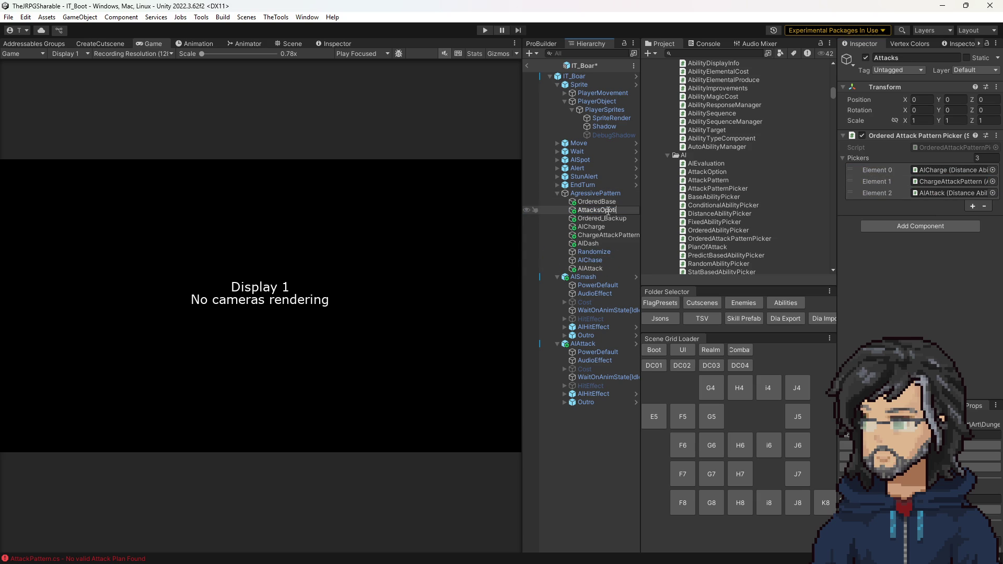
key("Return")
Make OrderedBase AgressivePattern's picker and add an Ordered Ability Picker to OrderedBase.
left_click(604, 192)
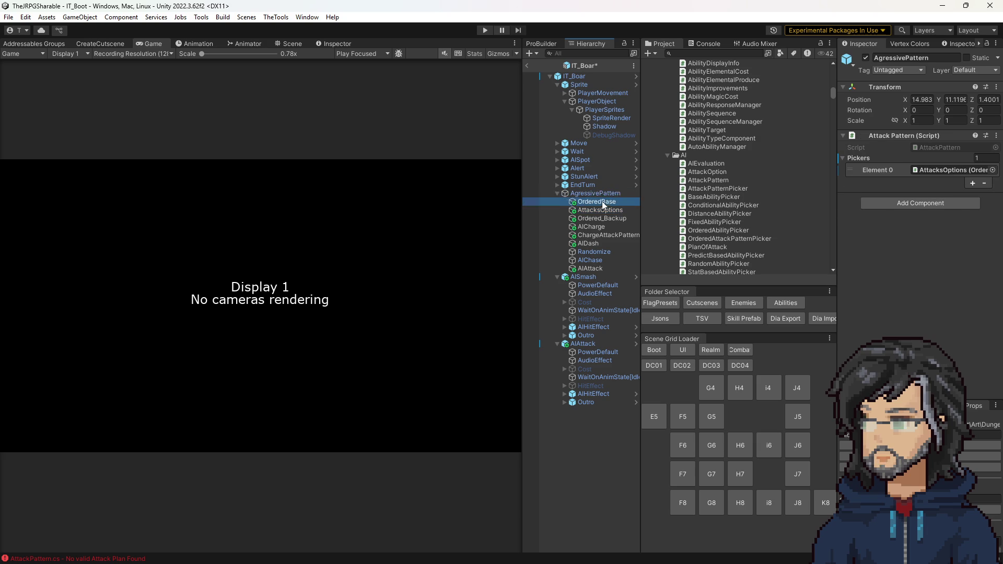
left_click_drag(602, 201, 952, 170)
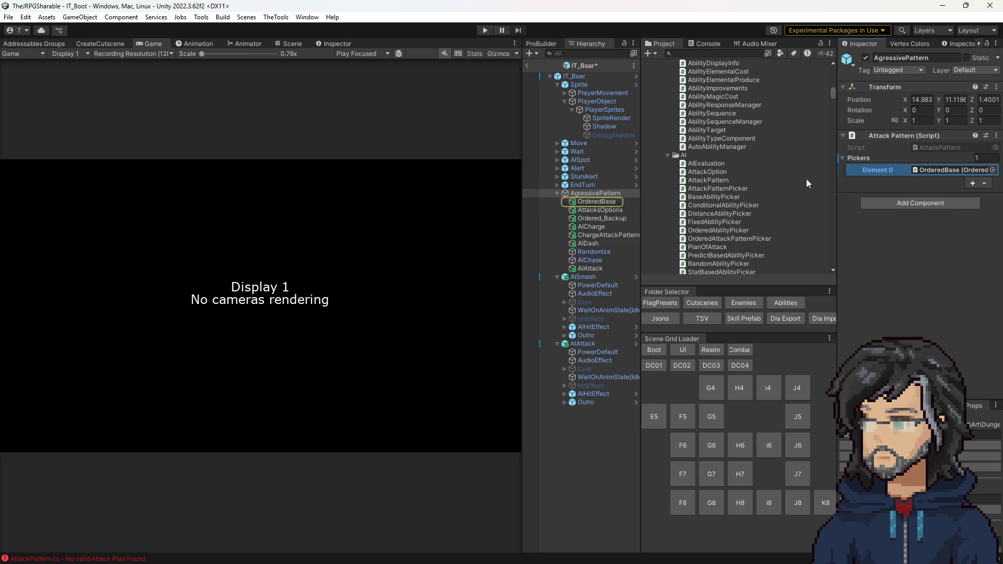
left_click(593, 202)
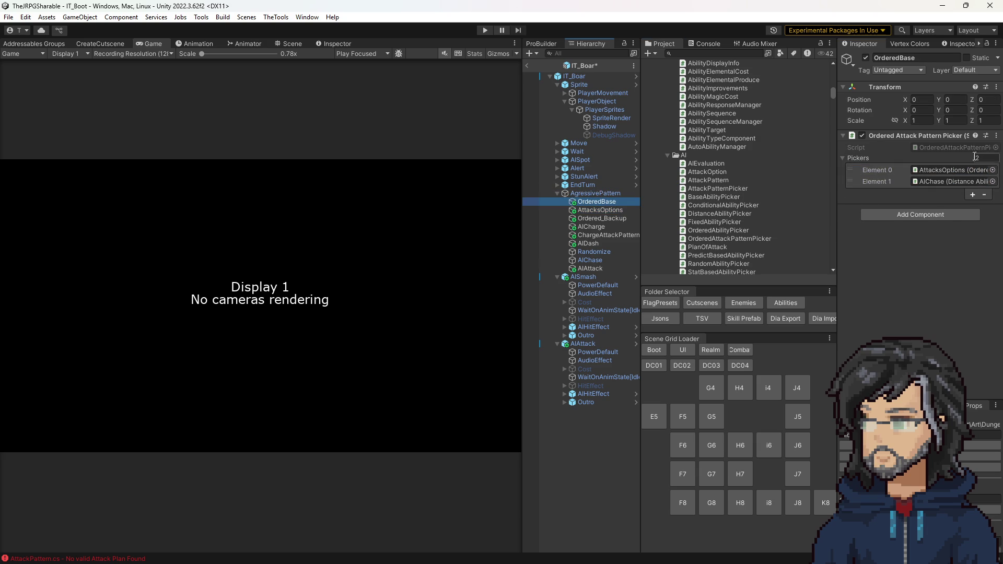
left_click(933, 148)
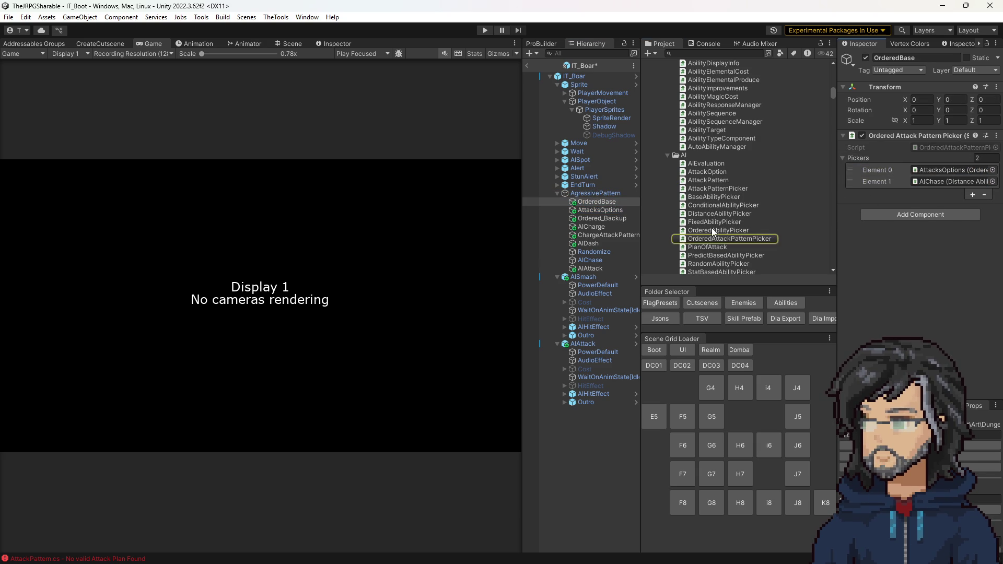
mouse_move(710, 231)
left_mouse_down()
mouse_move(910, 197)
mouse_move(960, 235)
mouse_move(914, 223)
left_mouse_up()
right_click(916, 143)
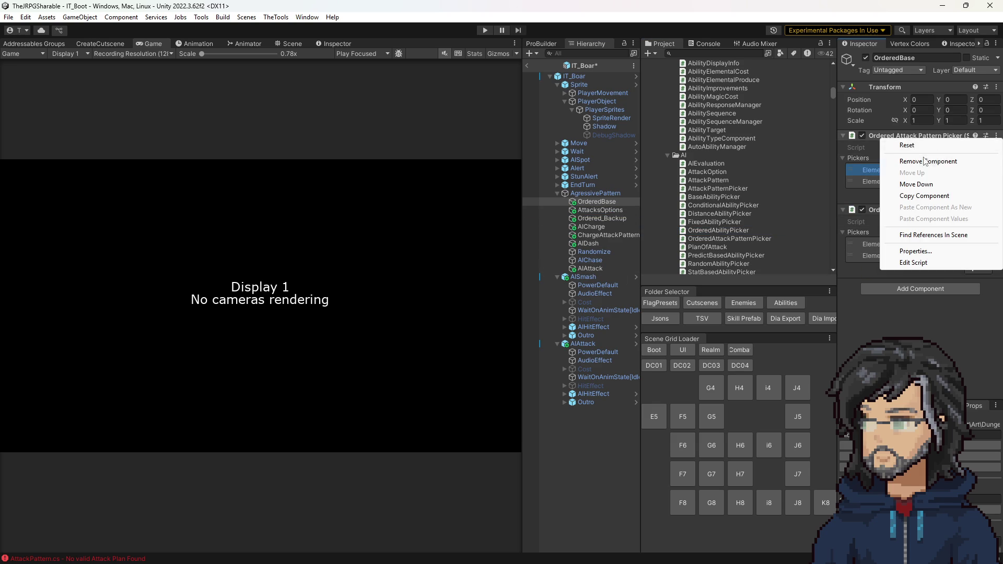
Remove OrderedBase's Ordered Attack Pattern Picker and reassign OrderedBase to AgressivePattern's Element 0.
left_click(870, 161)
left_click(615, 194)
left_click_drag(598, 202, 932, 173)
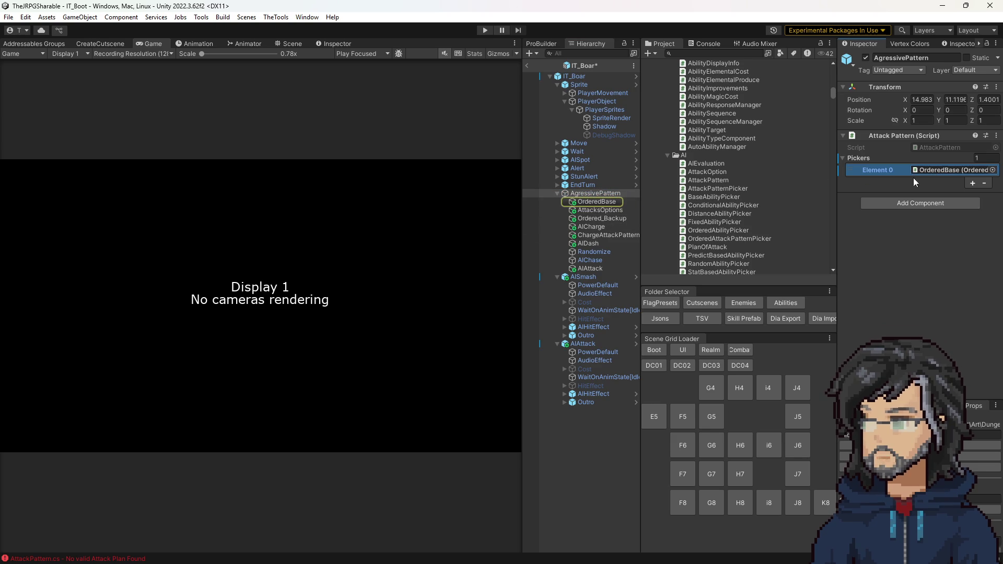
Check OrderedBase's ability picker entries and open the ordered ability picker script.
left_click(600, 204)
left_click(940, 170)
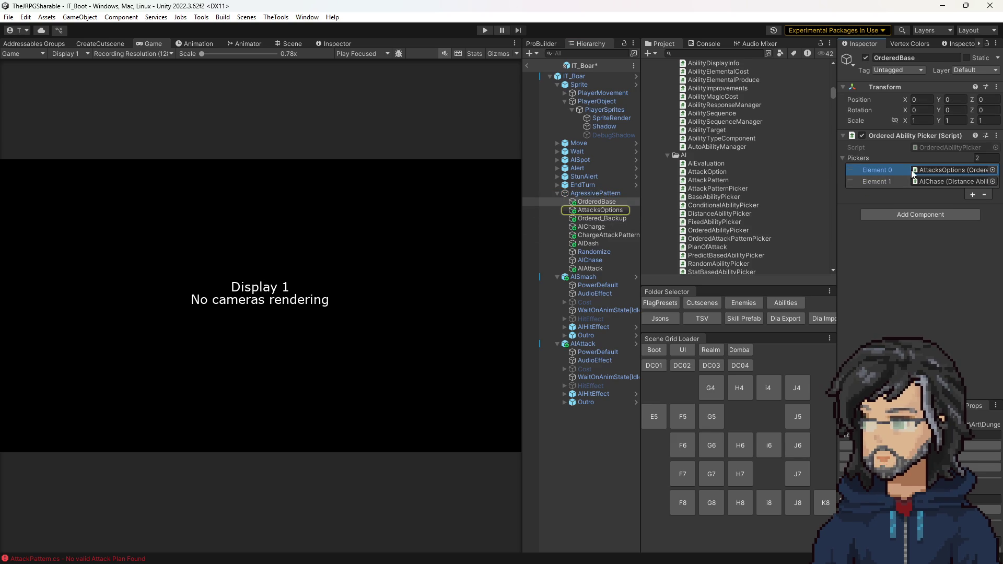
left_click(944, 148)
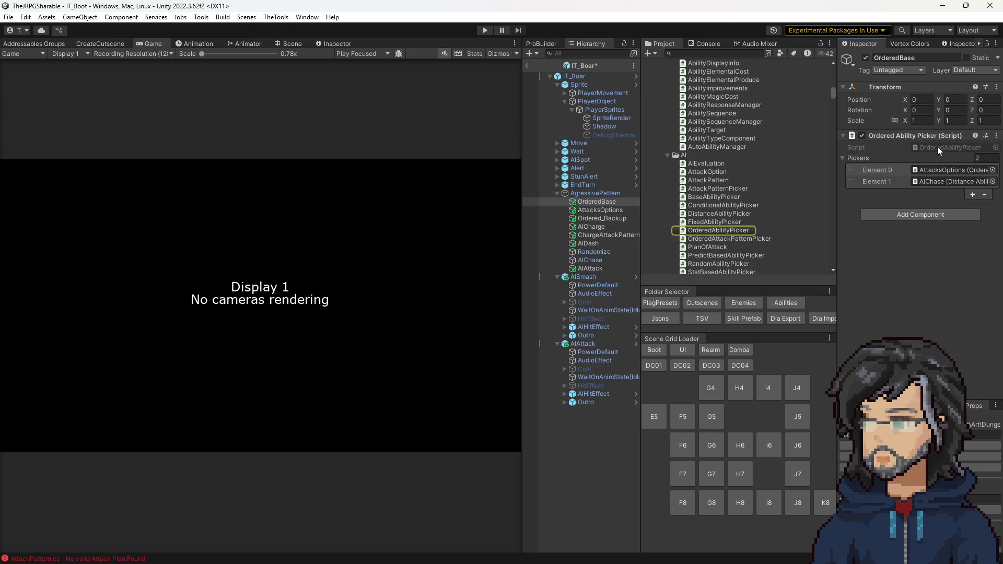
left_click(931, 173)
left_click(931, 151)
double_click(928, 144)
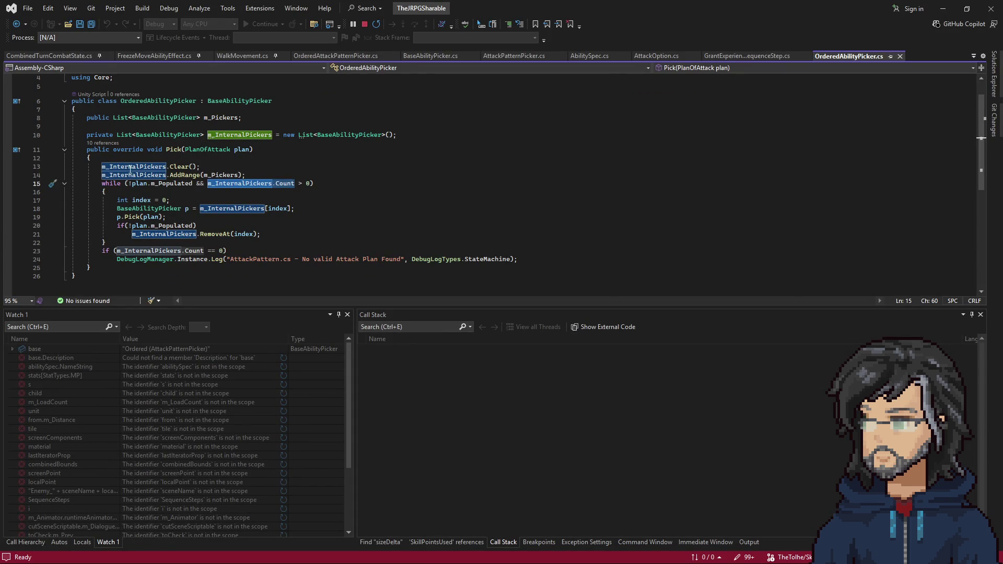
Review the Pick method body in Visual Studio, return to Unity and open AttacksOptions.
left_click_drag(72, 167, 245, 267)
left_click(943, 8)
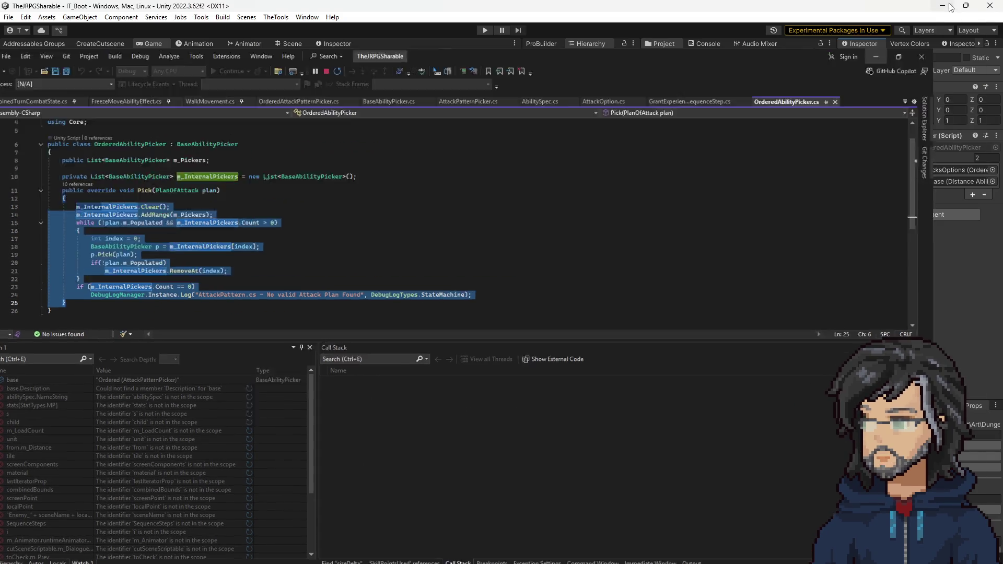
left_click(914, 172)
double_click(916, 172)
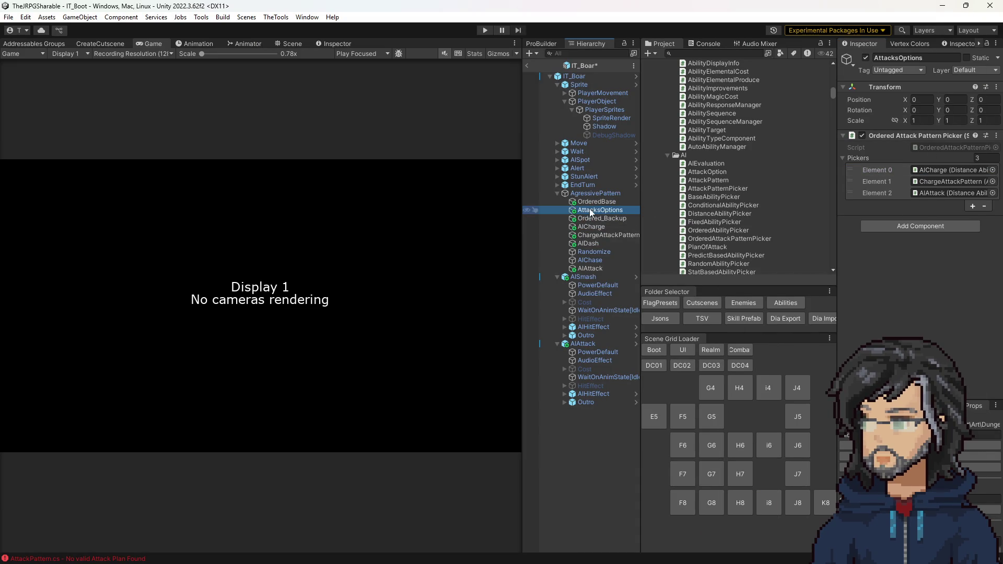
Check AttacksOptions' three picker targets, then OrderedBase's pickers.
left_click(933, 172)
left_click(928, 182)
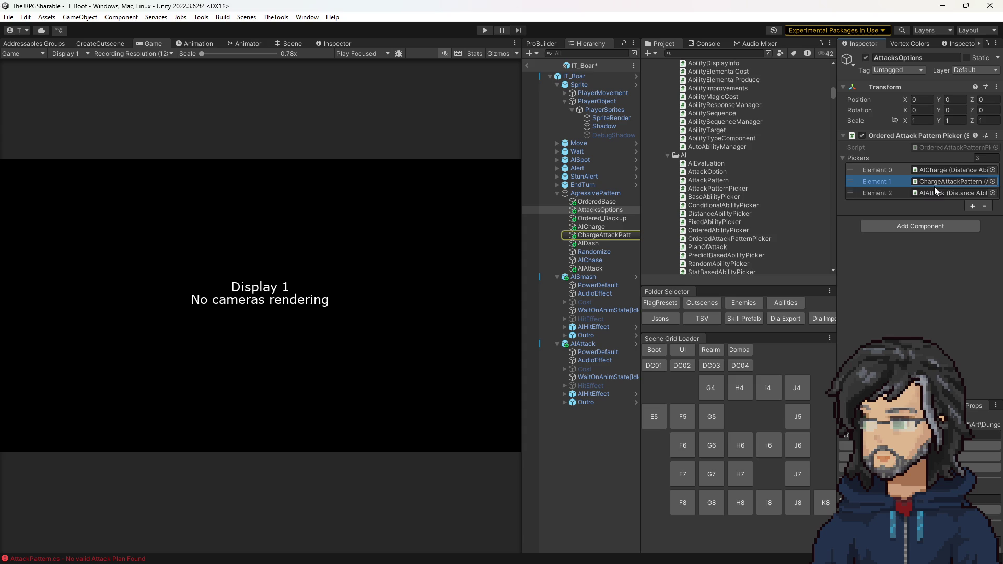
left_click(932, 193)
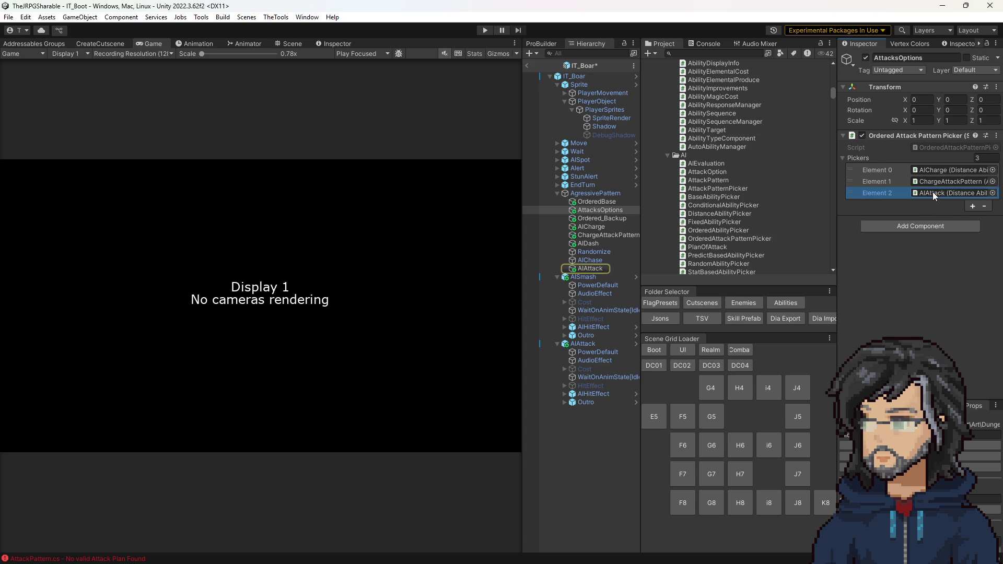
left_click(576, 202)
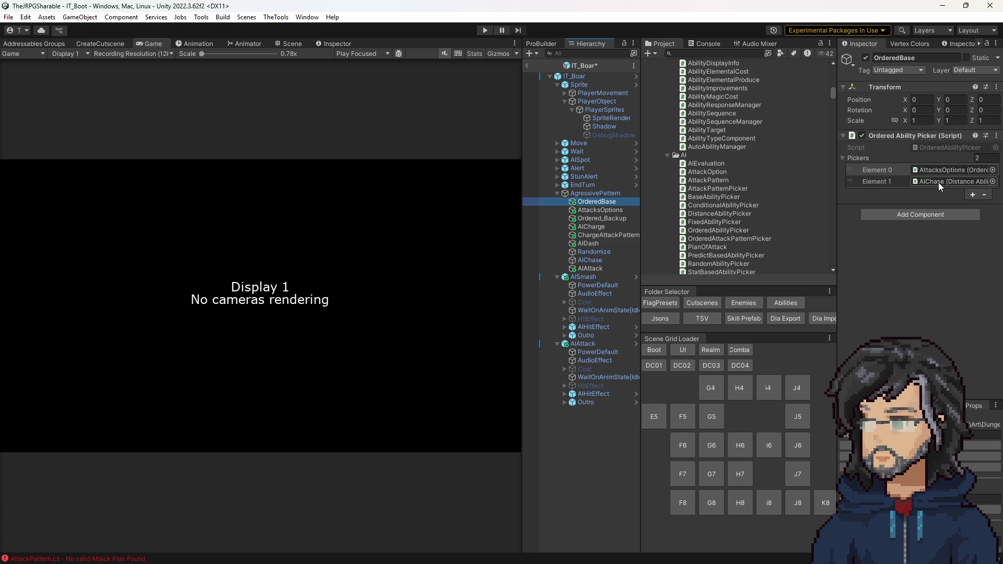
Recheck AIAttack and AIChase entries in both lists and open OrderedAttackPatternPicker.cs.
mouse_move(597, 201)
left_click(601, 211)
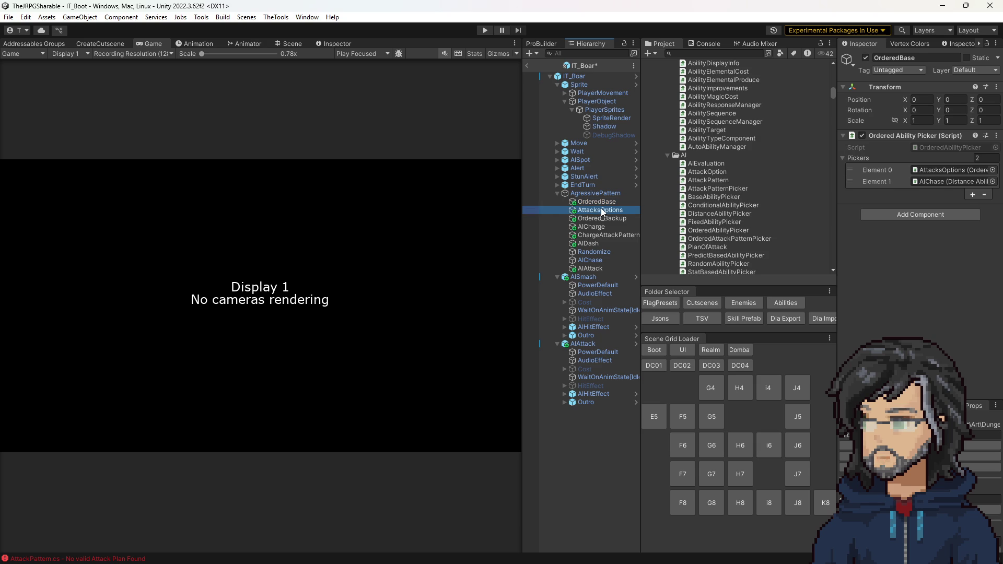
left_click(927, 192)
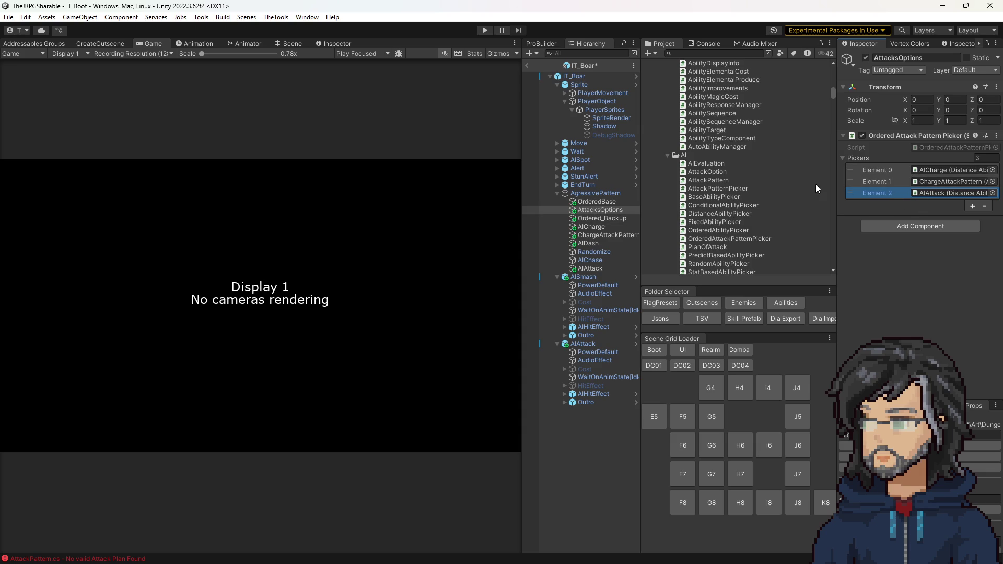
left_click(609, 202)
left_click(952, 181)
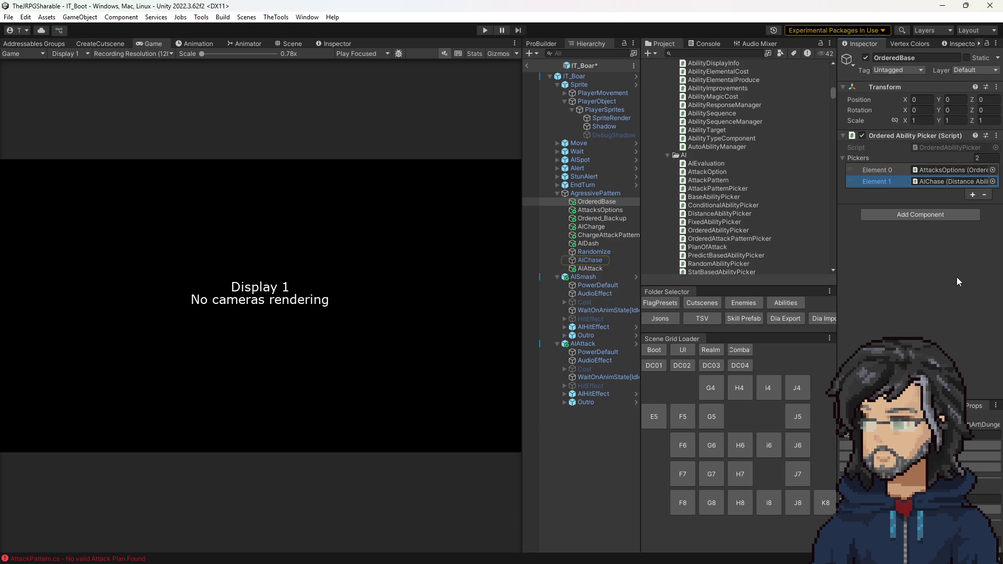
left_click(604, 209)
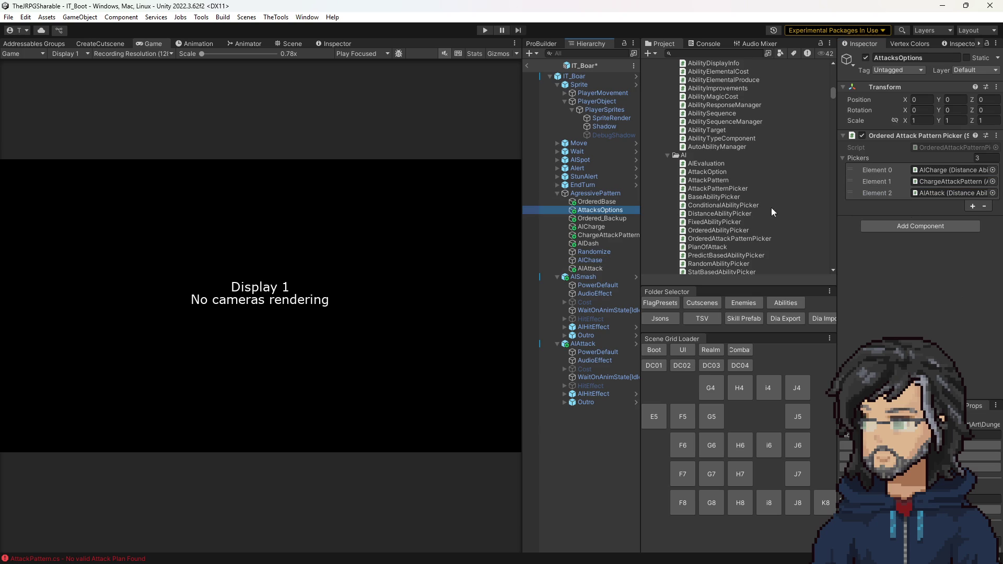
double_click(937, 147)
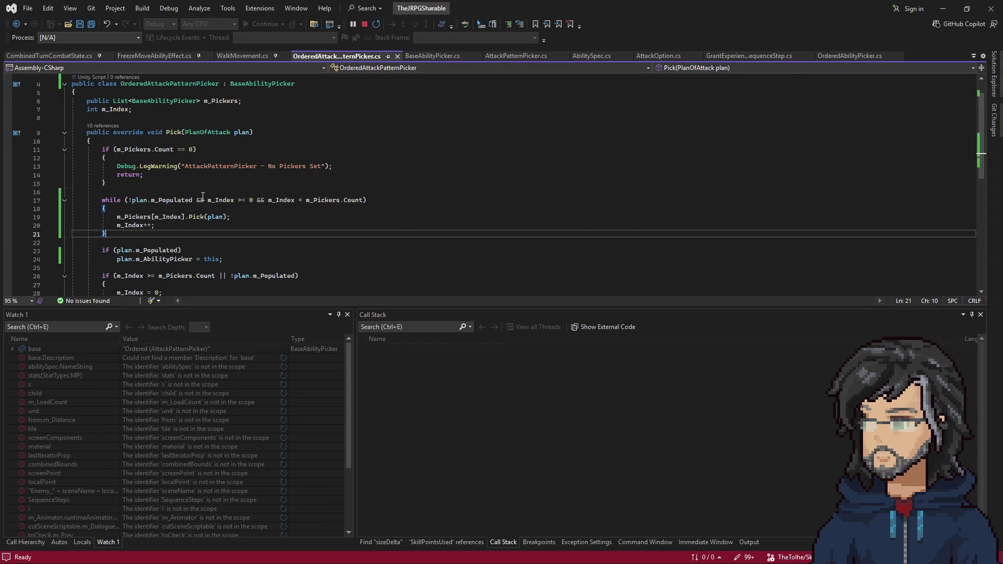
Add 'int m_InitialIndex = m_Index;' above the while loop and use m_InitialIndex in its condition.
left_click(130, 191)
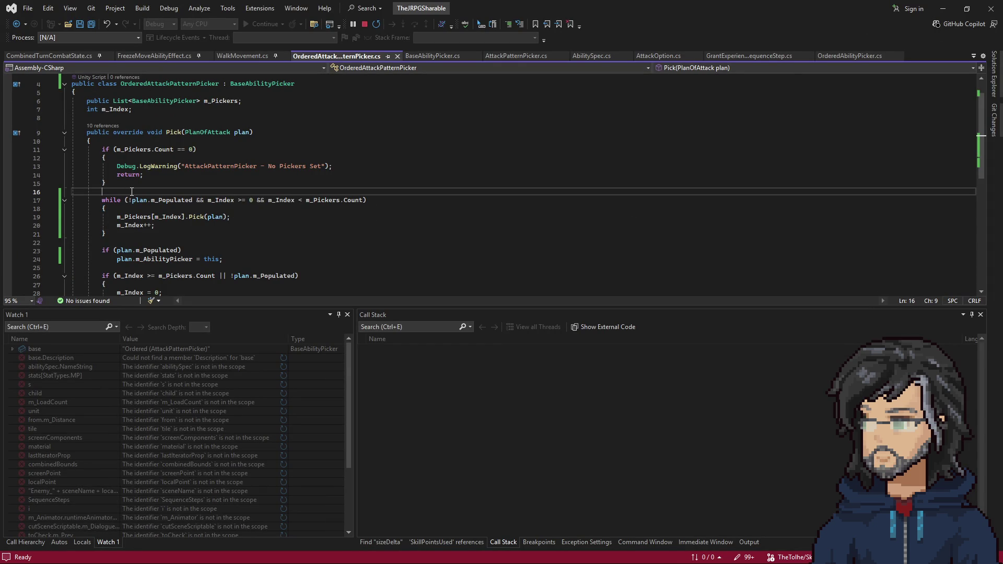
key("Return")
type("int m_InitialIndex = ")
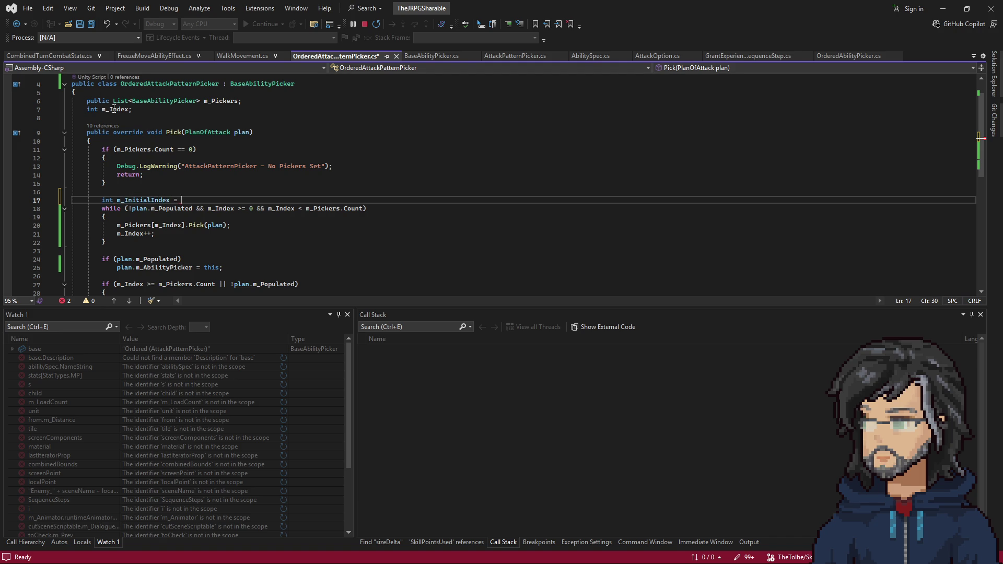
type("m_Index;")
left_click(156, 201)
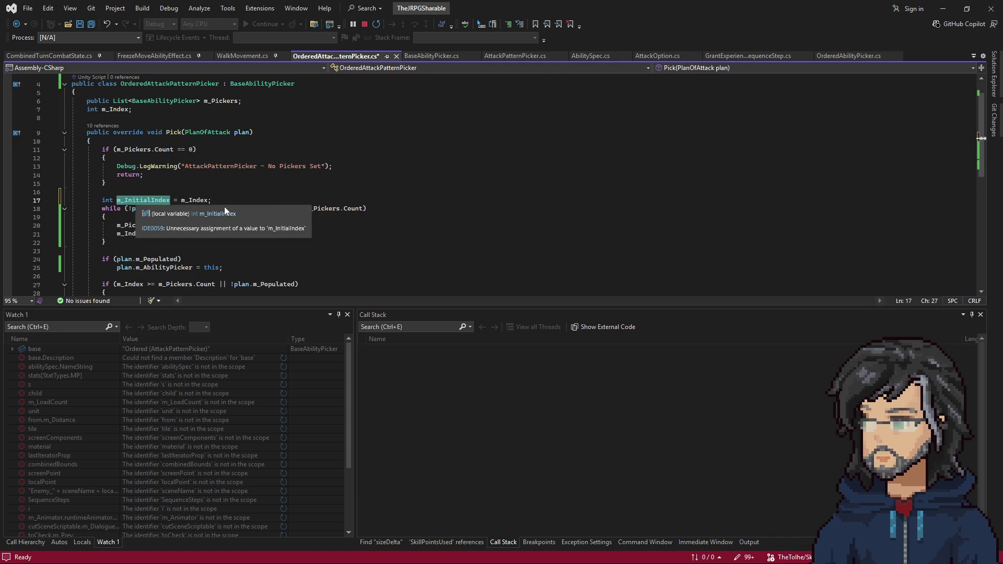
left_click(129, 175)
left_click(233, 213)
type("m_InitialIndex")
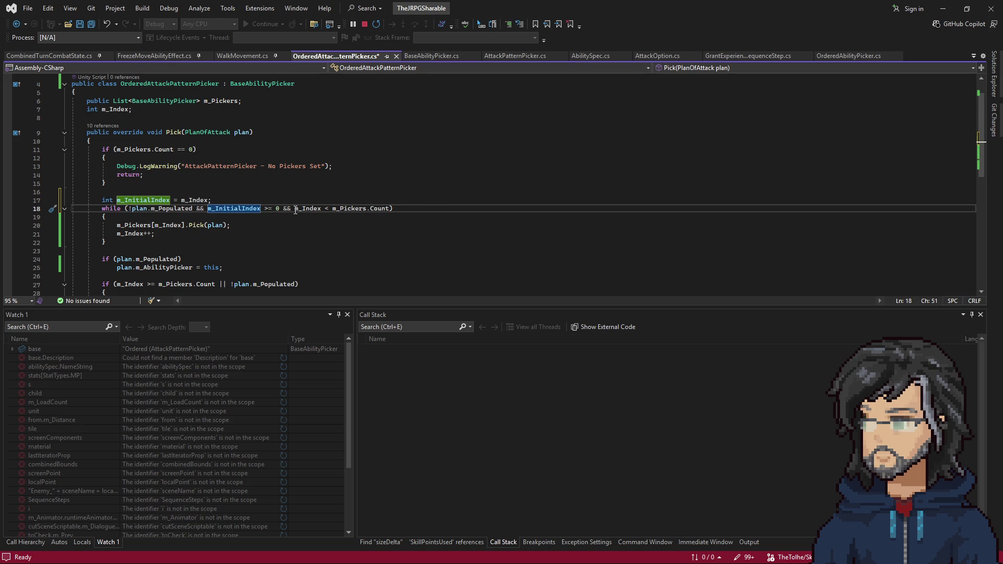
Drop the trial -1 offset on line 17 and review uses of m_InitialIndex and m_Index.
left_click(206, 200)
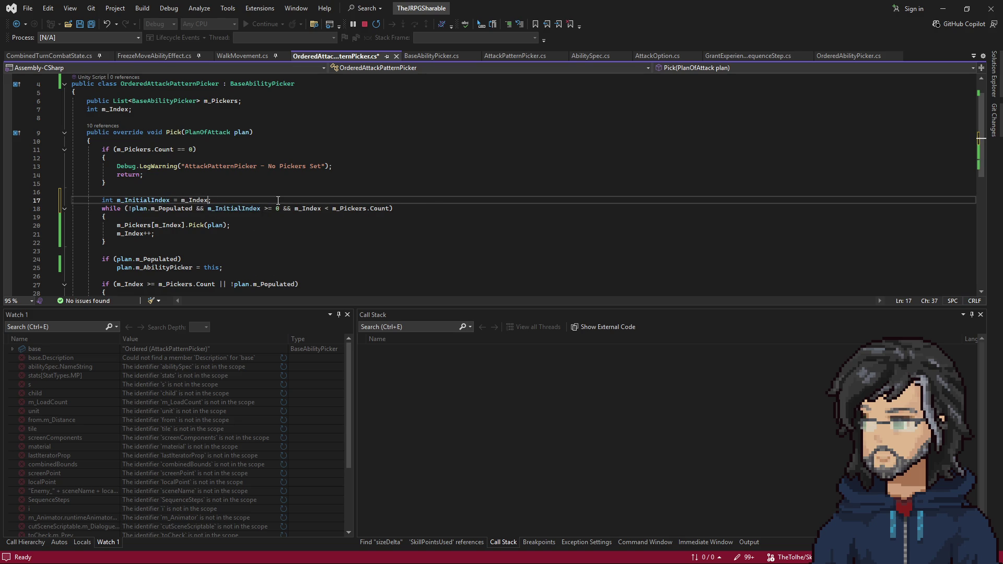
type("-1")
key("BackSpace")
key("BackSpace")
left_click(278, 192)
left_click(242, 208)
double_click(242, 207)
left_click(248, 218)
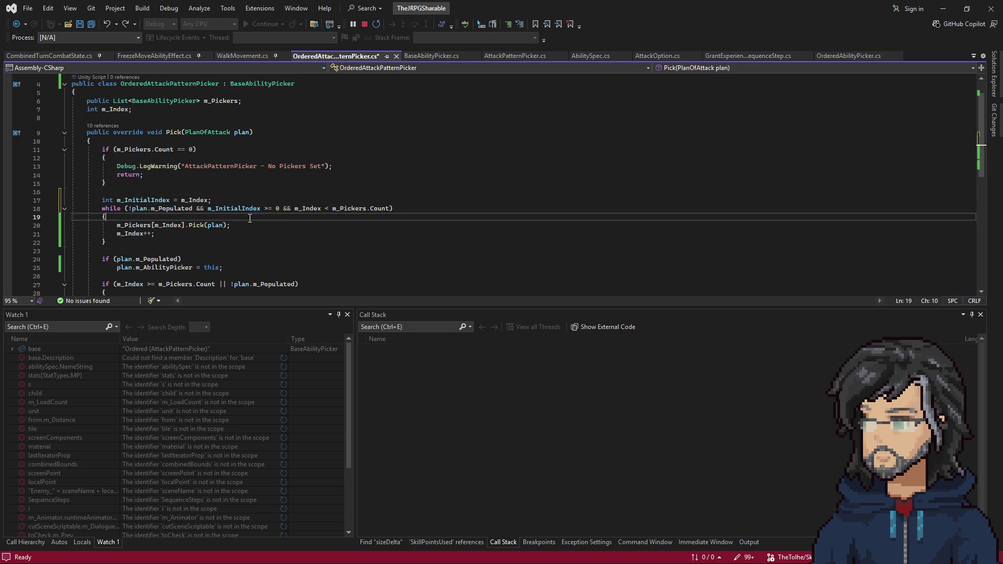
double_click(157, 201)
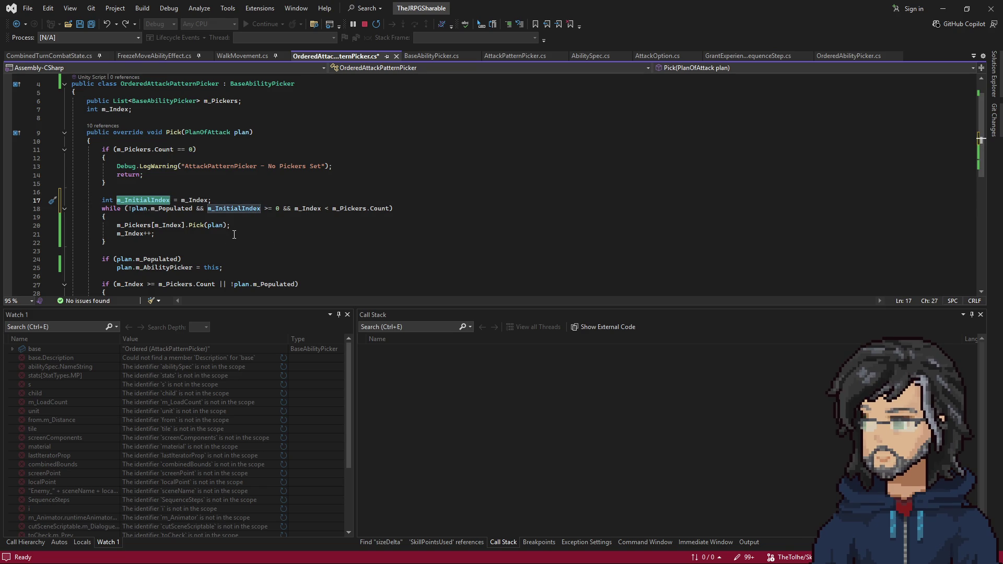
left_click(262, 202)
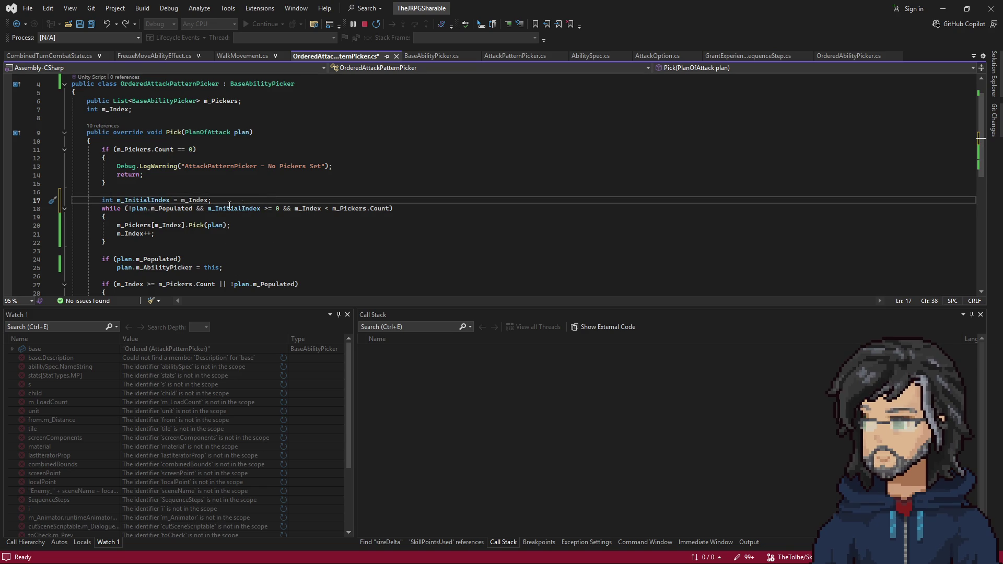
double_click(191, 201)
key("ctrl+c")
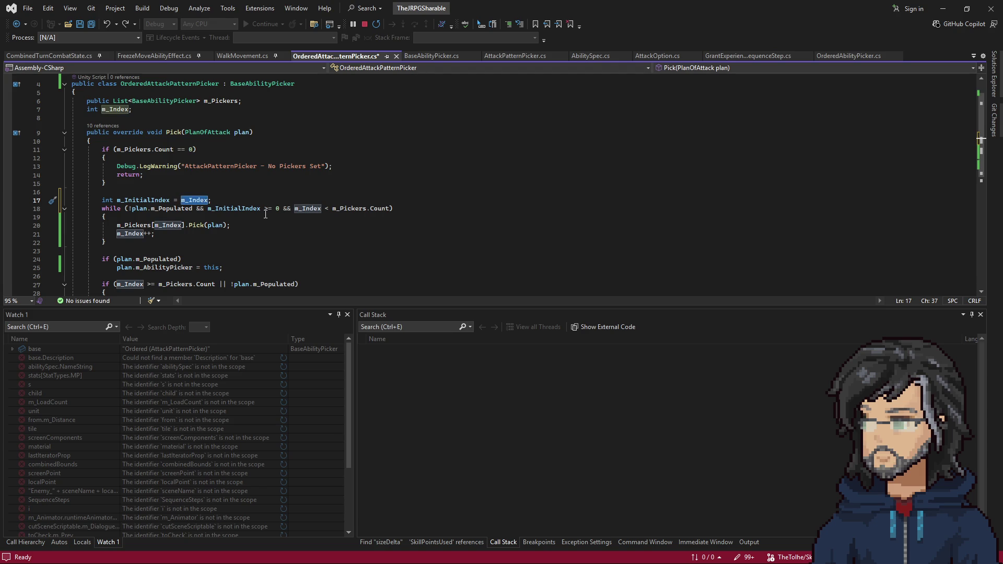
Make the condition '!plan.m_Populated && m_InitialIndex != m_Index', removing the old count bound.
left_click(276, 209)
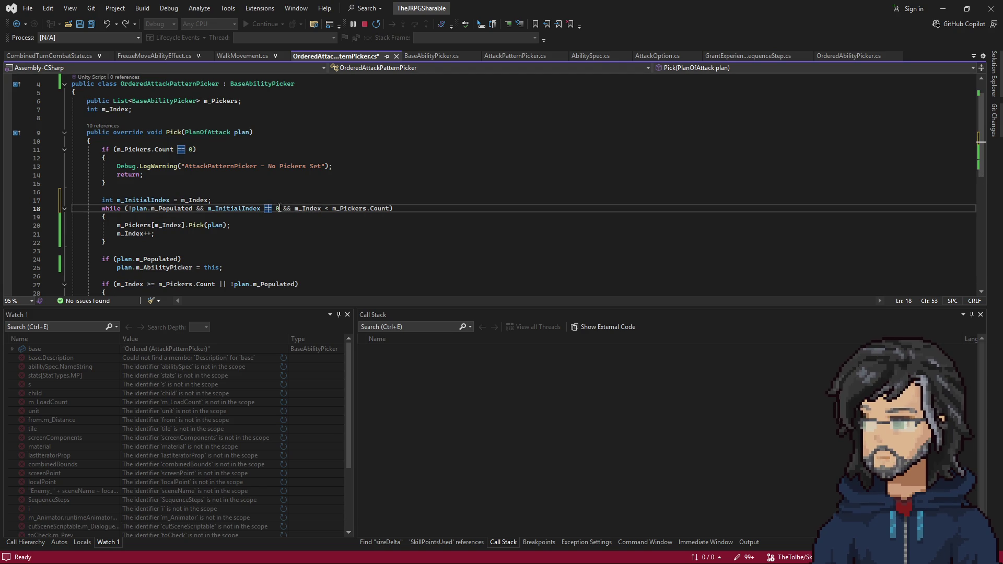
key("Delete")
key("ctrl+v")
left_click_drag(305, 209, 419, 209)
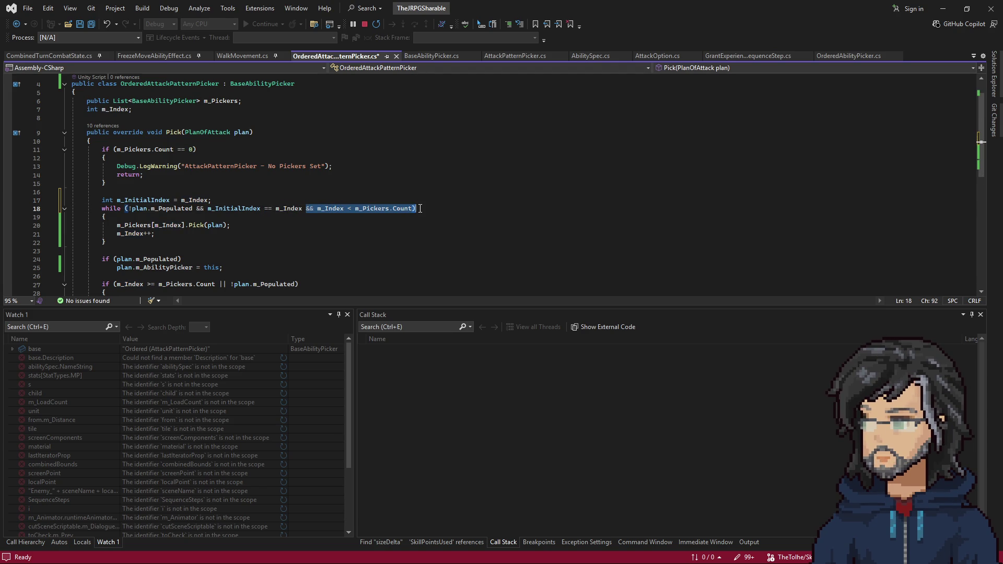
key("Delete")
type(")")
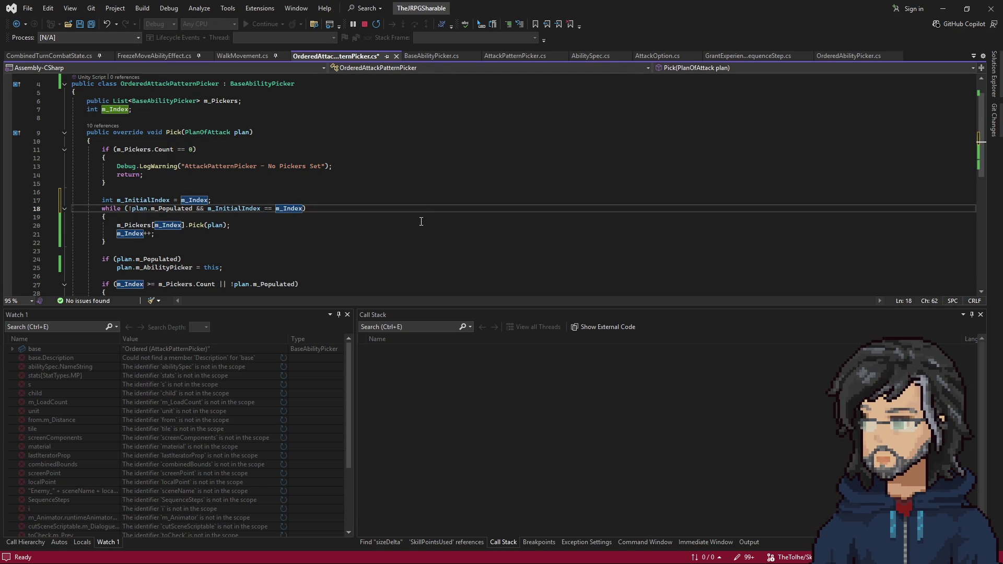
left_click(271, 209)
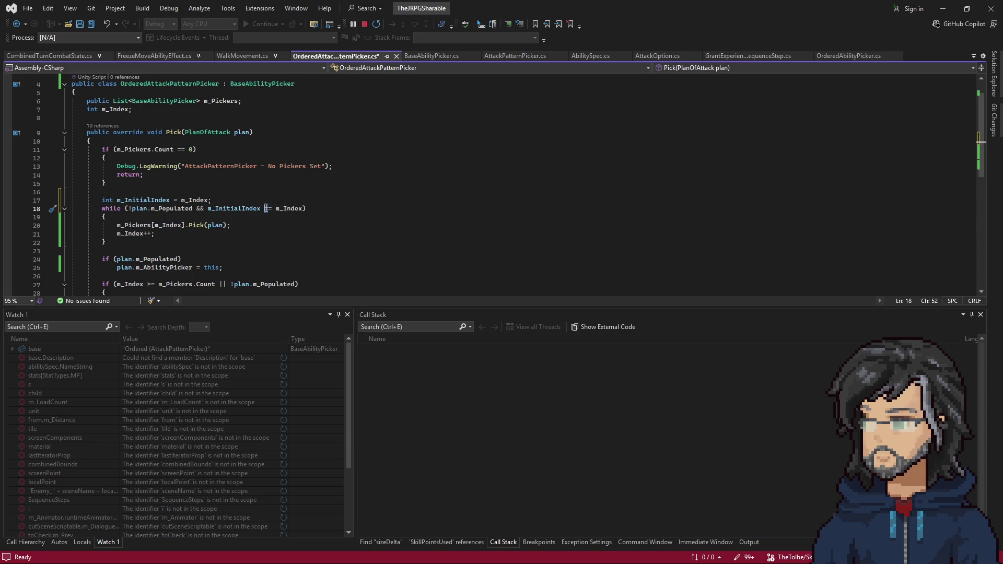
key("BackSpace")
type("!")
Add blank lines after m_Index++ inside the loop.
left_click(163, 234)
key("Return")
key("Return")
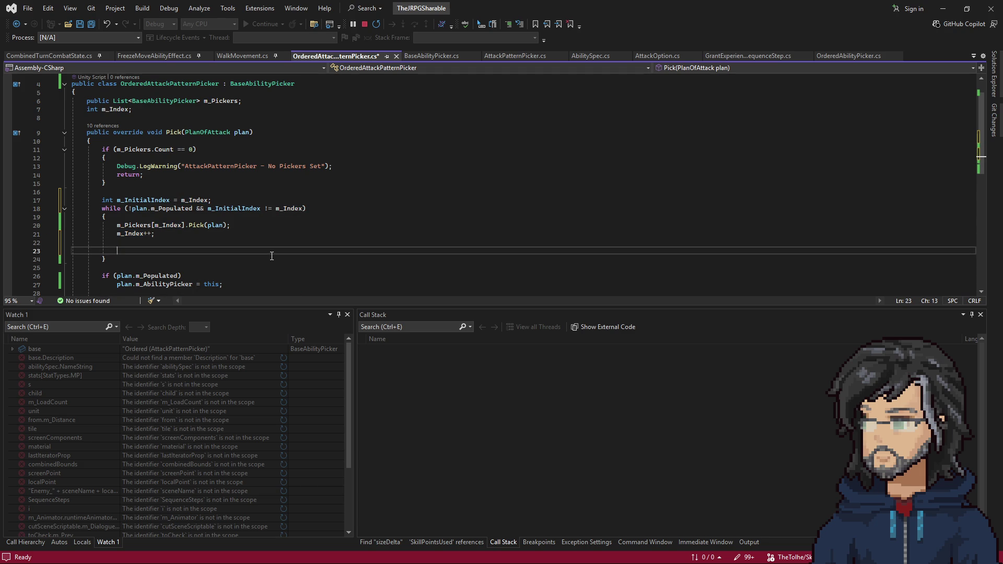
type("i")
key("BackSpace")
scroll(166, 211, "down", 2)
Paste an m_Index bounds check inside the loop that resets m_Index to 0.
left_click_drag(219, 248, 98, 250)
key("ctrl+c")
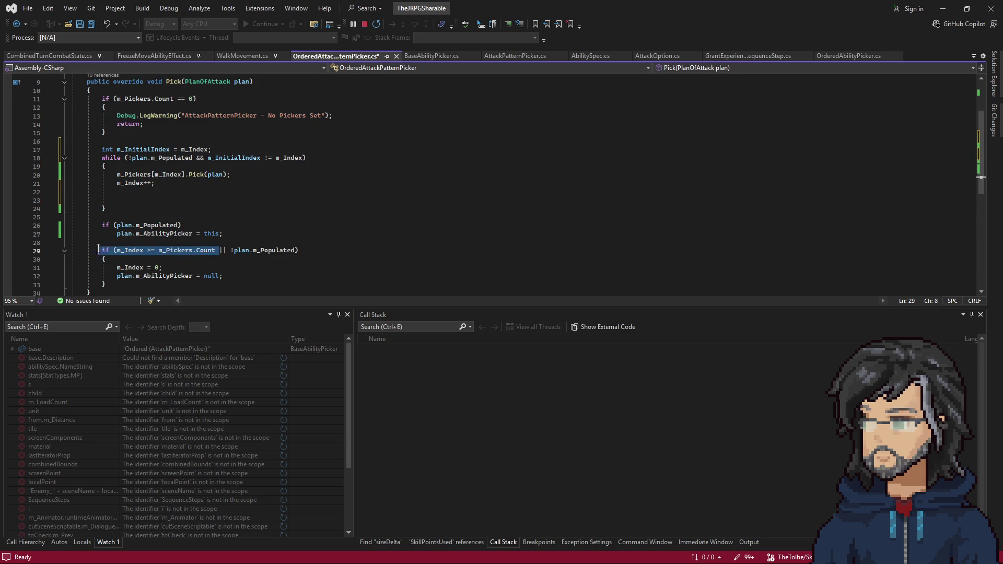
left_click(130, 194)
key("ctrl+v")
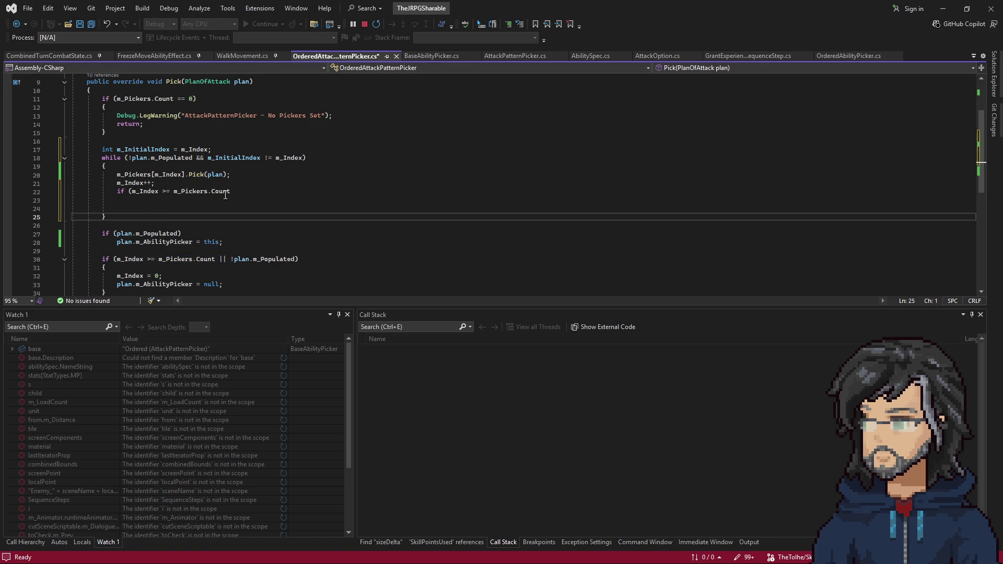
type(")")
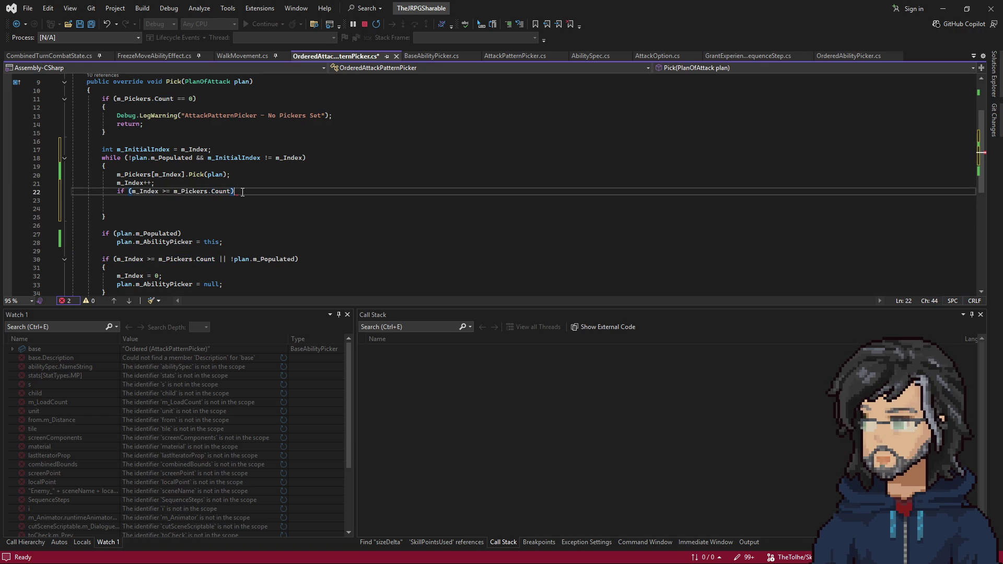
key("Return")
type("m_In")
key("Tab")
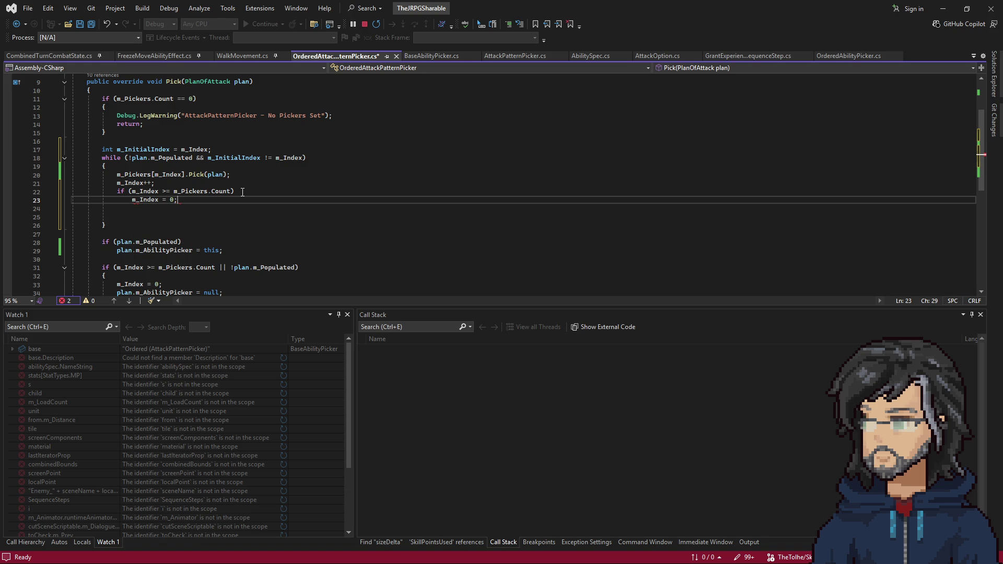
key("Return")
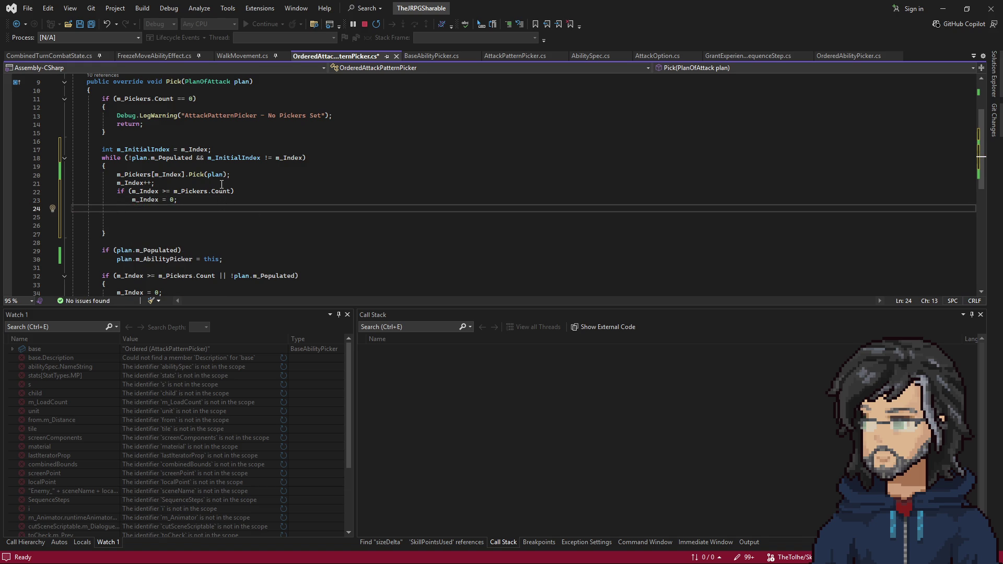
left_click(222, 185)
mouse_move(133, 191)
left_mouse_down()
mouse_move(210, 193)
mouse_move(185, 201)
left_mouse_up()
Move the index comparison out of the while into 'if (m_InitialIndex == m_Index) break;' at the loop's end.
left_click(249, 183)
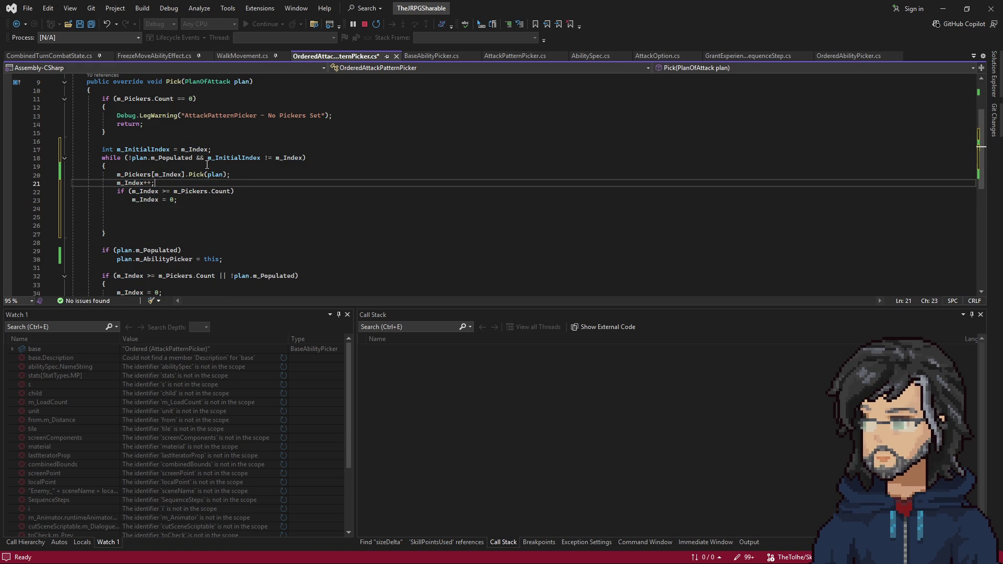
left_click_drag(208, 157, 300, 159)
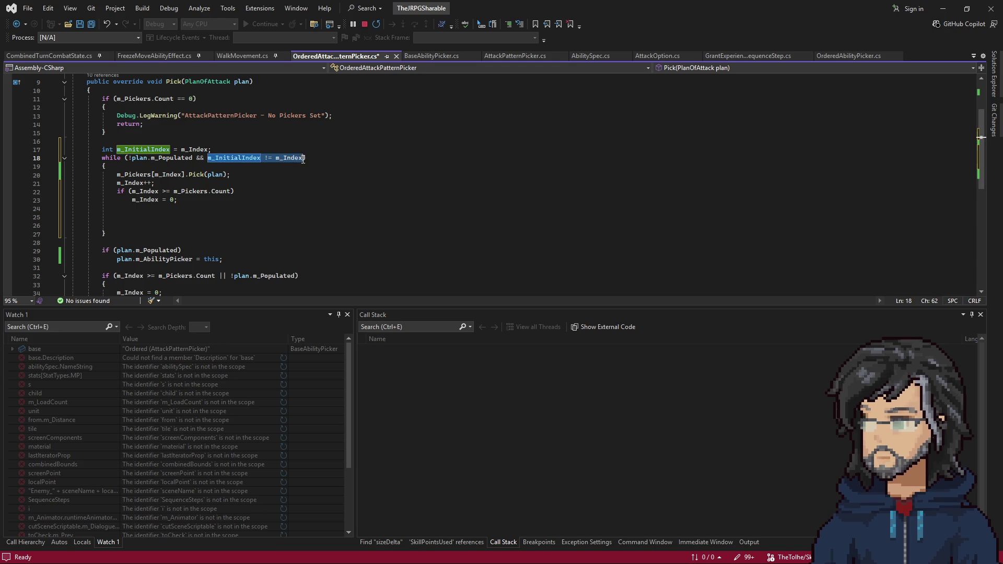
key("ctrl+x")
left_click(151, 217)
key("ctrl+v")
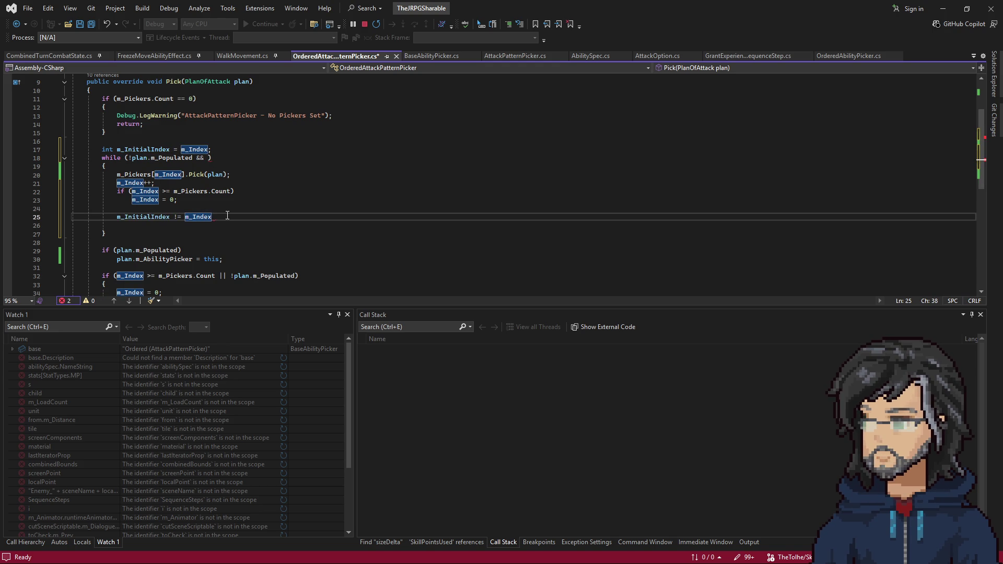
type(";")
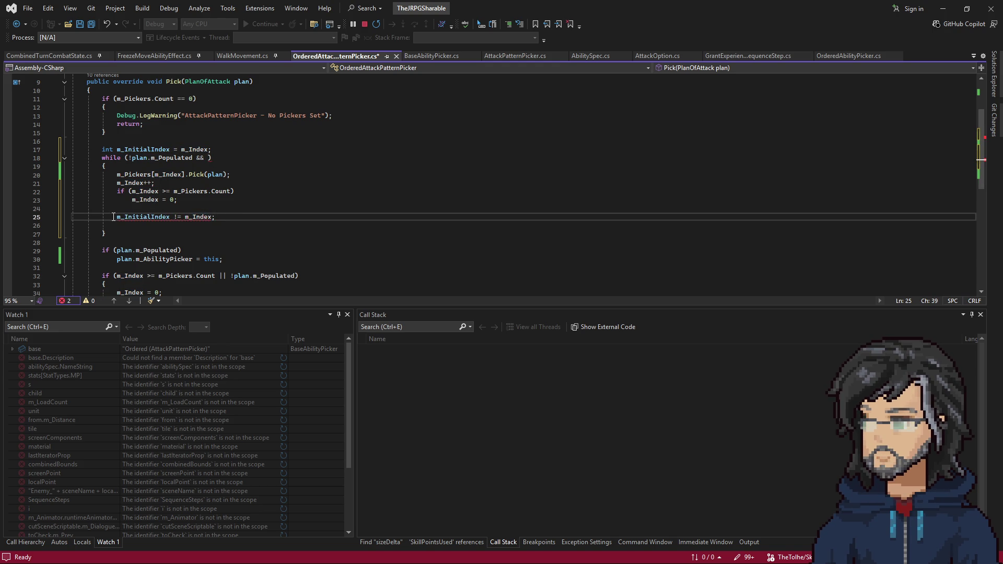
type("if")
key("End")
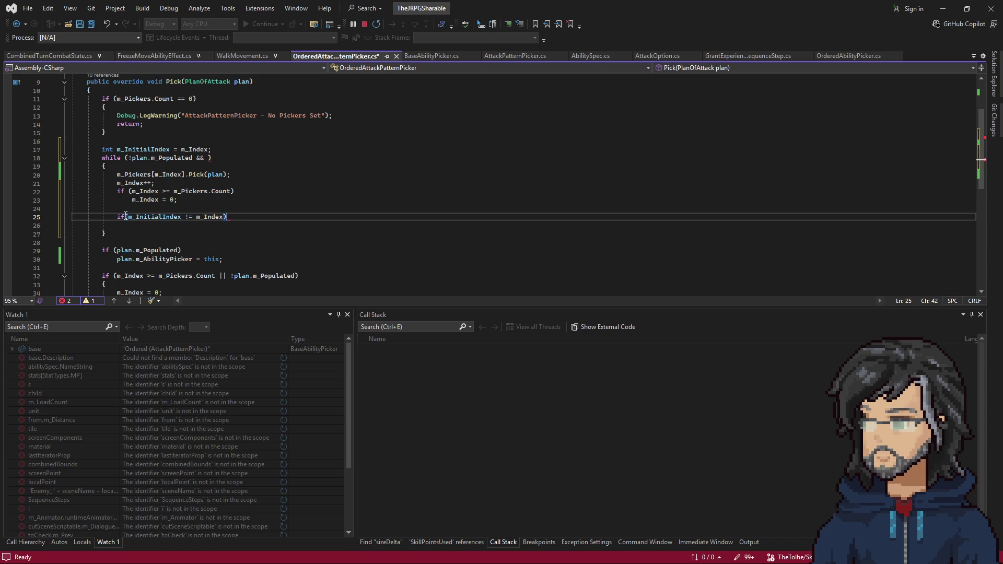
left_click(189, 217)
key("End")
key("Return")
type("break;")
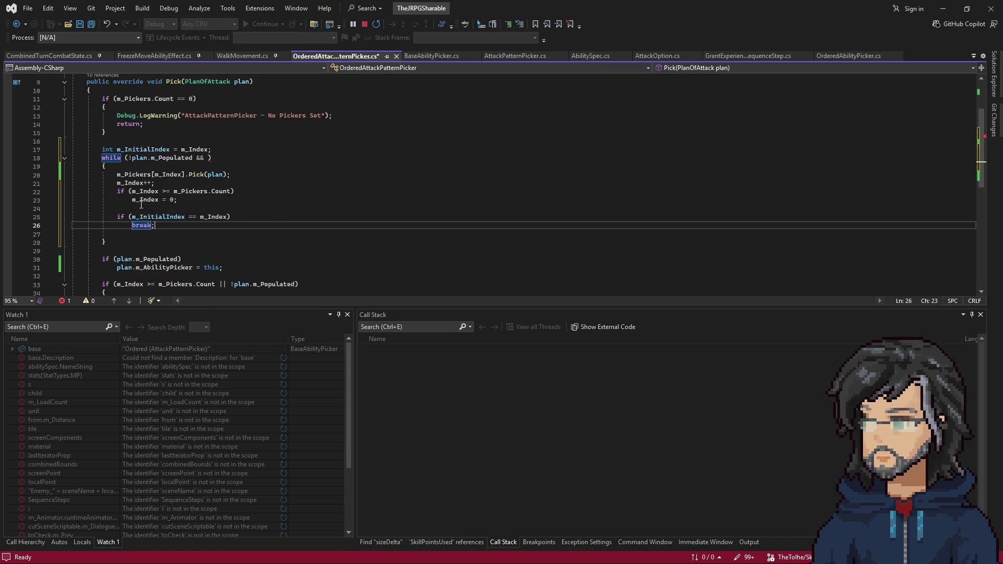
Remove the leftover ' && ' from the while condition and the blank line after break.
left_click(207, 157)
key("BackSpace")
key("BackSpace")
key("BackSpace")
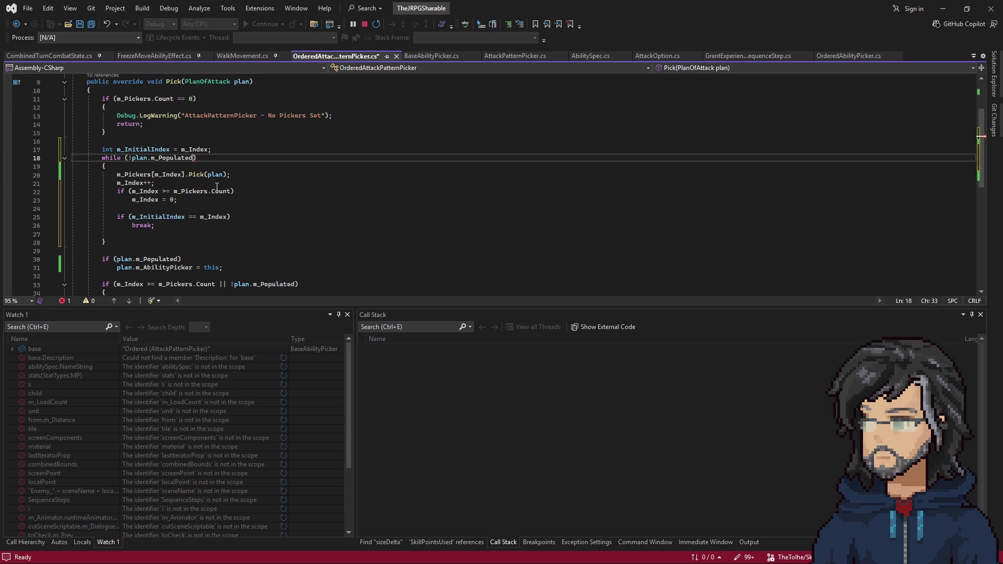
left_click(185, 227)
key("Delete")
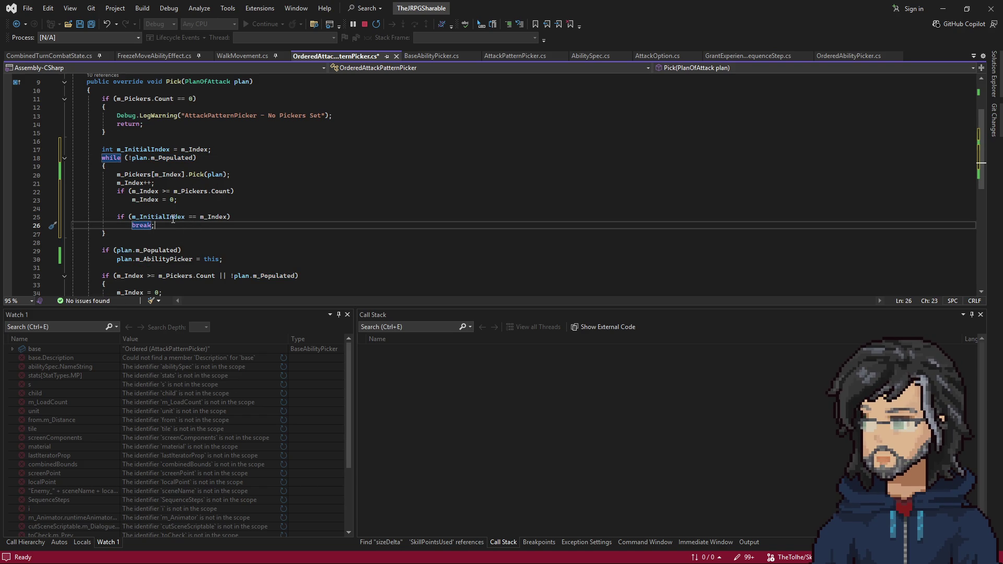
left_click(140, 157)
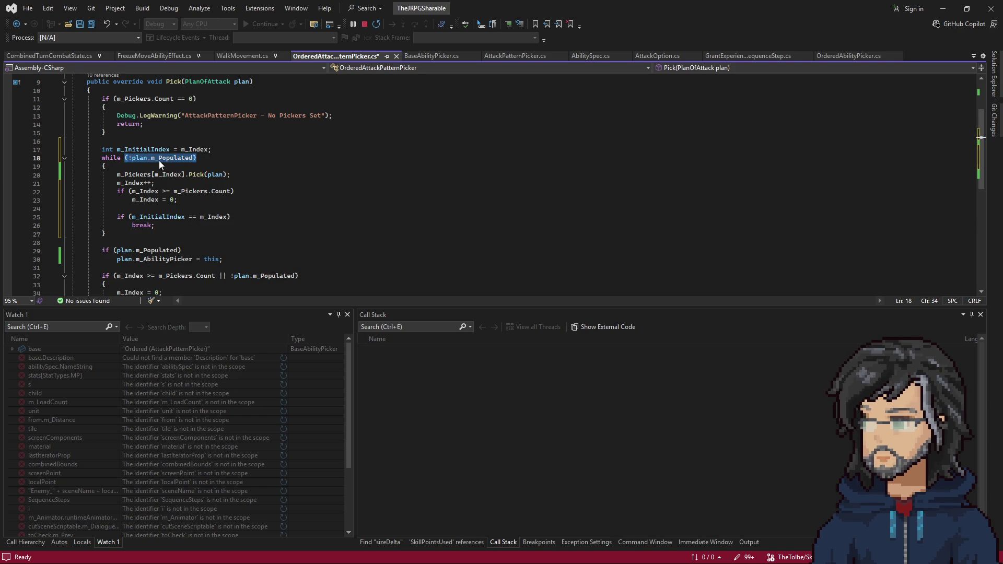
Review the loop's m_Index++ increment, Count bounds check, reset and m_InitialIndex uses.
left_click(160, 157)
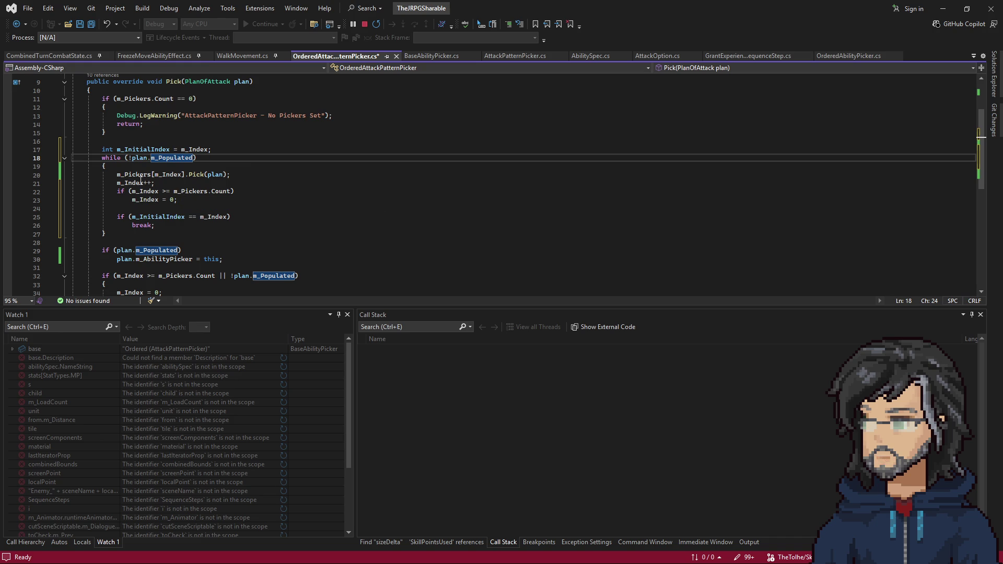
left_click_drag(115, 182, 153, 183)
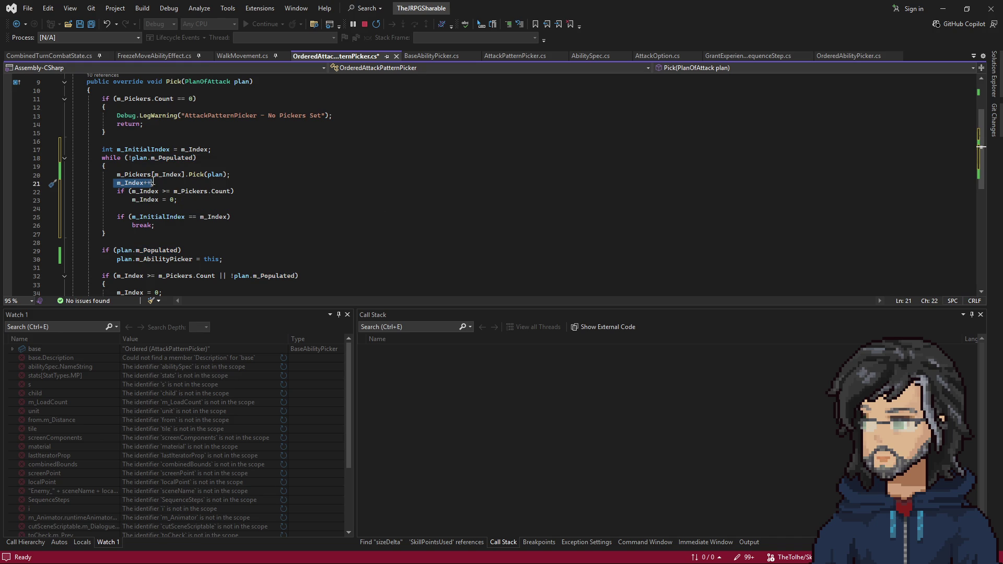
left_click_drag(131, 191, 232, 190)
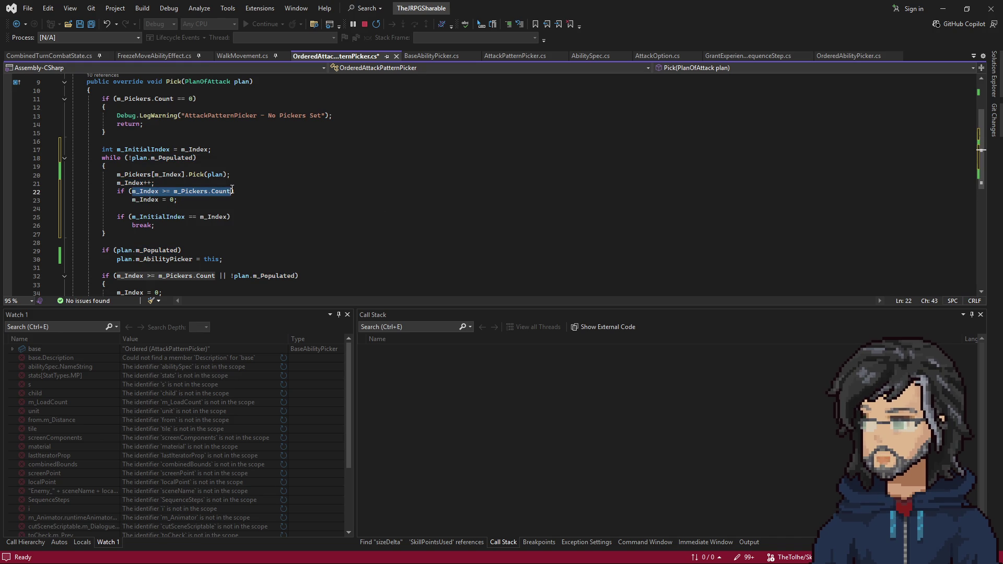
left_click_drag(131, 199, 191, 199)
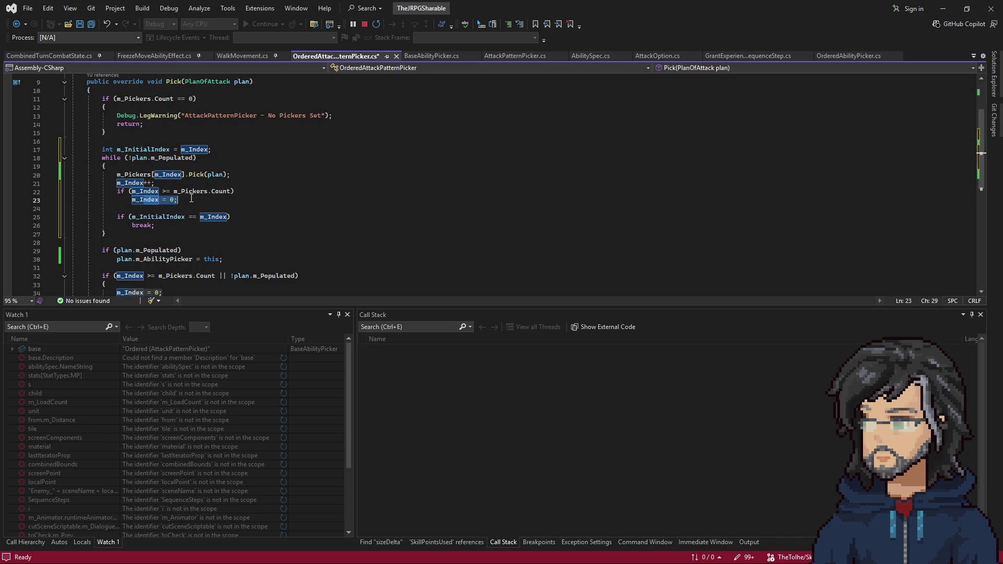
left_click(154, 216)
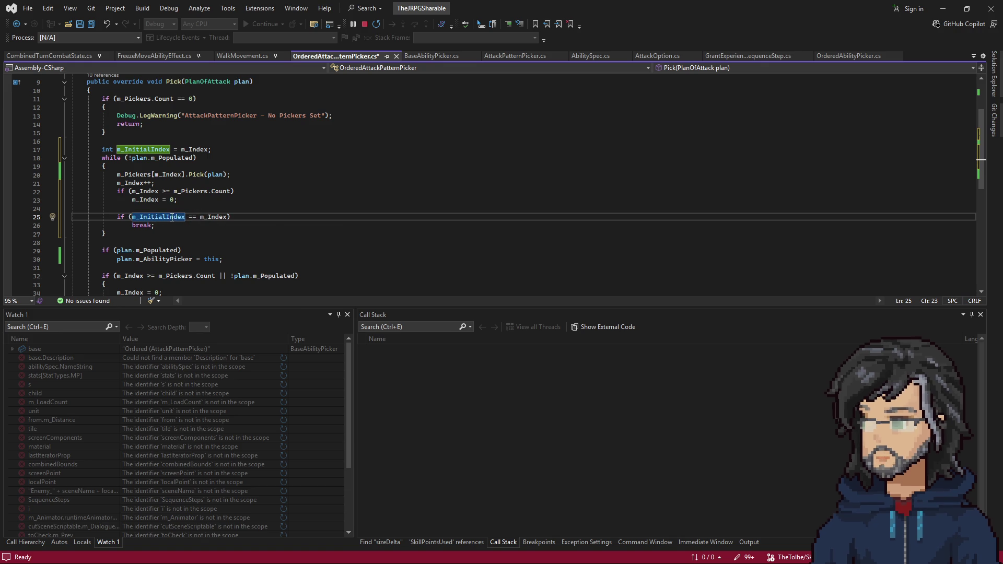
double_click(211, 216)
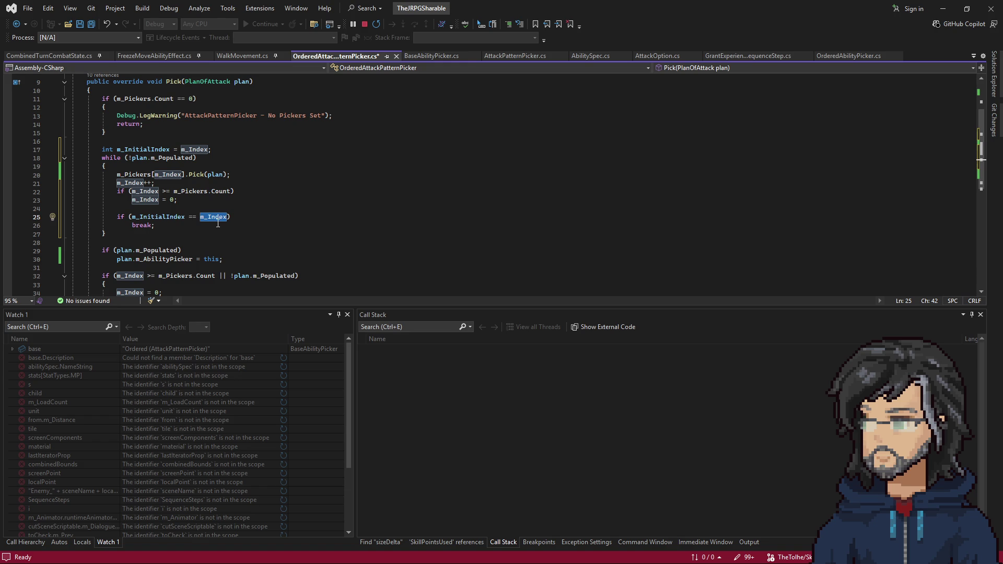
left_click_drag(239, 183, 250, 172)
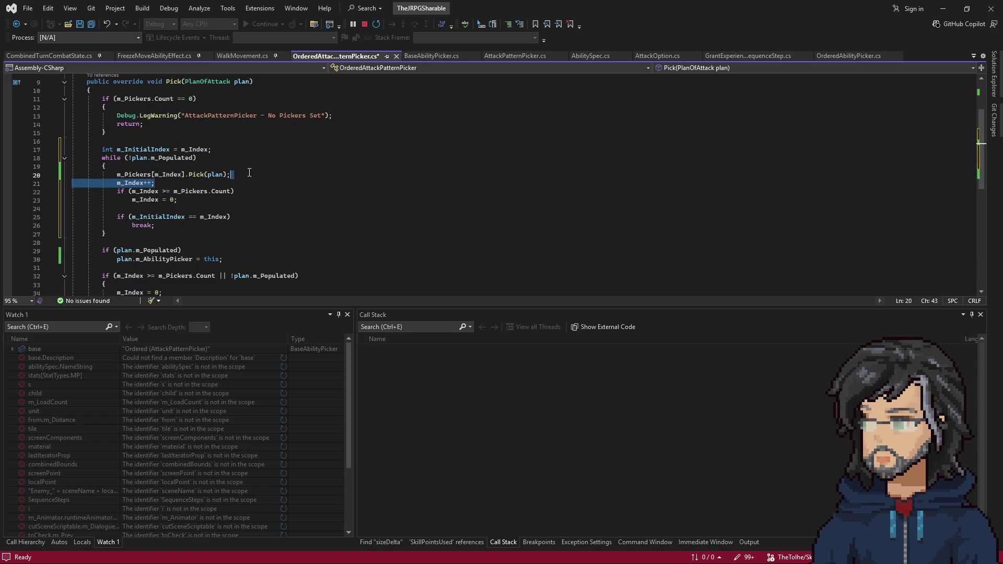
mouse_move(155, 182)
left_mouse_down()
mouse_move(114, 182)
mouse_move(169, 226)
mouse_move(76, 217)
left_mouse_up()
scroll(123, 225, "down", 3)
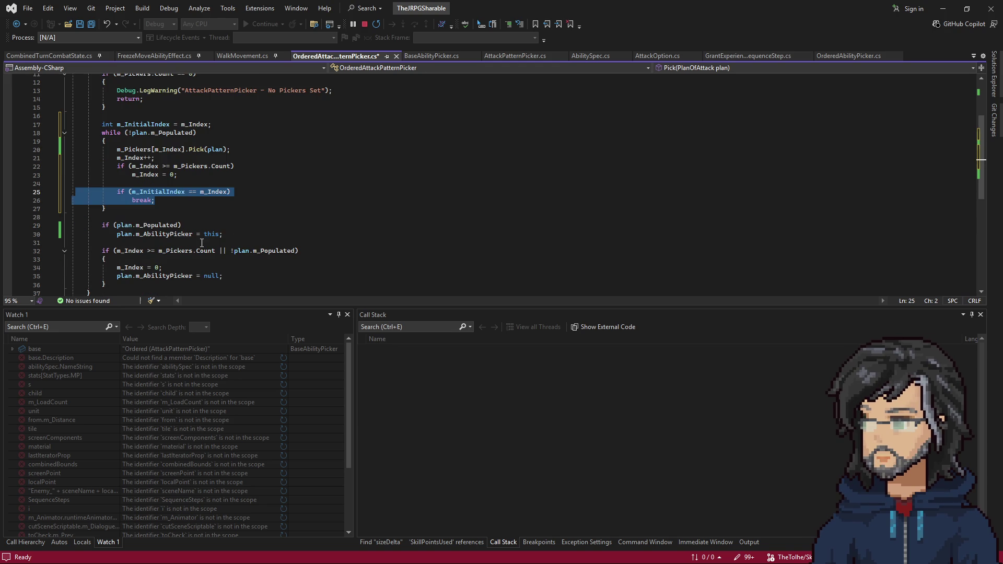
Review the m_AbilityPicker assignment on line 30 and the populated check and reset on lines 32-34.
left_click(123, 224)
left_click_drag(136, 233, 222, 234)
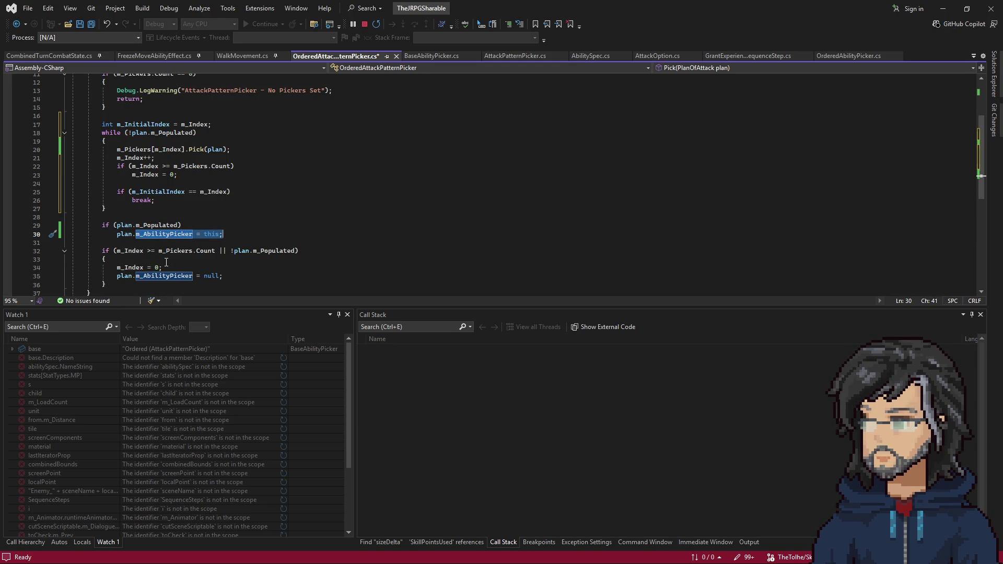
left_click_drag(116, 251, 199, 251)
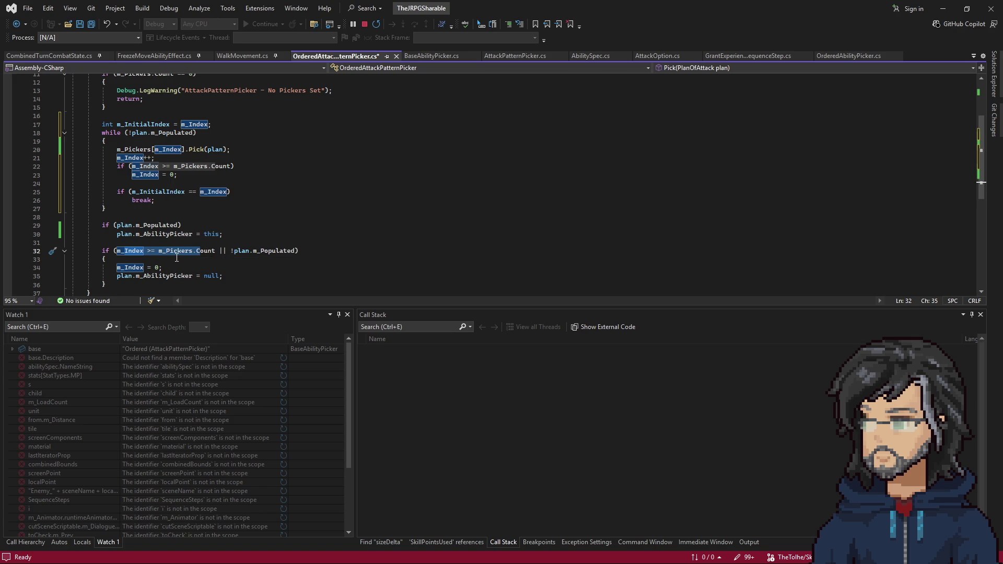
left_click_drag(116, 267, 173, 268)
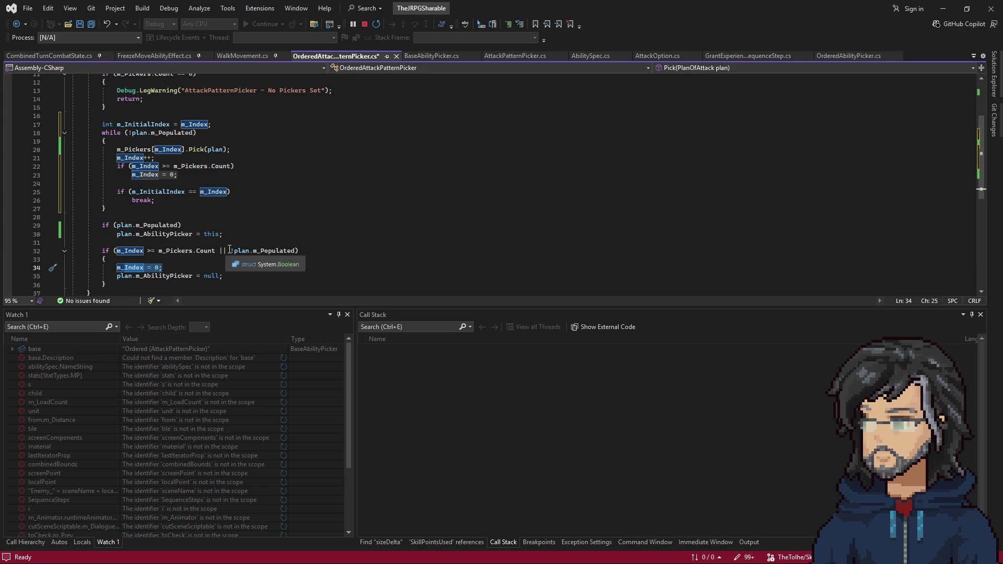
left_click_drag(231, 251, 293, 251)
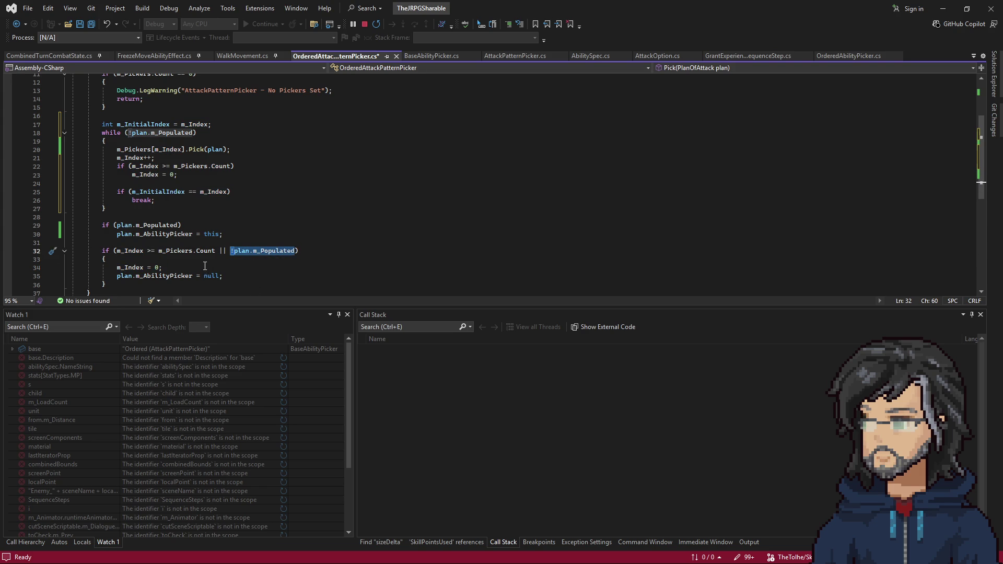
left_click(211, 267)
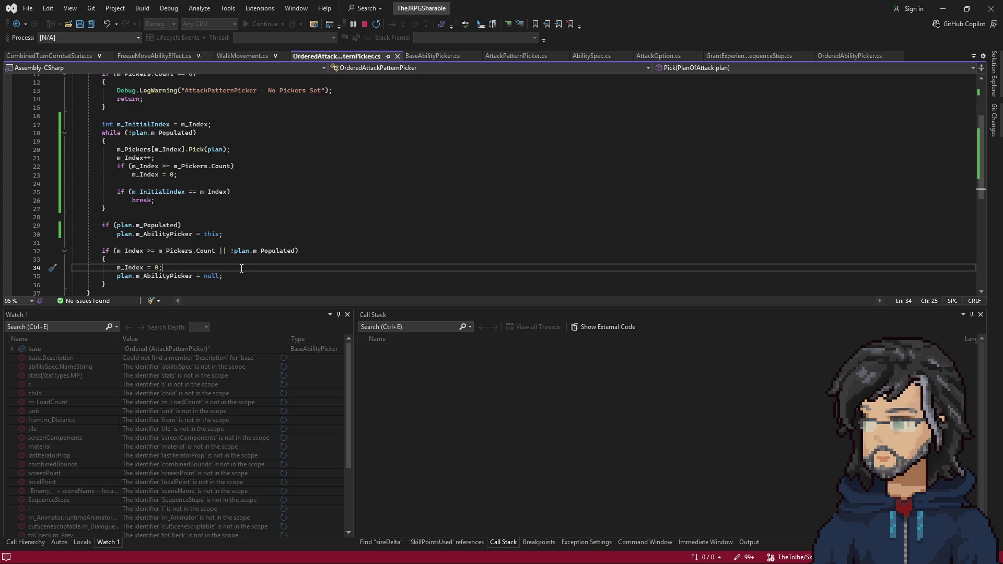
Let Unity recompile the scripts, then recheck the break condition and final m_Index reset.
left_click(944, 8)
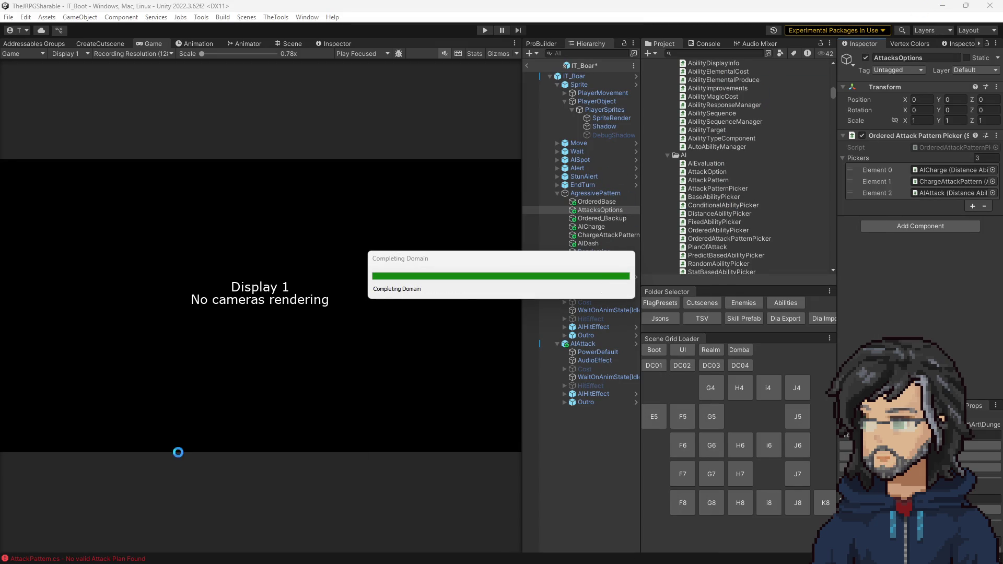
key("alt+Tab")
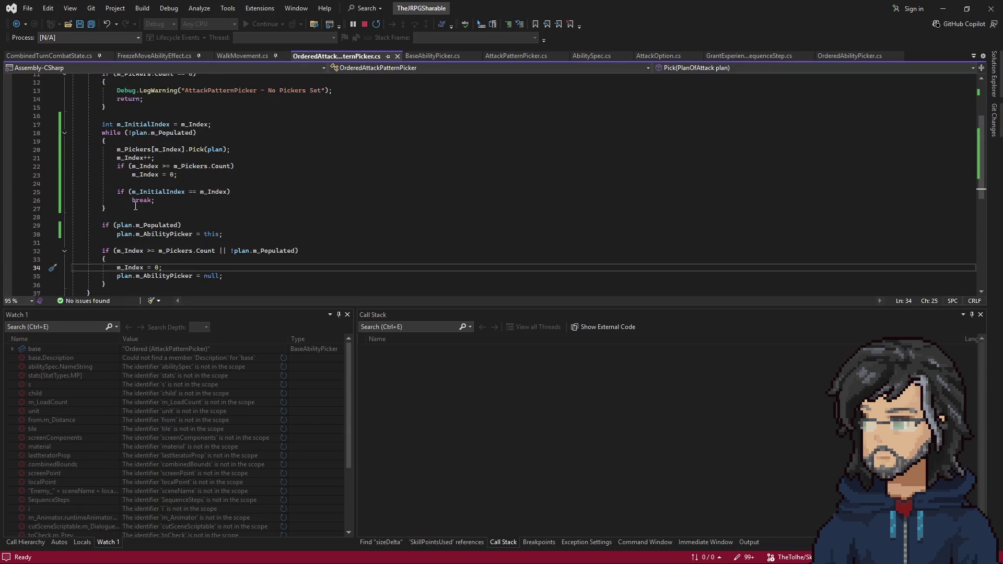
scroll(157, 152, "up", 1)
double_click(152, 148)
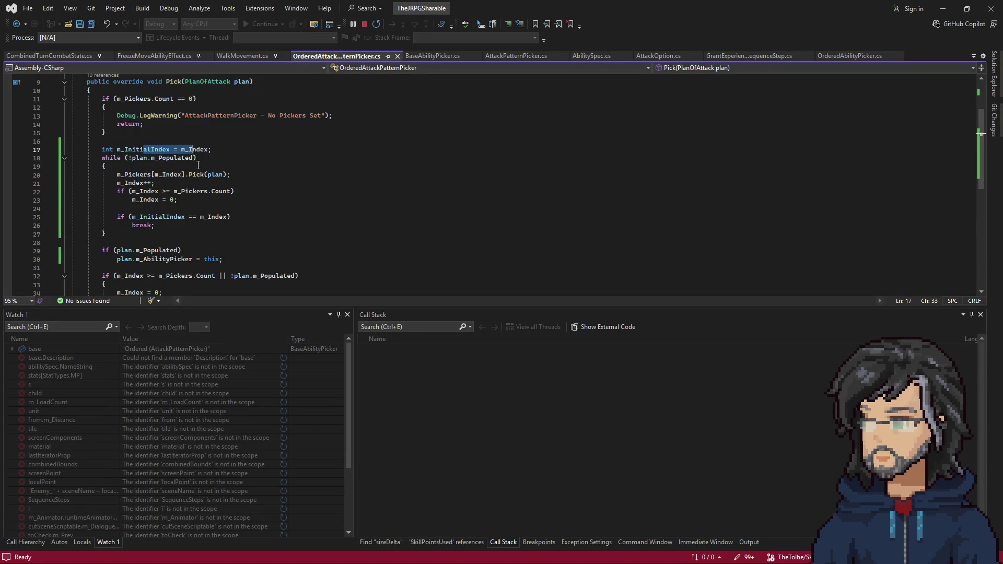
double_click(153, 149)
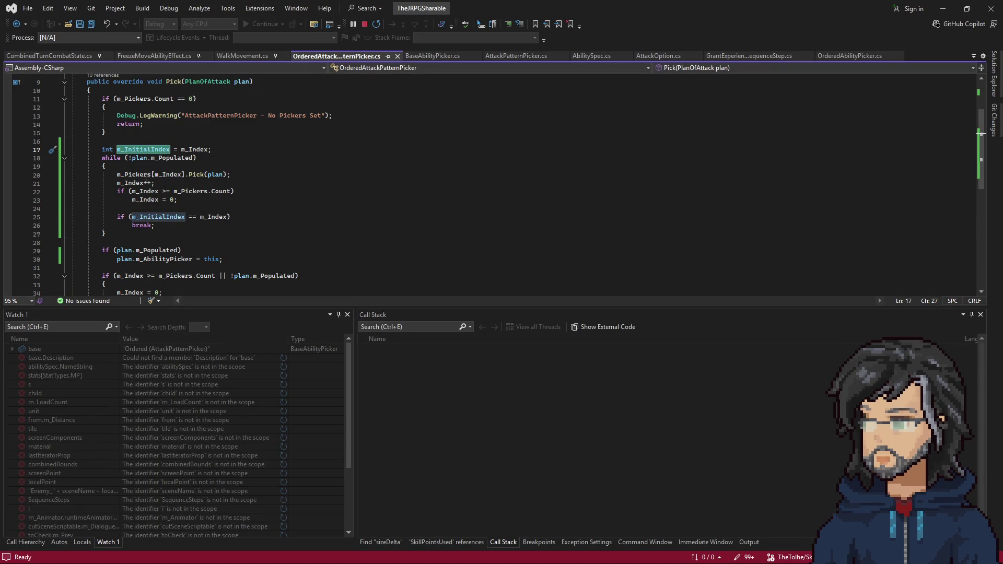
left_click_drag(130, 216, 228, 218)
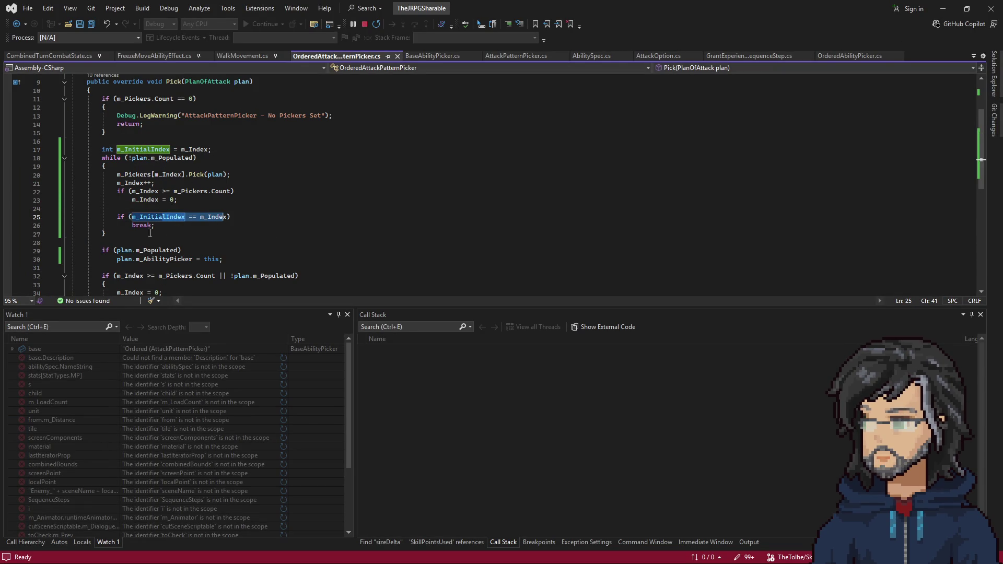
left_click_drag(117, 208, 155, 225)
scroll(133, 259, "down", 1)
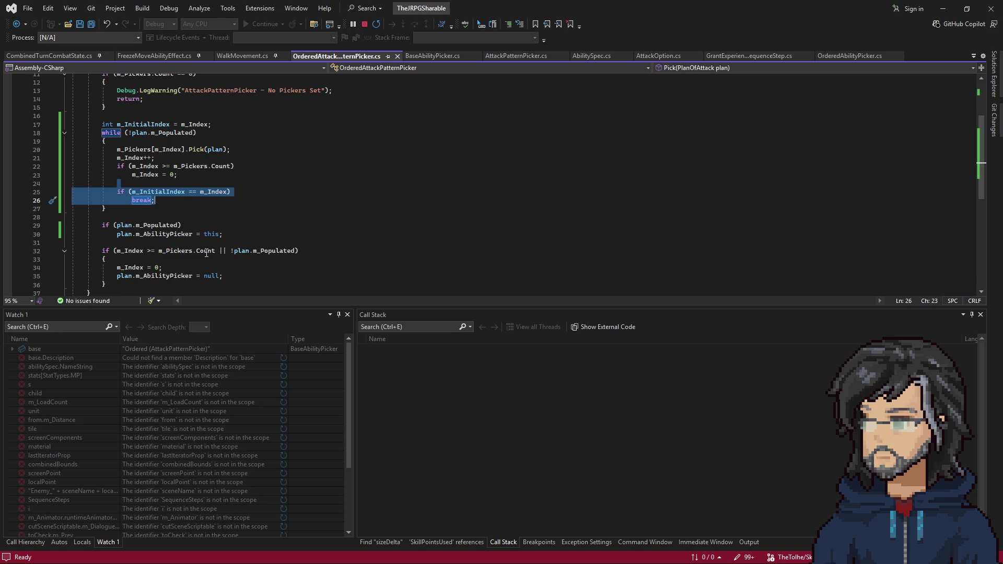
left_click_drag(232, 251, 296, 251)
left_click_drag(116, 267, 288, 251)
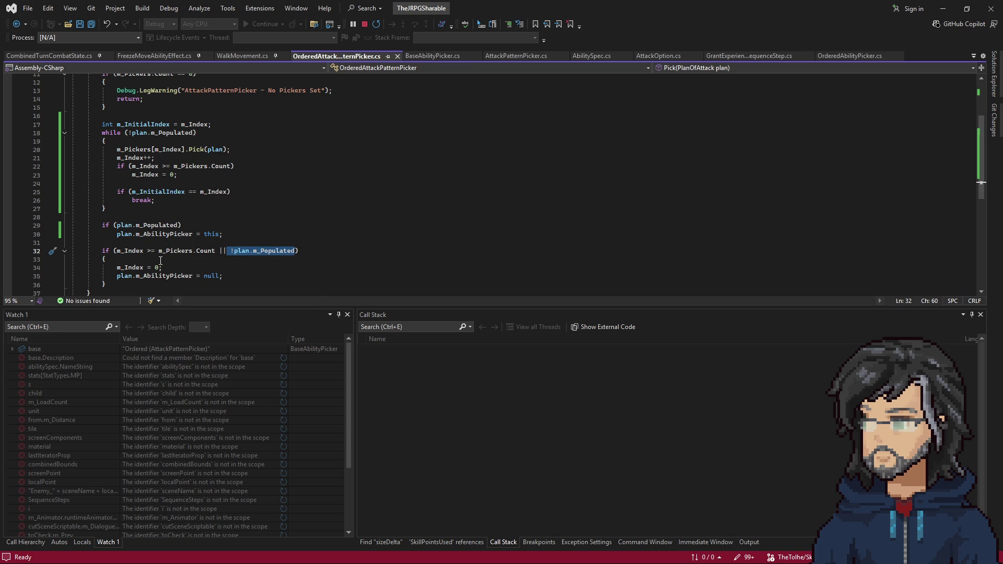
Strip the index check from Pick's condition and turn the second if into a plain else.
left_click(232, 234)
key("Return")
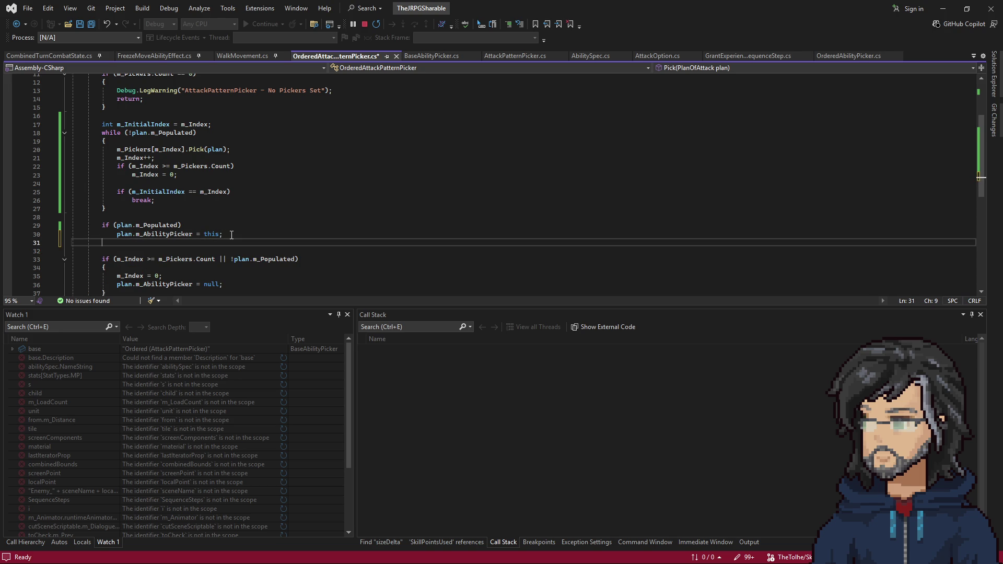
key("BackSpace")
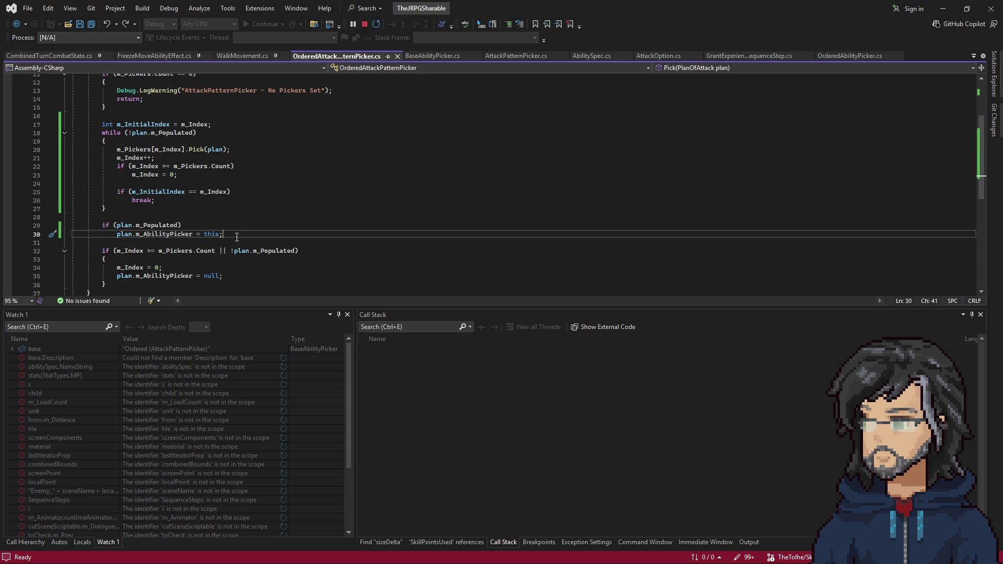
left_click(126, 252)
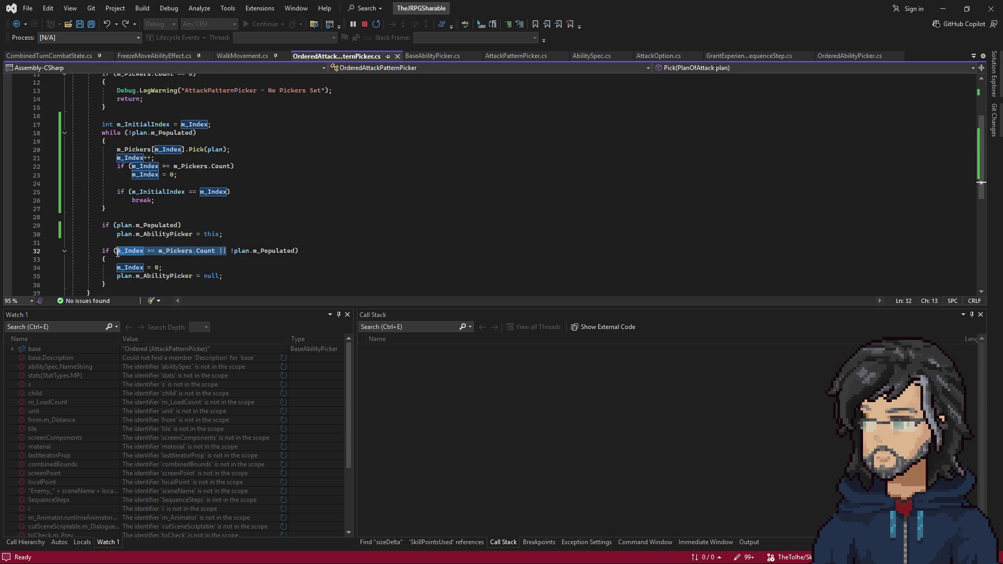
key("Delete")
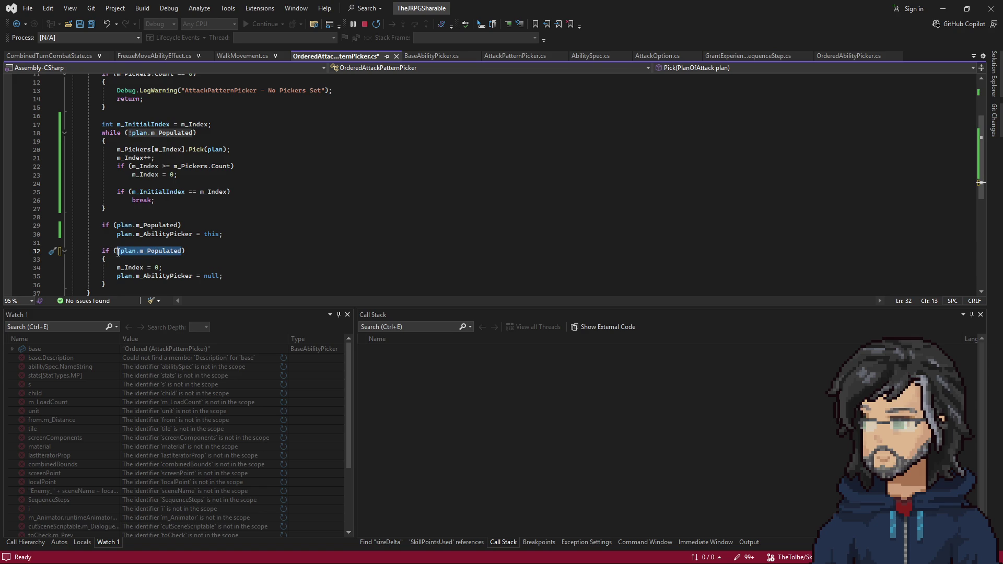
left_click(119, 243)
type("else")
key("Escape")
key("shift+Down")
key("shift+End")
key("Delete")
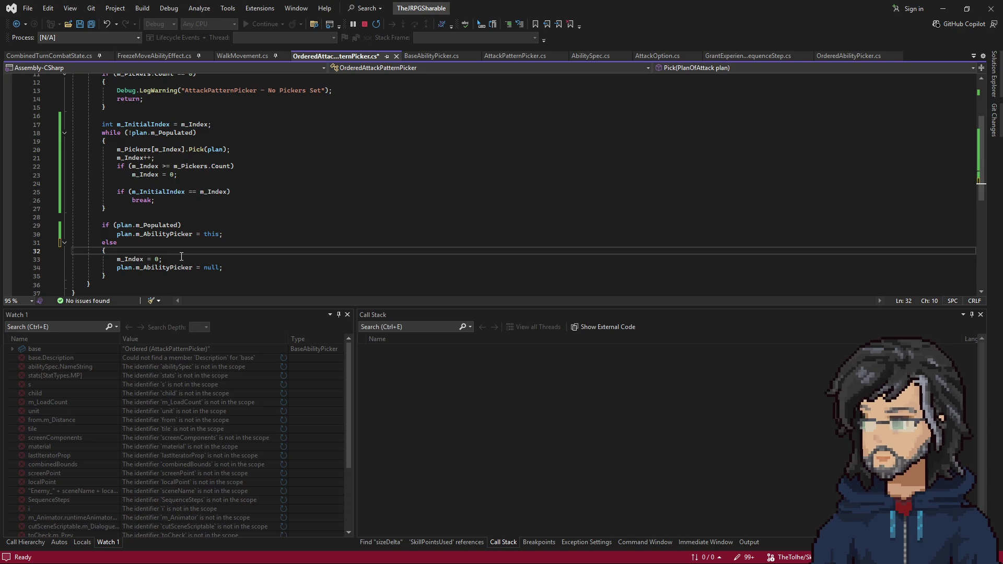
Remove the else braces and the m_Index = 0 reset, save the script and return to Unity.
left_click(174, 259)
key("shift+Up")
key("Delete")
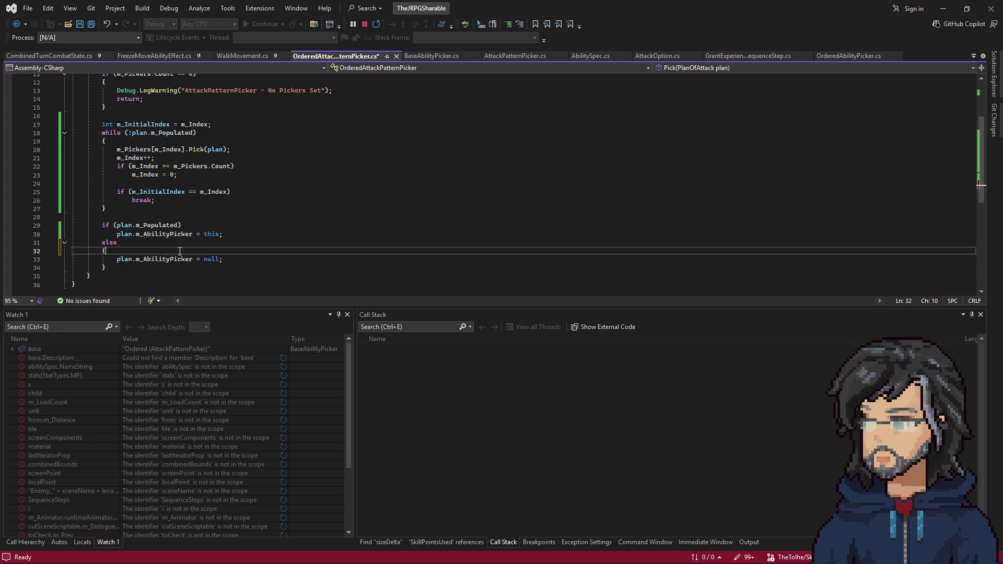
key("BackSpace")
key("BackSpace")
key("BackSpace")
left_click(173, 259)
key("shift+Home")
key("BackSpace")
key("BackSpace")
key("ctrl+s")
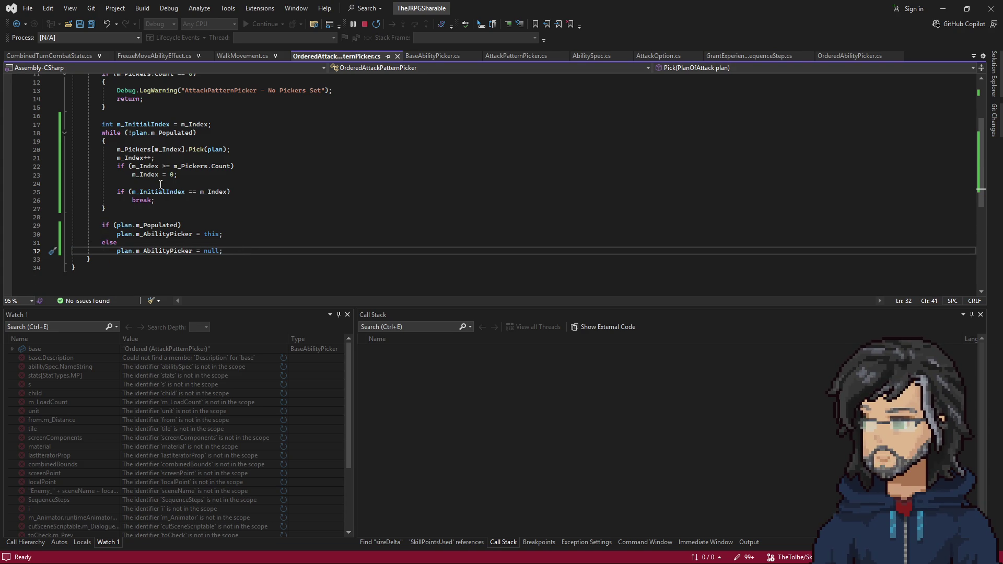
left_click_drag(132, 174, 178, 174)
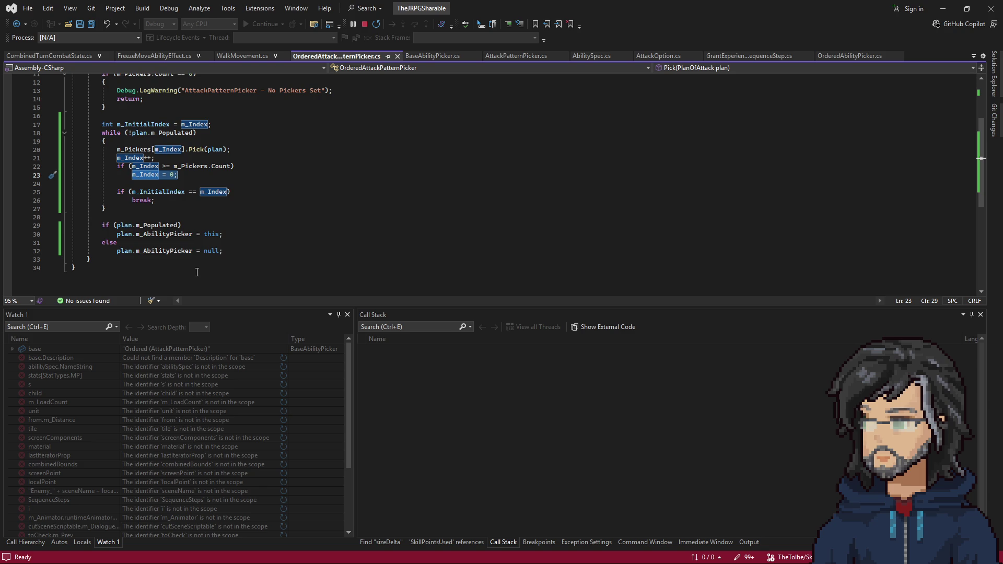
scroll(197, 273, "up", 1)
scroll(196, 272, "up", 1)
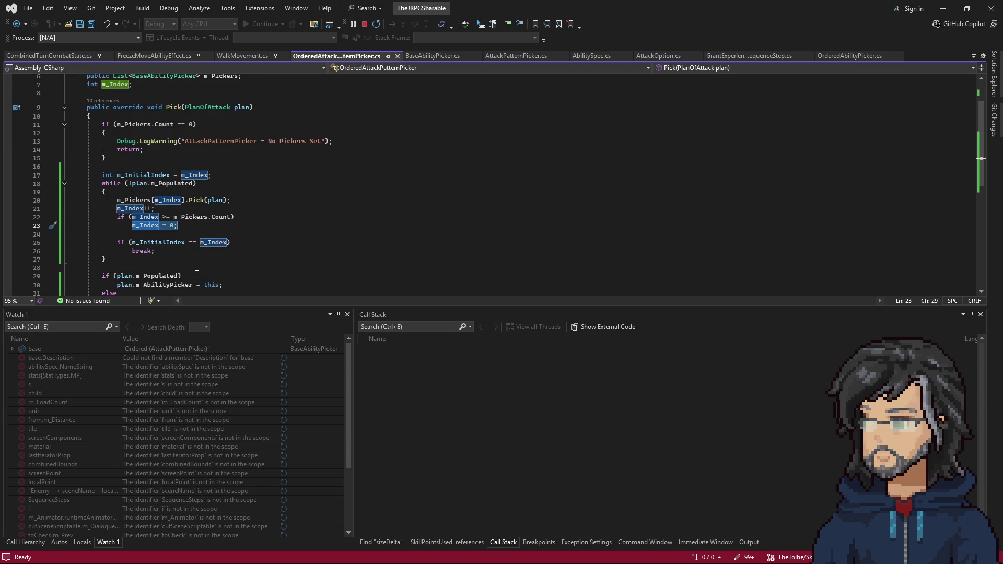
scroll(196, 275, "down", 1)
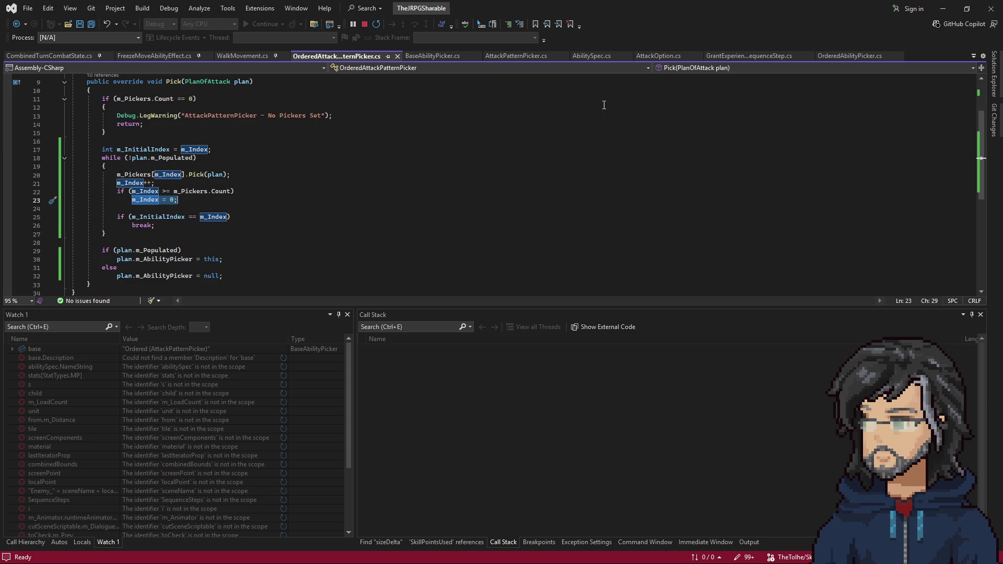
key("alt+Tab")
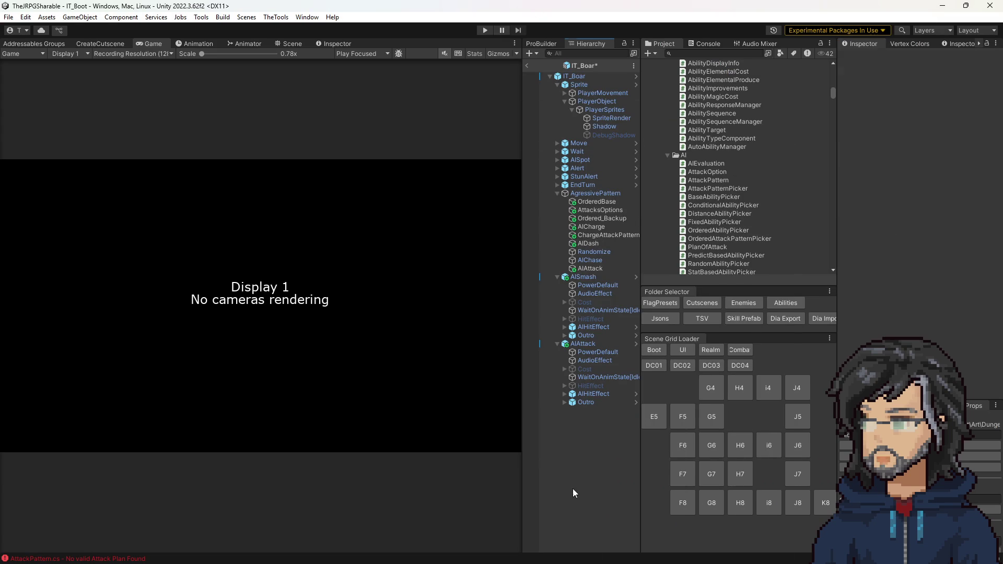
Recheck which objects AttacksOptions' three pickers and ChargeAttackPattern reference.
left_click(590, 208)
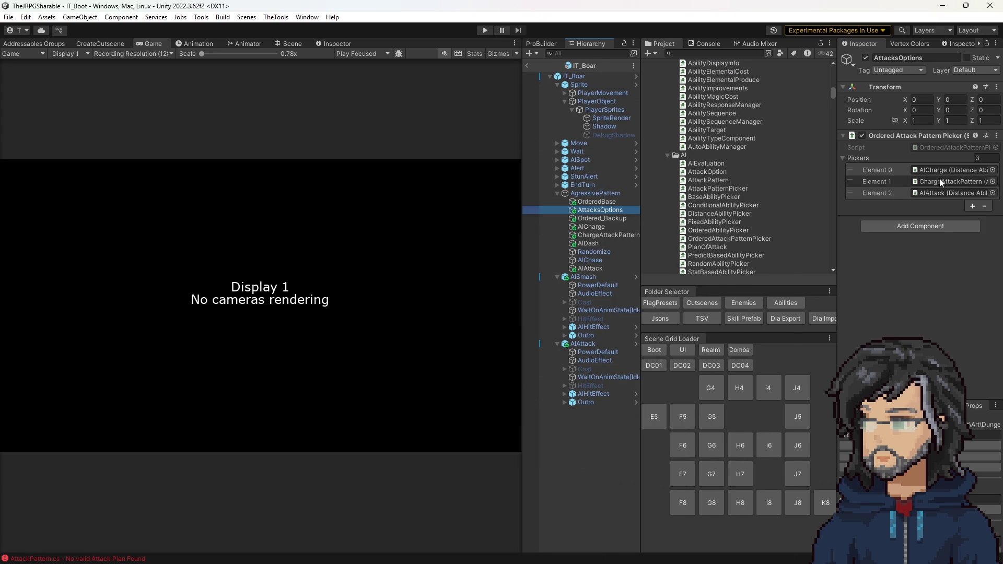
left_click(933, 170)
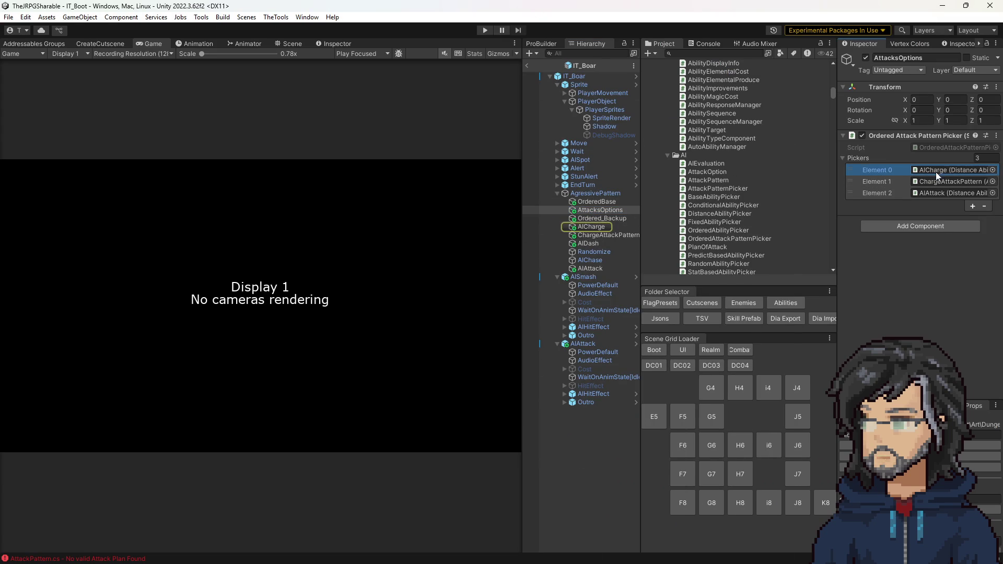
left_click(934, 182)
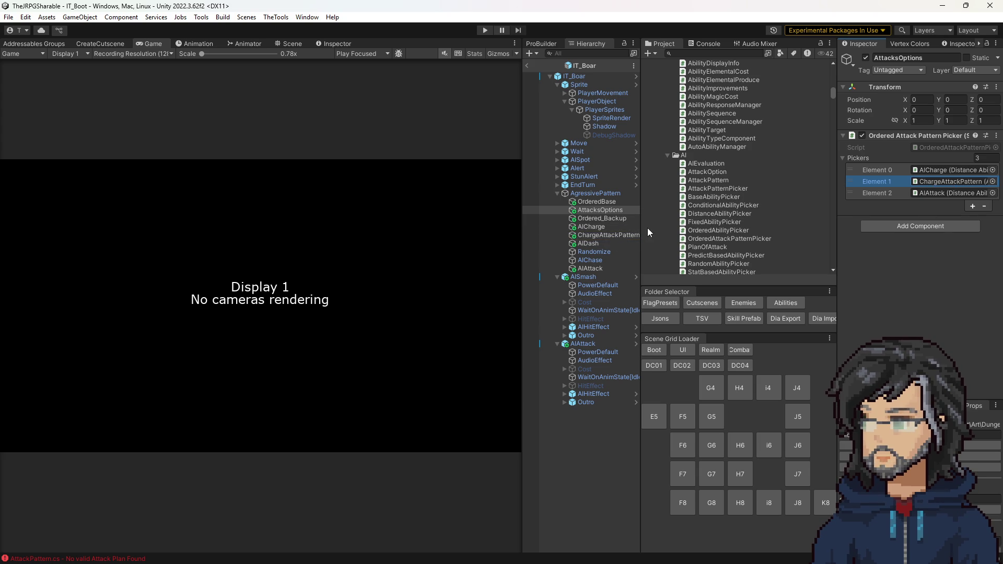
double_click(924, 181)
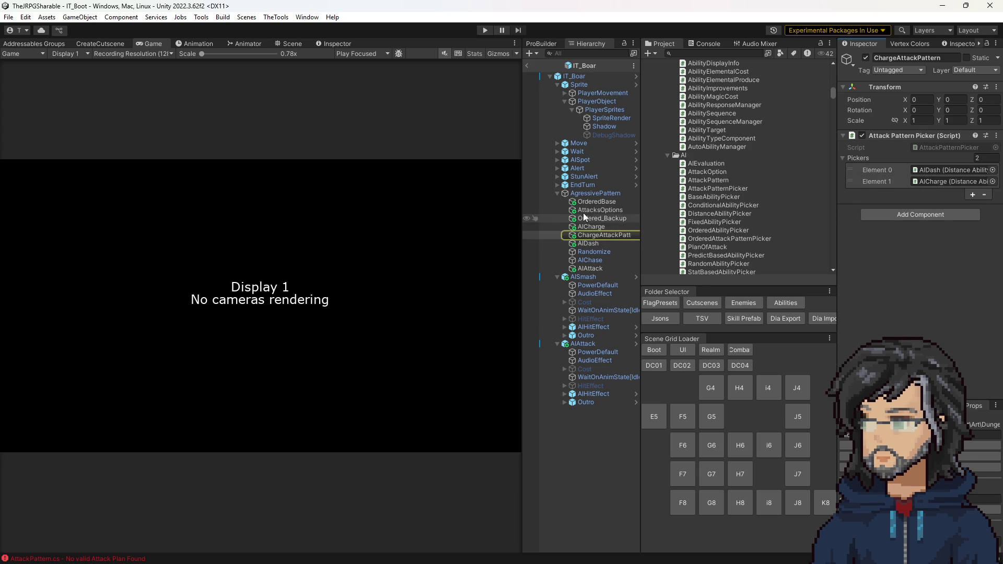
left_click(593, 211)
left_click(937, 193)
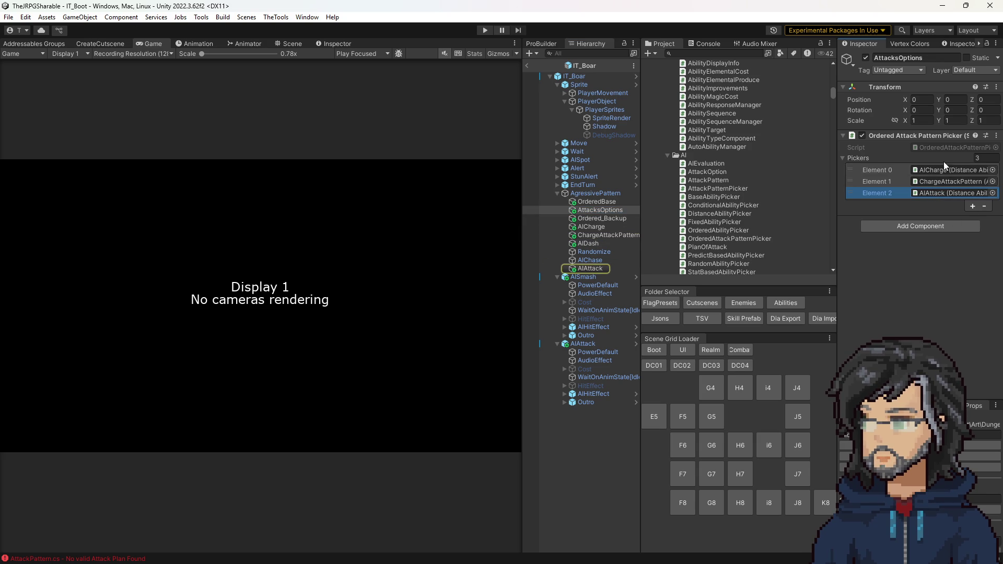
left_click(929, 192)
left_click(913, 181)
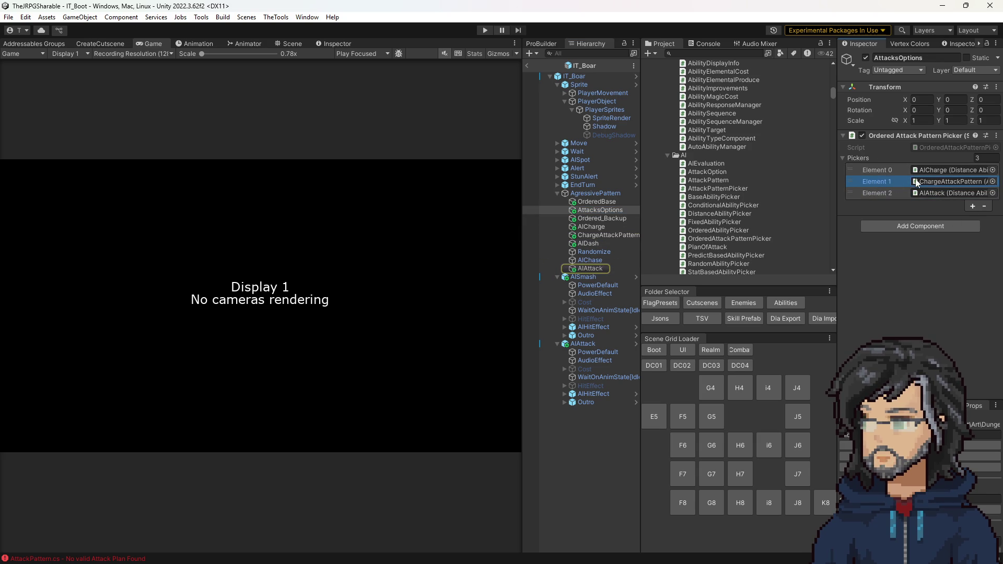
left_click(892, 192)
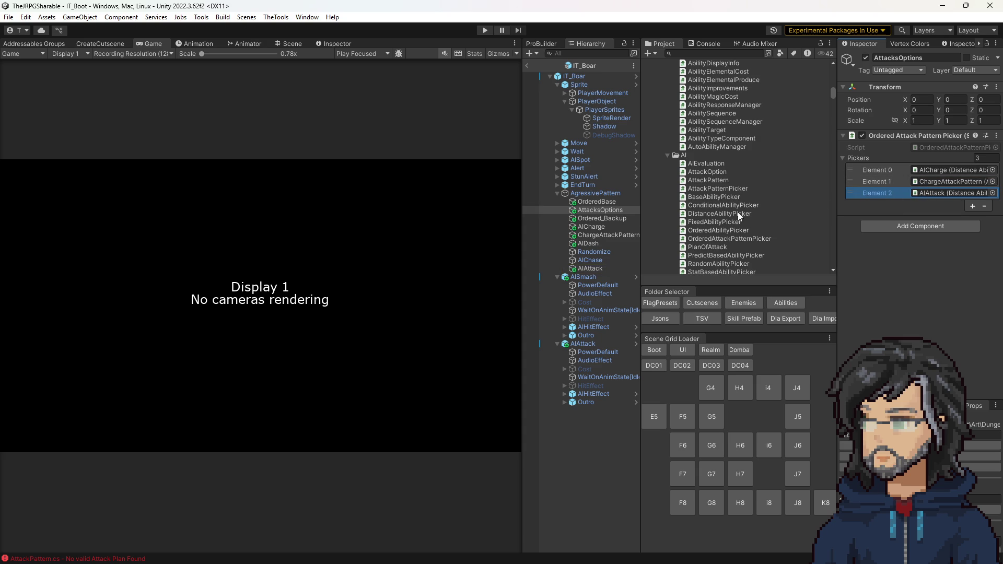
Confirm OrderedBase's pickers reference AIChase, then leave the IT_Boar prefab.
left_click(598, 202)
left_click(952, 181)
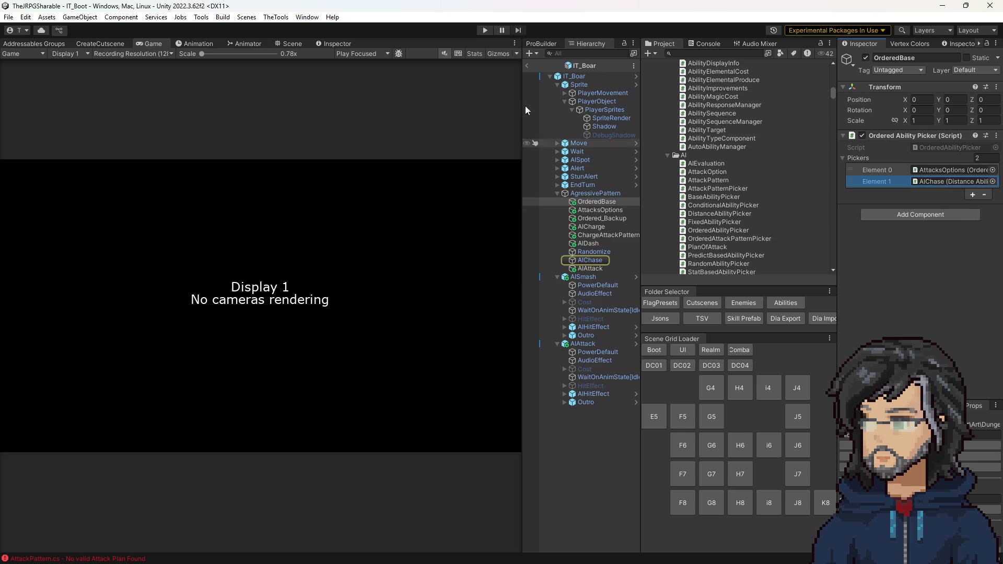
left_click(527, 65)
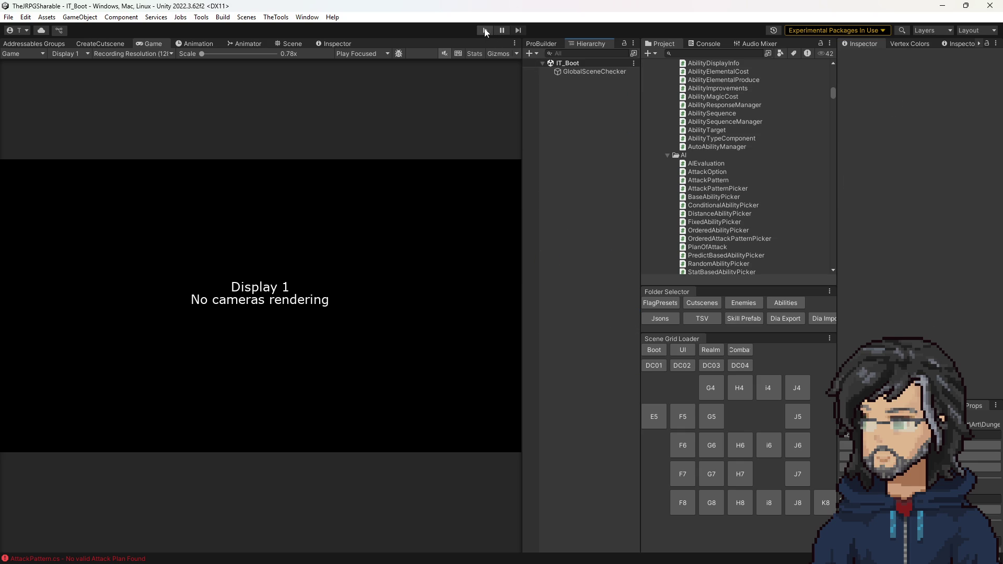
Start play mode and load save slot 1 from the Continue menu.
left_click(486, 29)
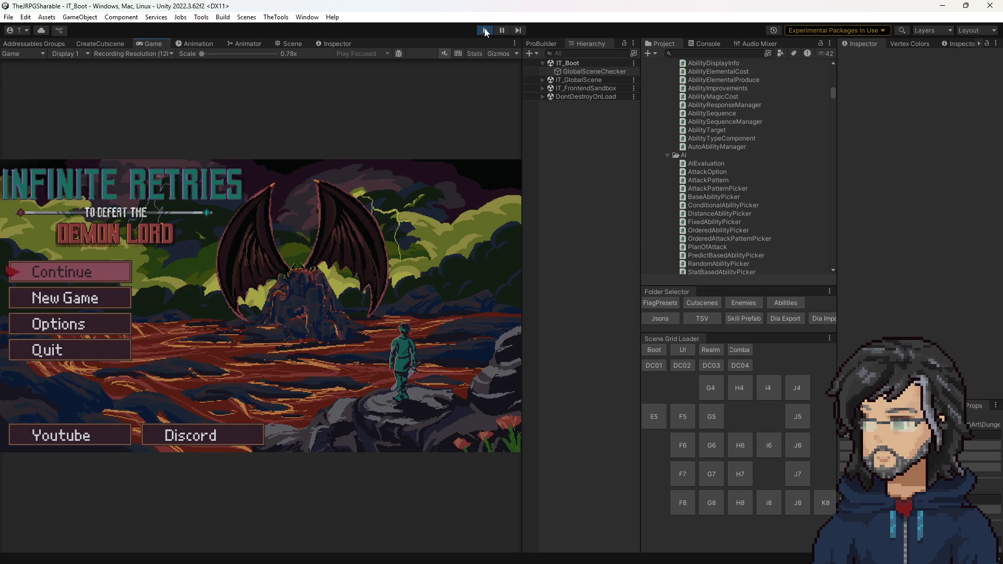
key("Return")
key("Down")
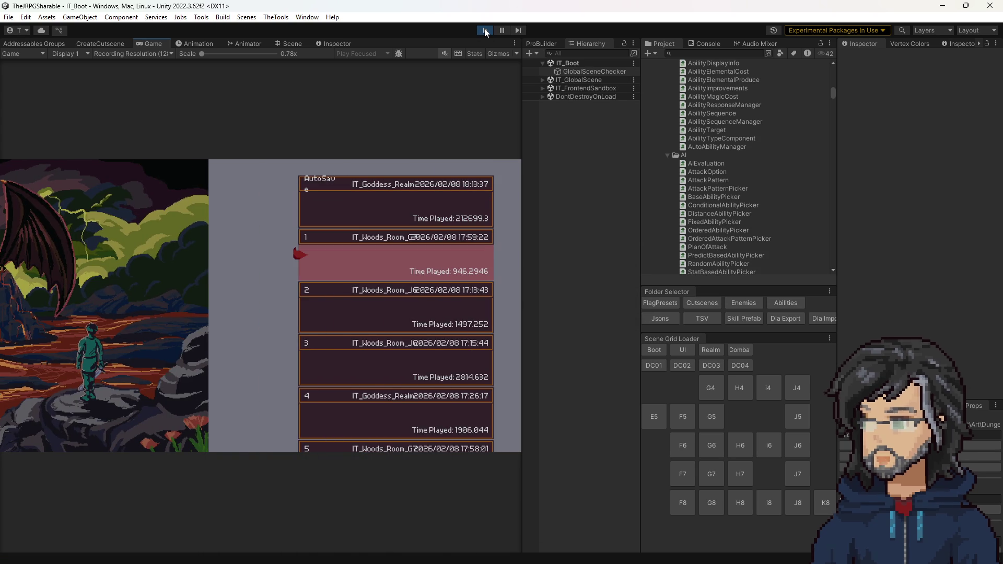
key("Return")
key("Return")
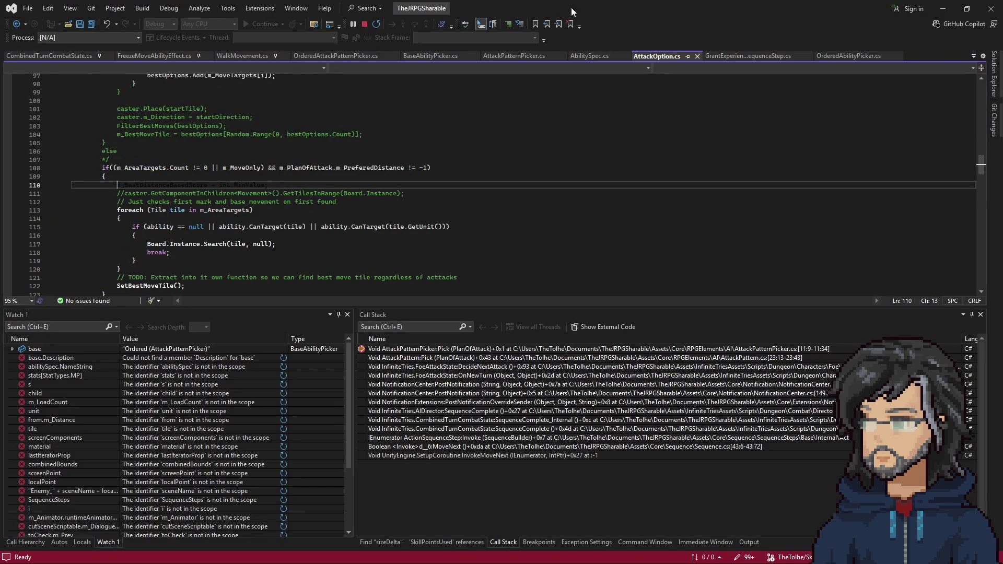
Stop debugging and minimize Visual Studio to watch the woods room battle.
left_click(364, 24)
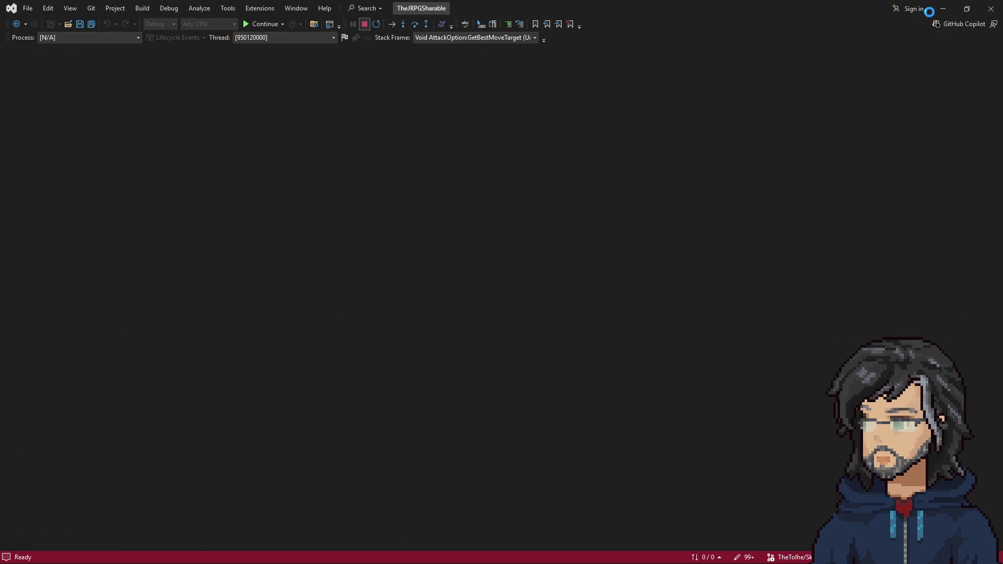
left_click(945, 11)
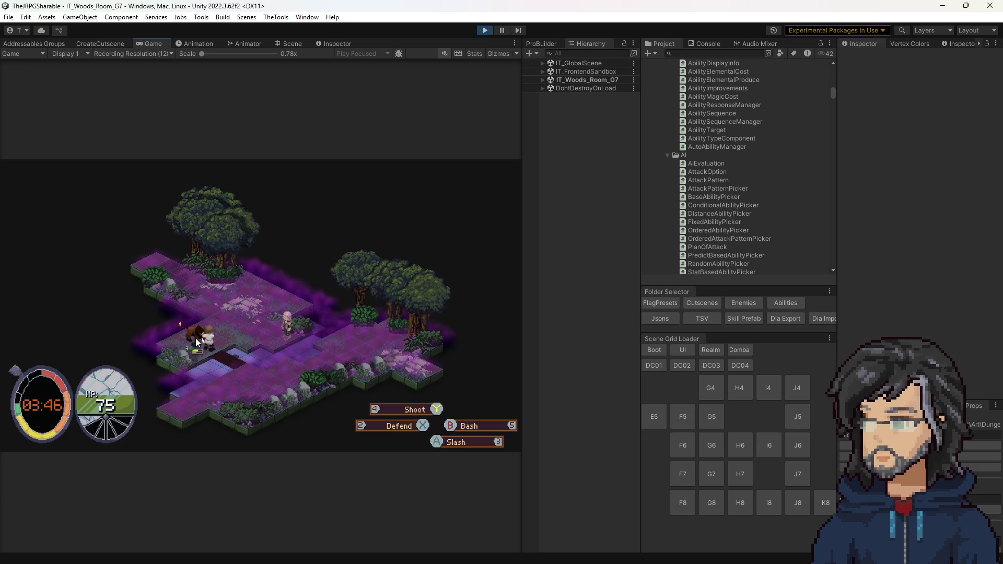
Rebuild the solution and reattach the debugger with OrderedAttackPatternPicker.cs open.
key("alt+Tab")
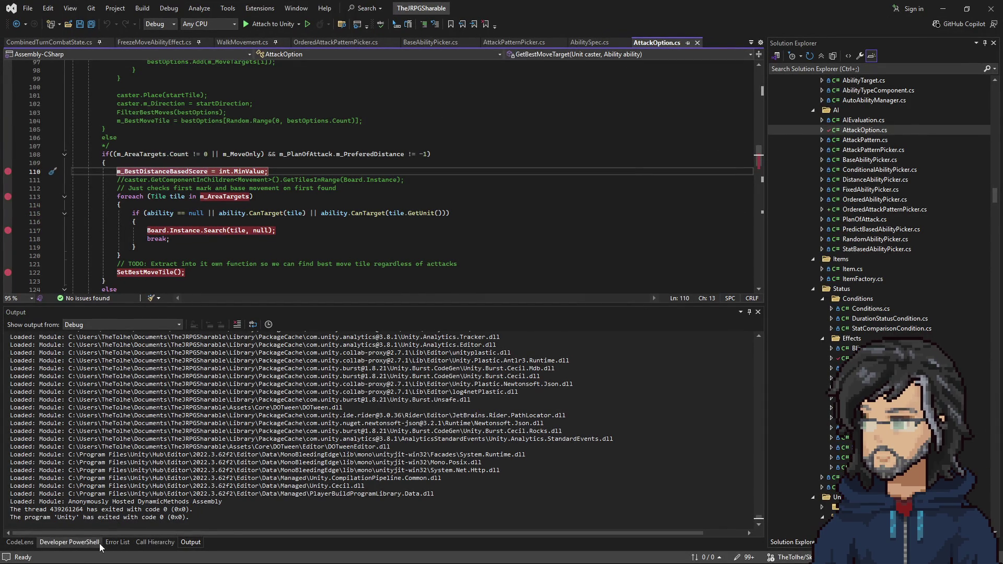
key("ctrl+shift+b")
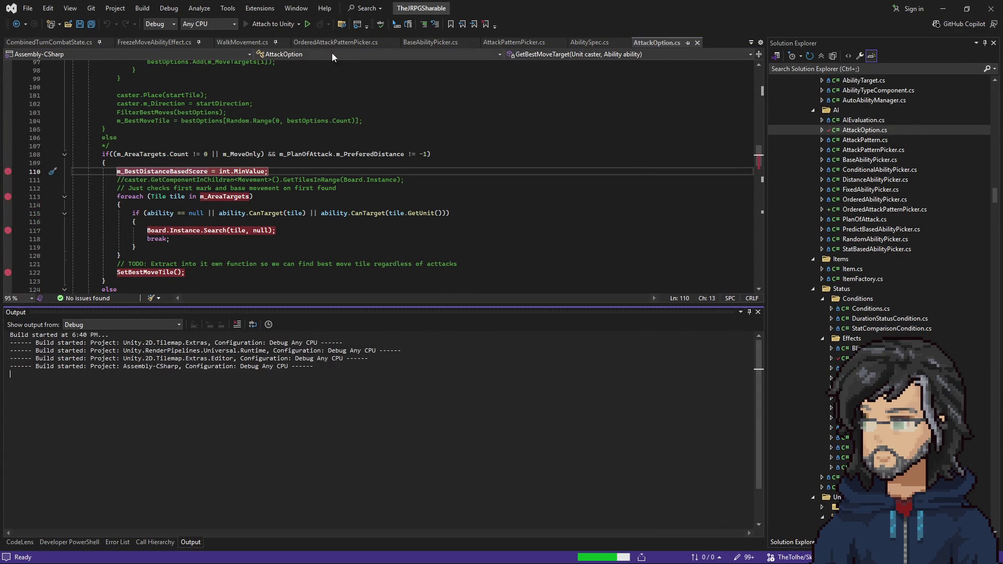
left_click(338, 42)
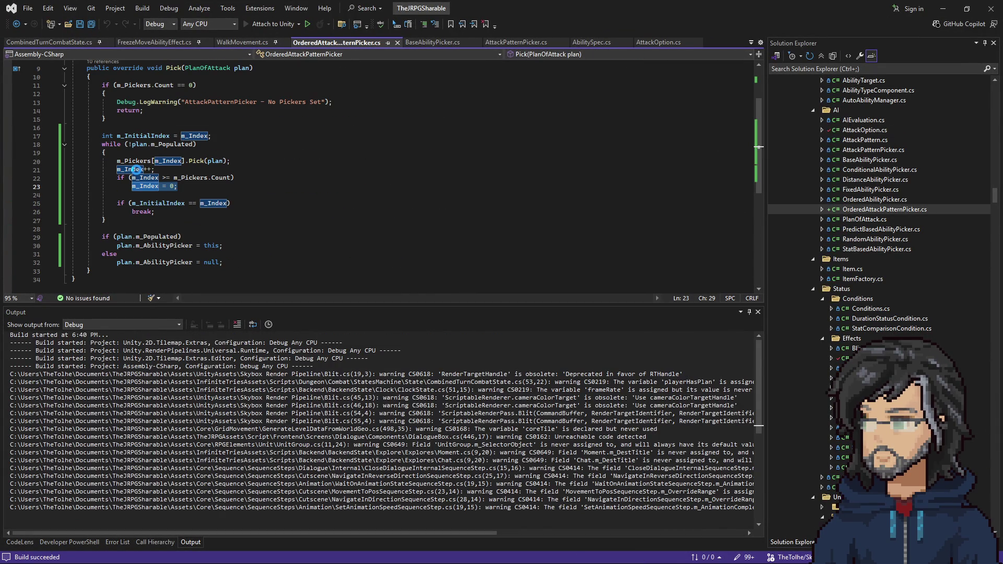
key("F5")
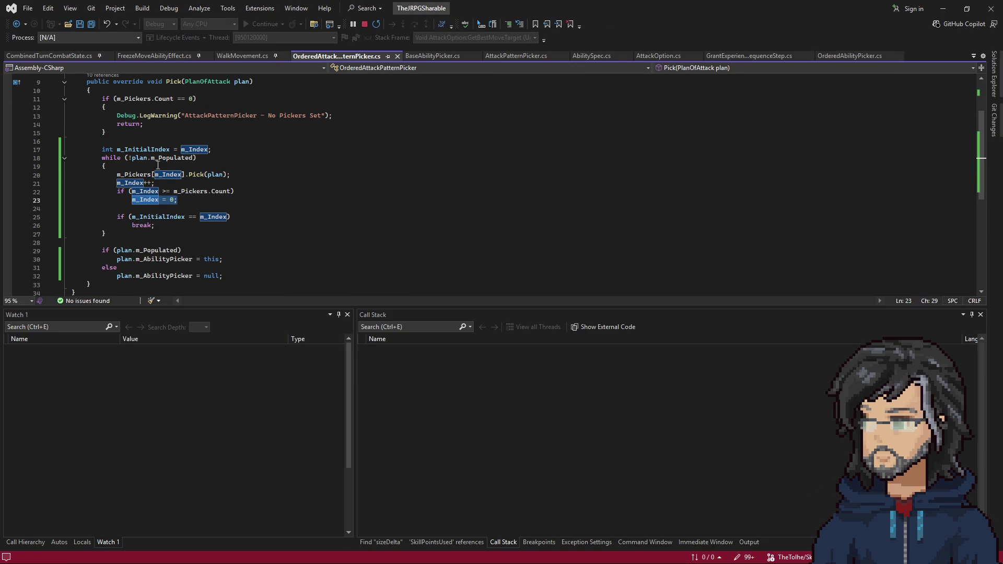
left_click(150, 149)
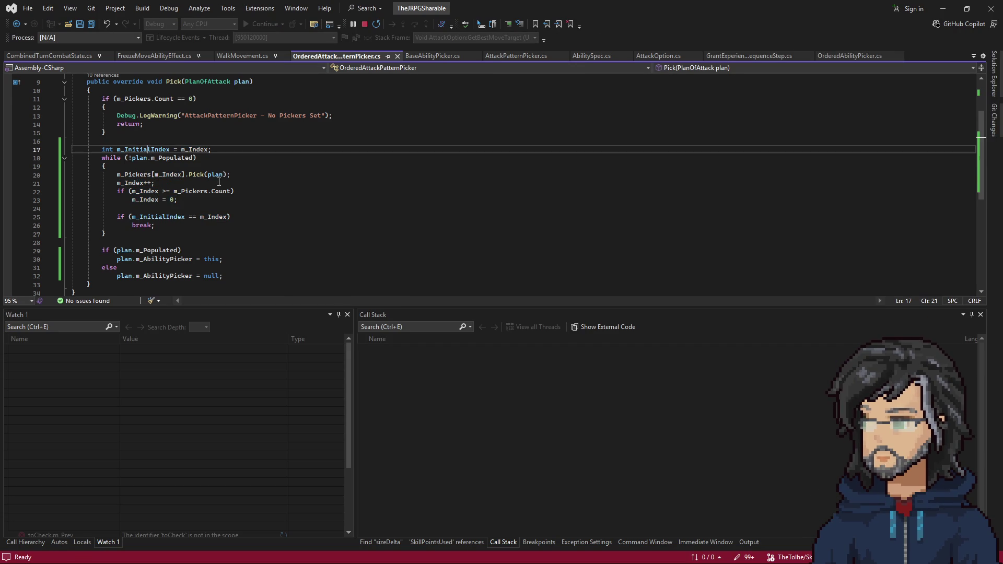
Delete all old breakpoints and set a single one on OrderedAttackPatternPicker's m_InitialIndex line.
key("F9")
left_click(945, 6)
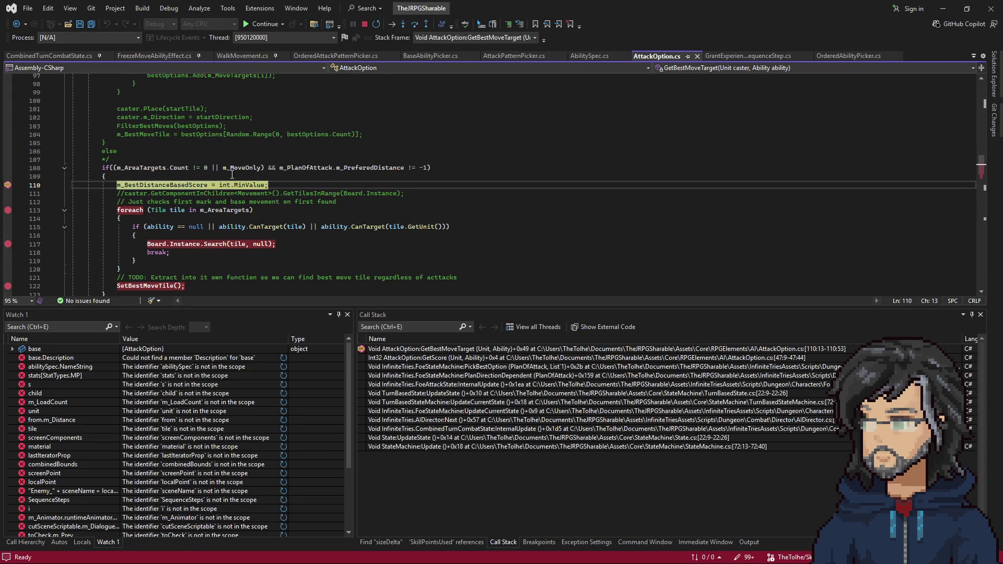
left_click(539, 543)
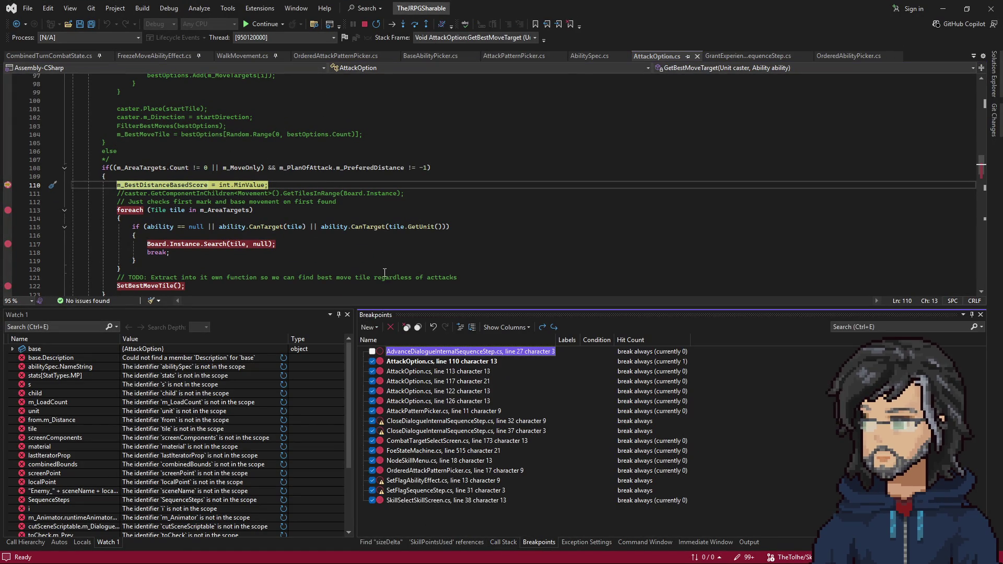
left_click(390, 328)
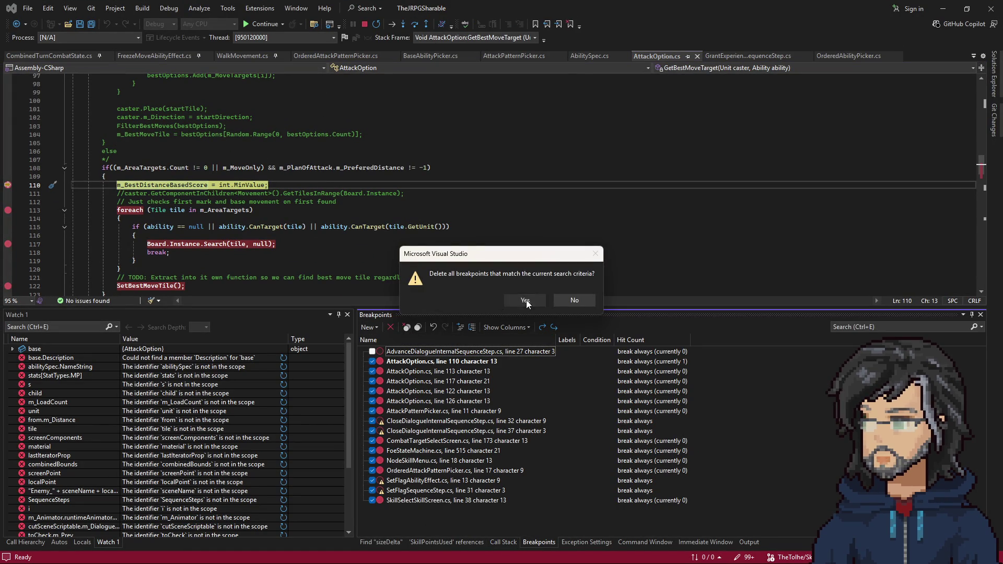
left_click(527, 300)
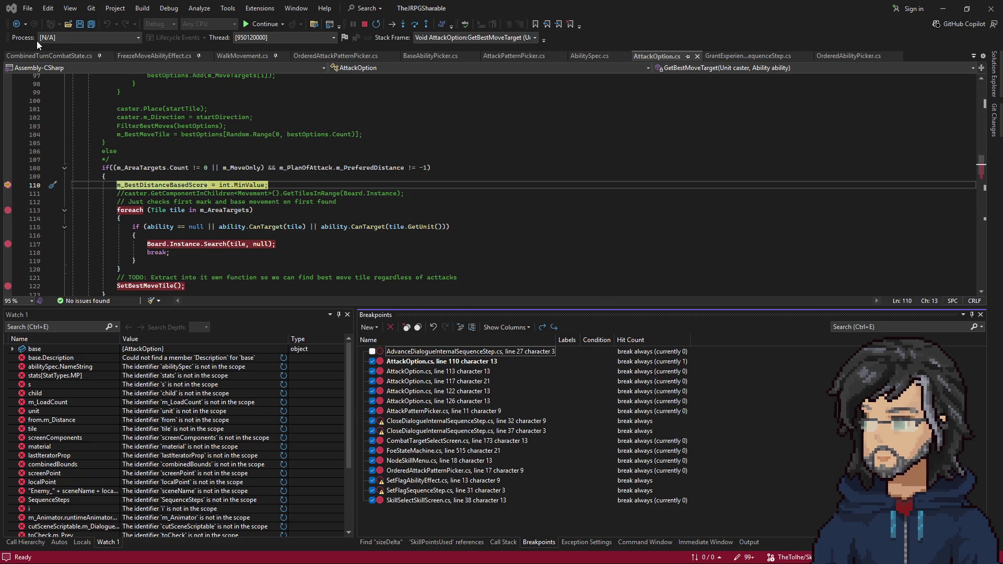
key("ctrl+Tab")
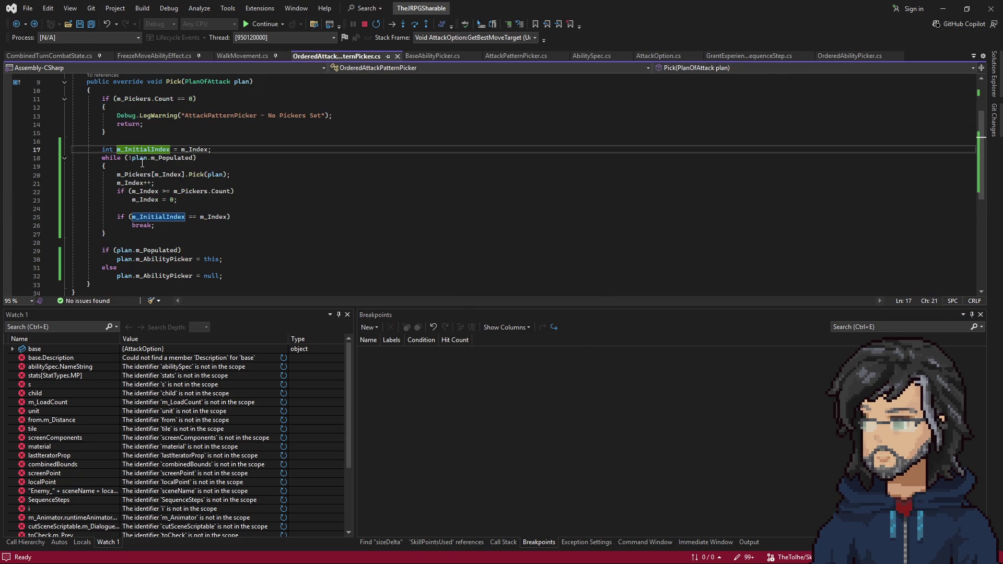
key("F9")
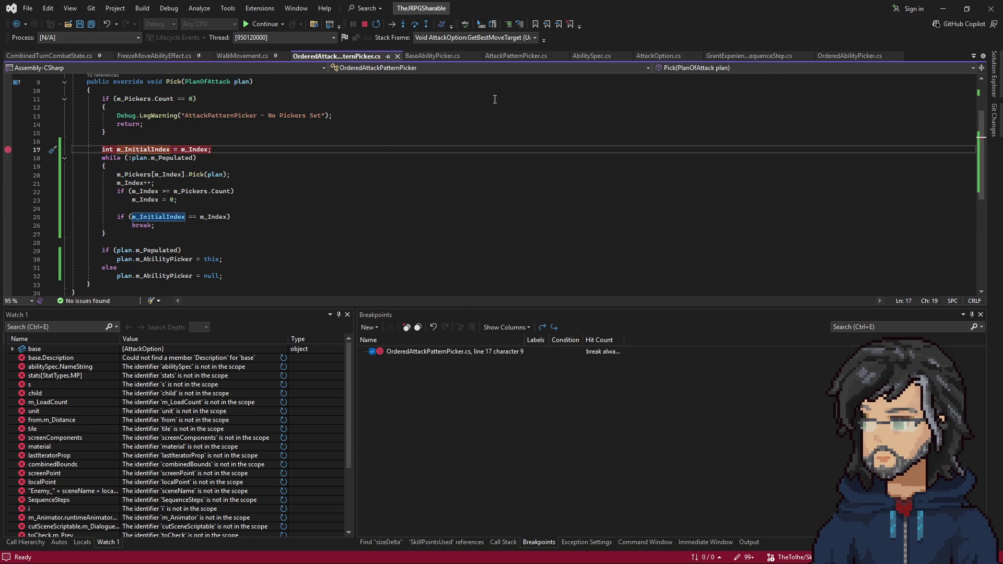
Hit the breakpoint and step through Pick's loop into the current picker's Pick method.
key("F5")
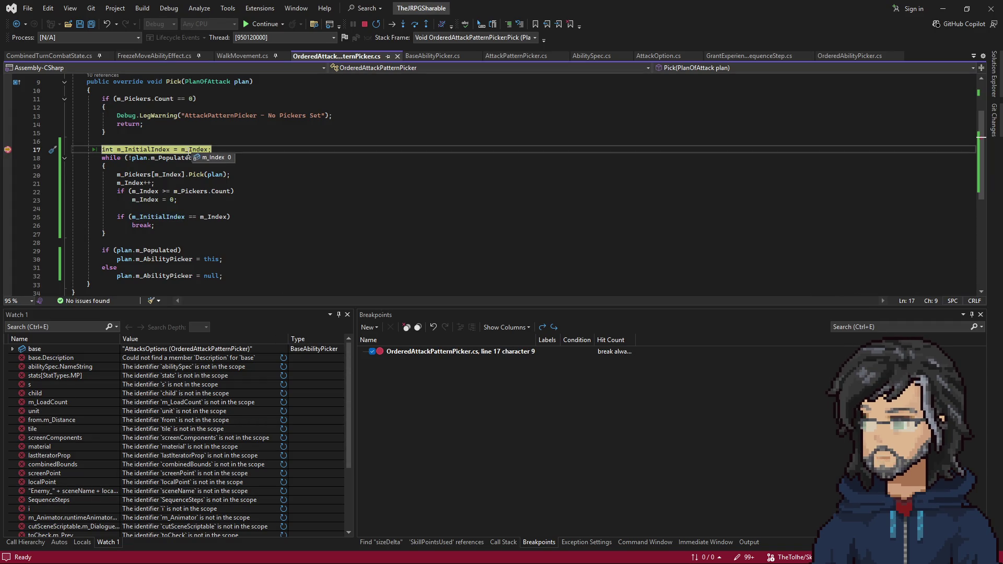
key("F10")
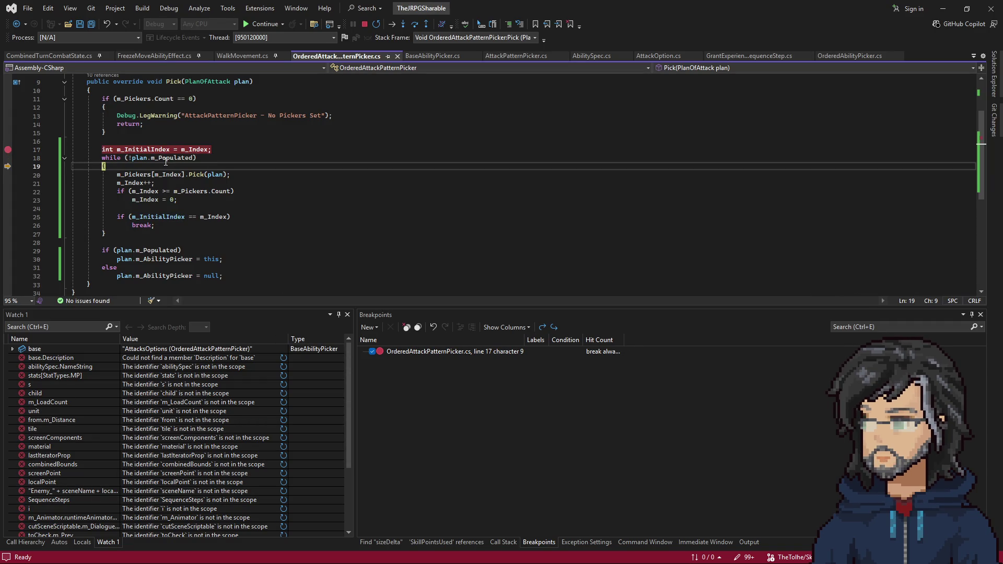
key("F10")
key("F10")
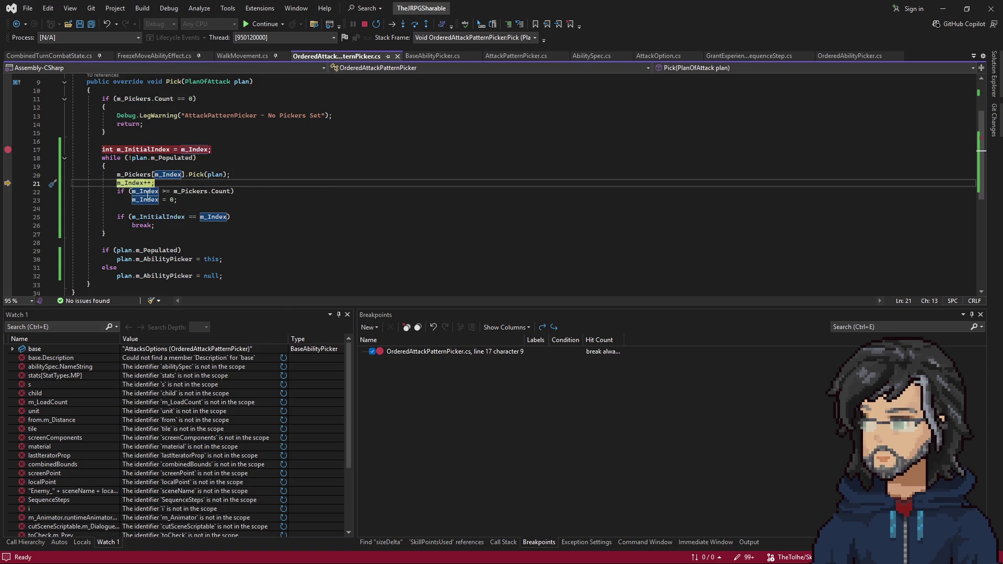
key("F10")
key("F10")
key("F10")
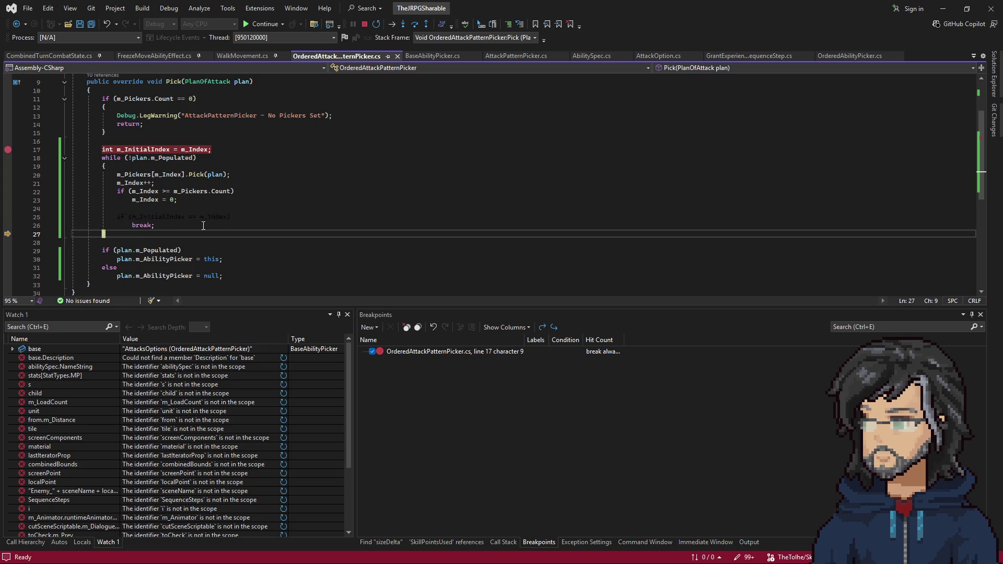
key("F10")
key("F10")
key("F10")
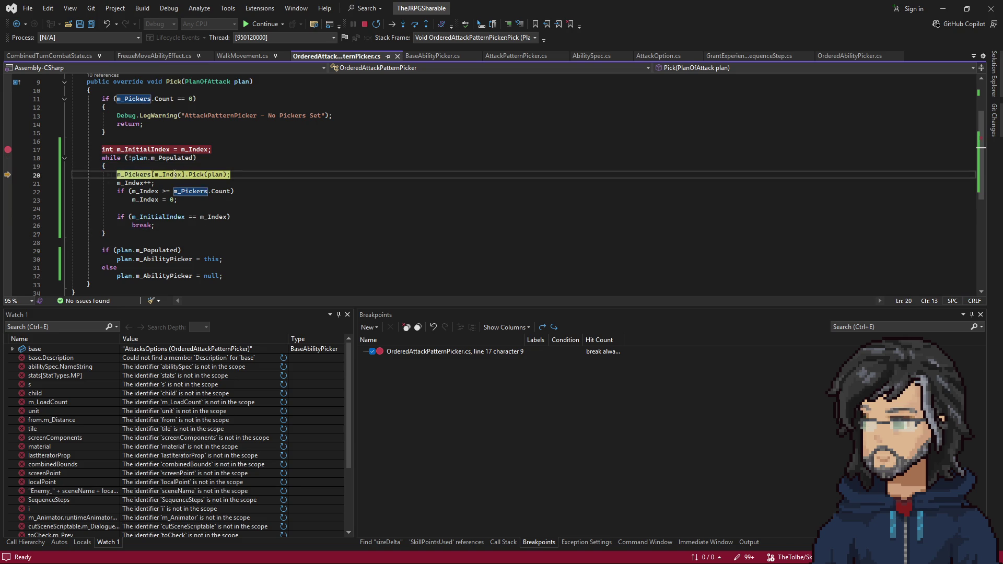
key("F11")
key("F10")
key("F10")
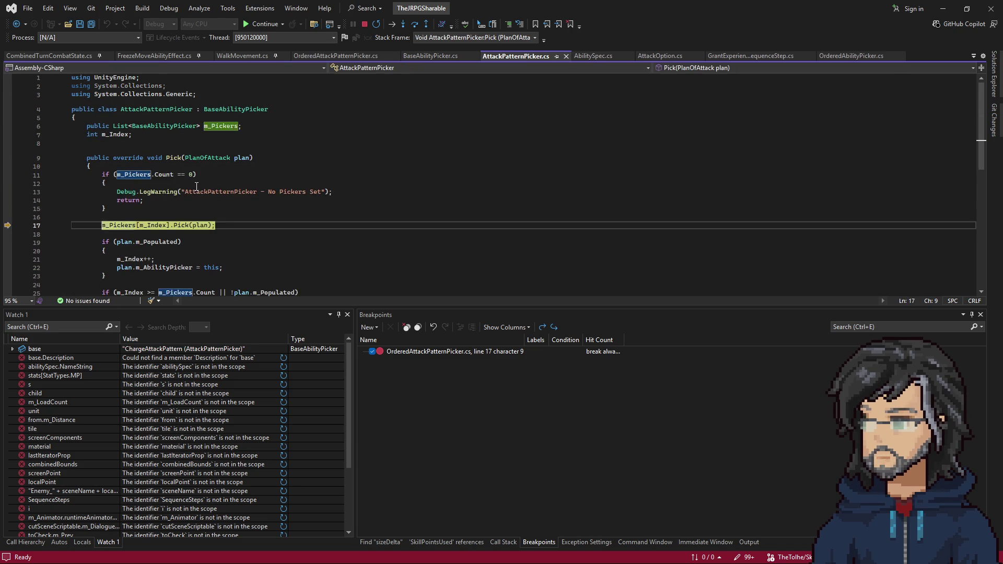
Step down through DistanceAbilityPicker and FixedAbilityPicker into Board.Search, then show the call stack.
key("F11")
key("F10")
key("F10")
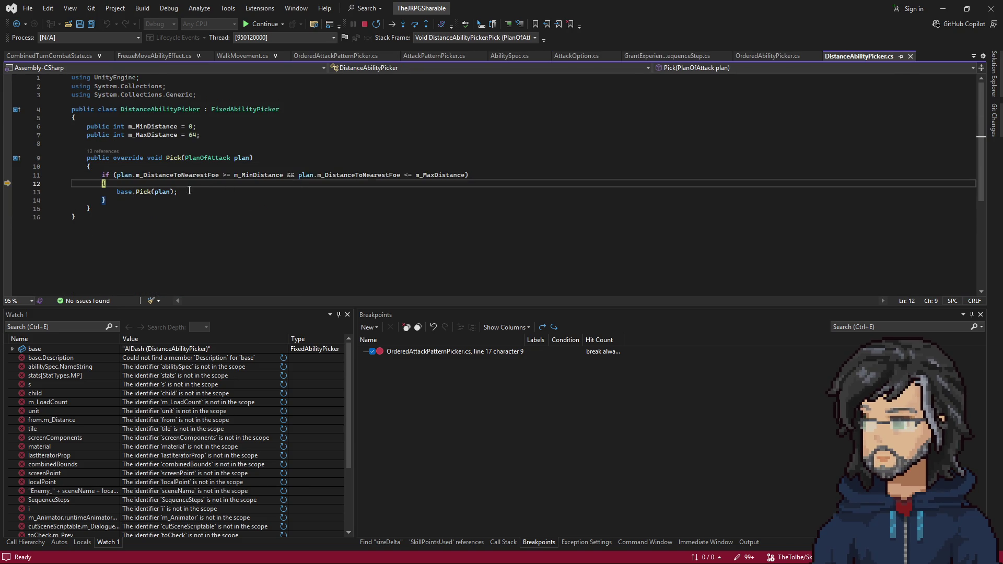
key("F11")
key("F10")
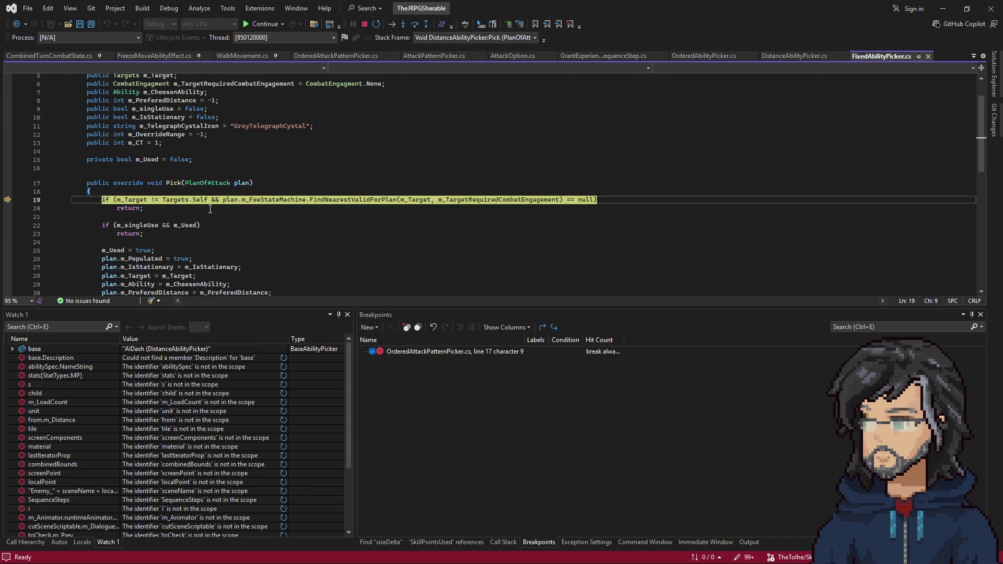
key("F11")
key("F10")
key("F11")
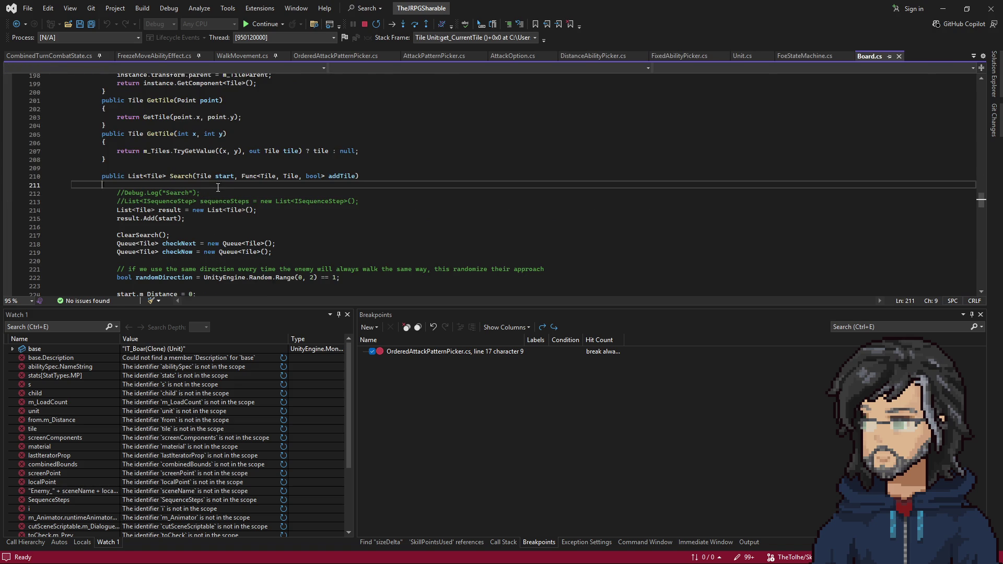
key("F10")
key("F10")
key("F10")
key("F10")
key("F10")
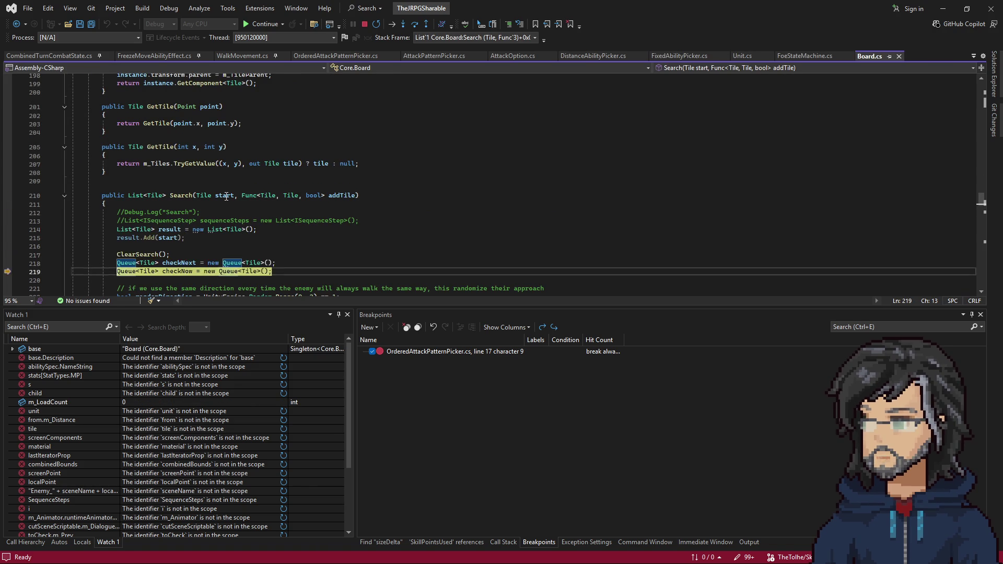
key("F10")
key("F10")
key("F10")
key("F10")
key("F10")
key("F10")
key("F10")
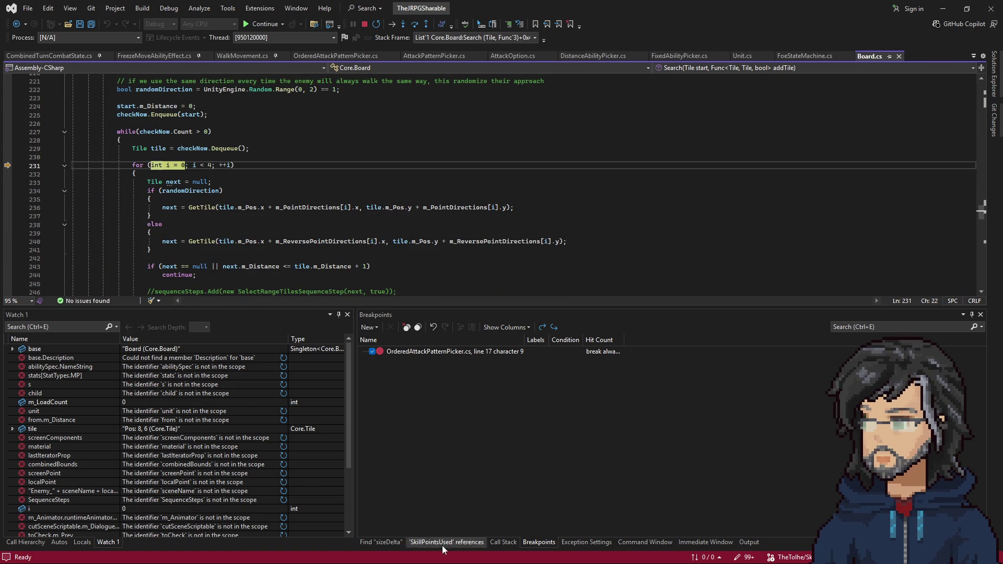
left_click(503, 542)
Jump to FixedAbilityPicker via the call stack, break on both early returns and resume.
double_click(471, 357)
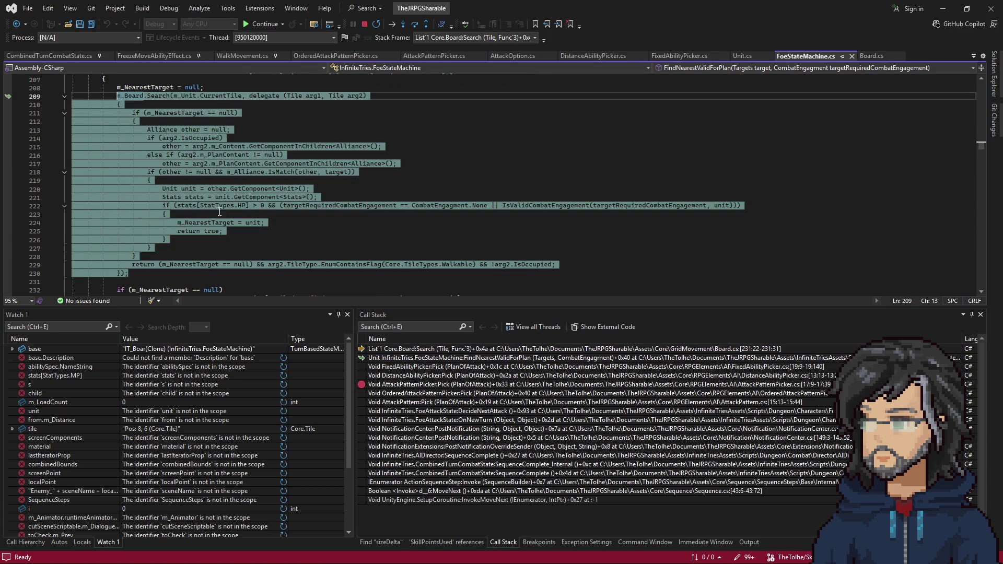
double_click(419, 366)
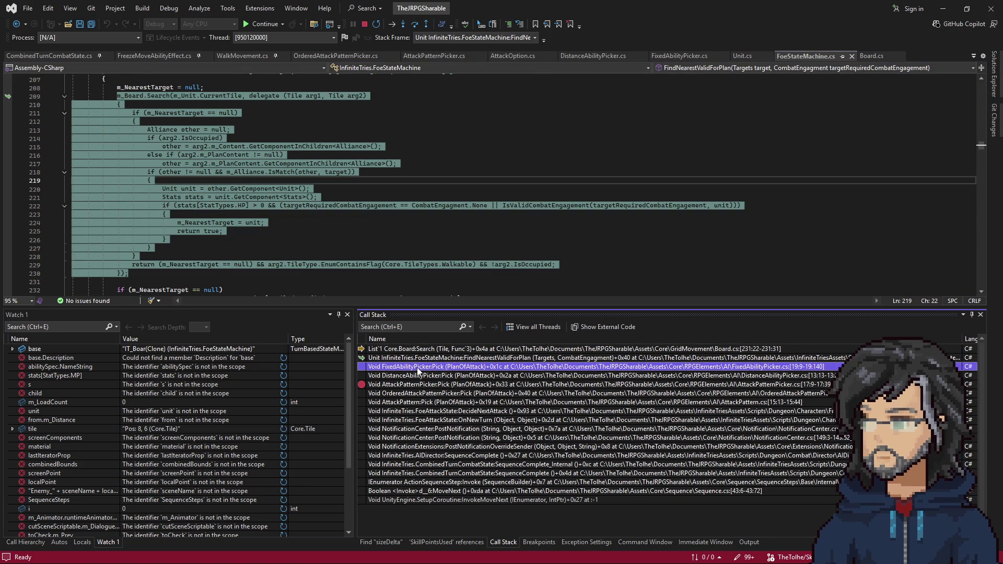
left_click(130, 208)
key("F9")
left_click(130, 233)
key("F9")
key("F5")
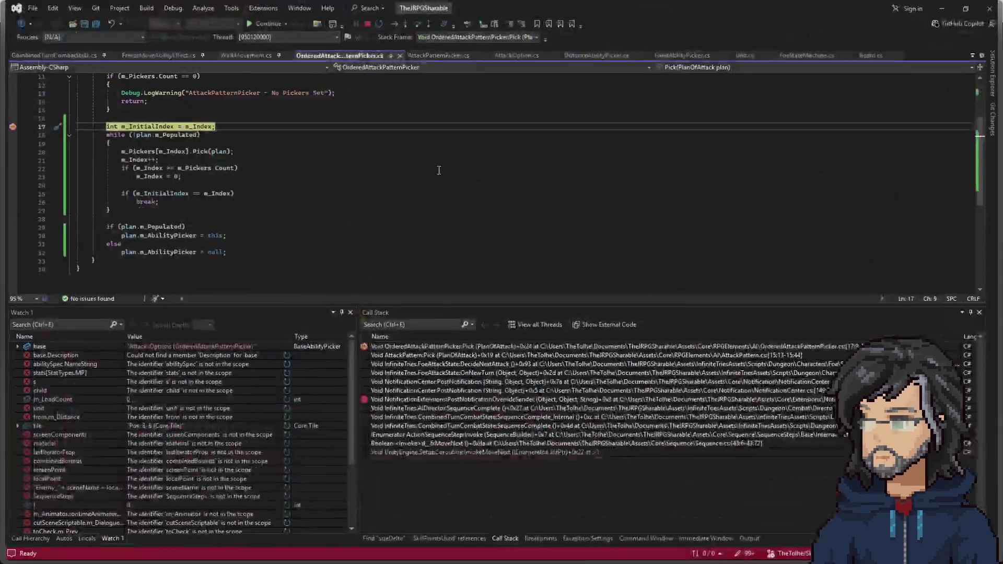
Watch m_Index wrap from 3 to 0 while stepping the ordered picker loop, then resume the game.
left_click(242, 153)
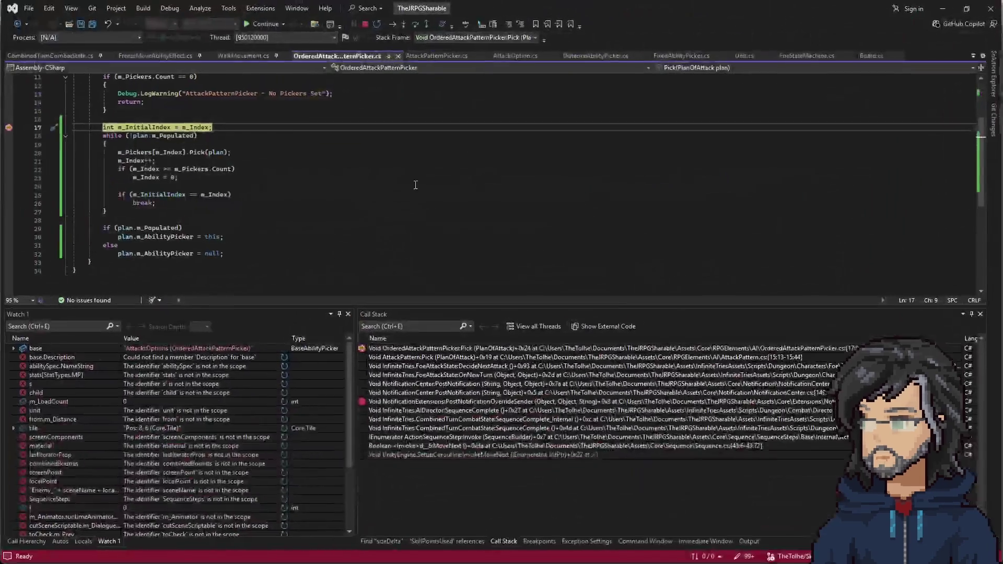
mouse_move(195, 127)
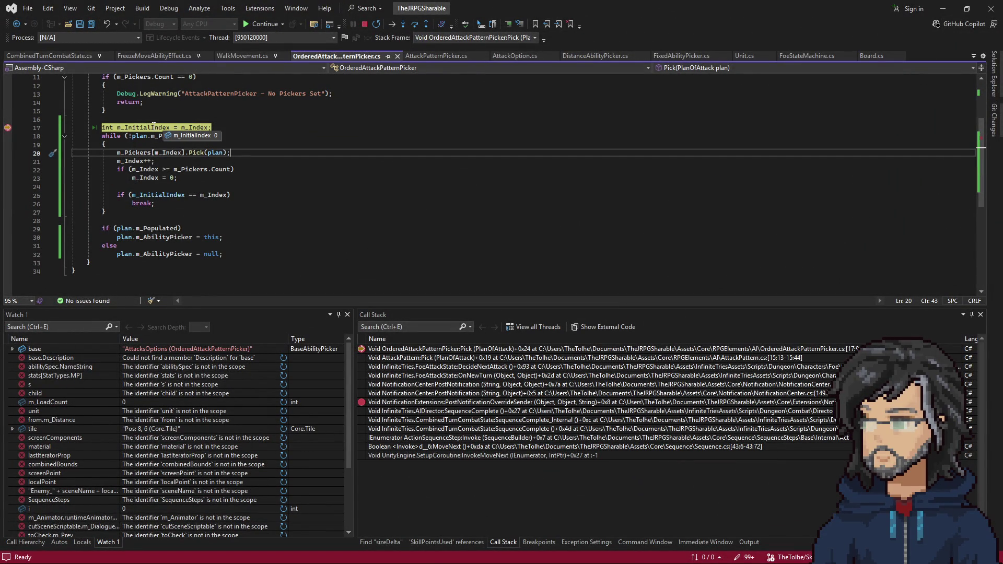
left_click(161, 178)
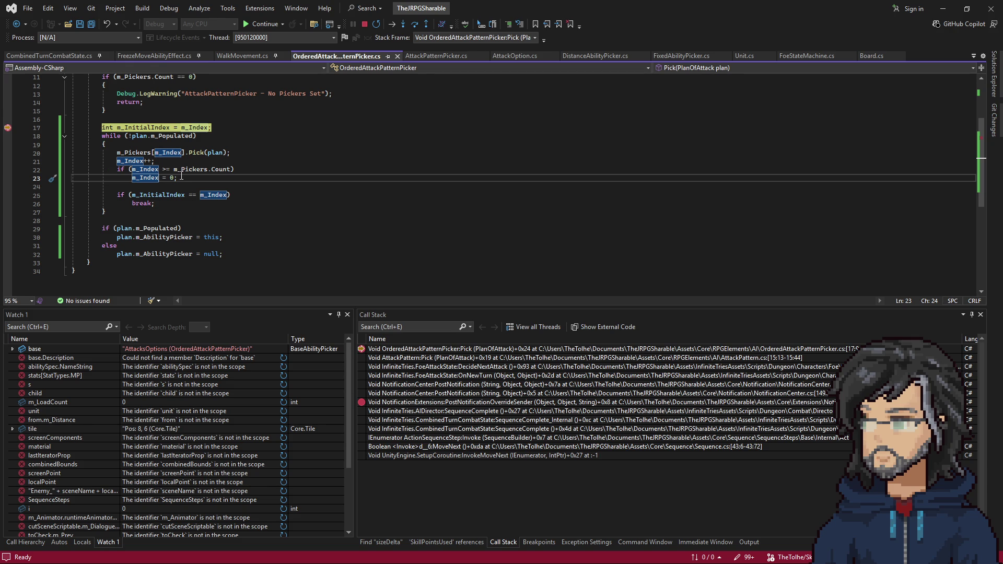
key("F10")
key("F10")
key("F10")
key("F10")
key("F10")
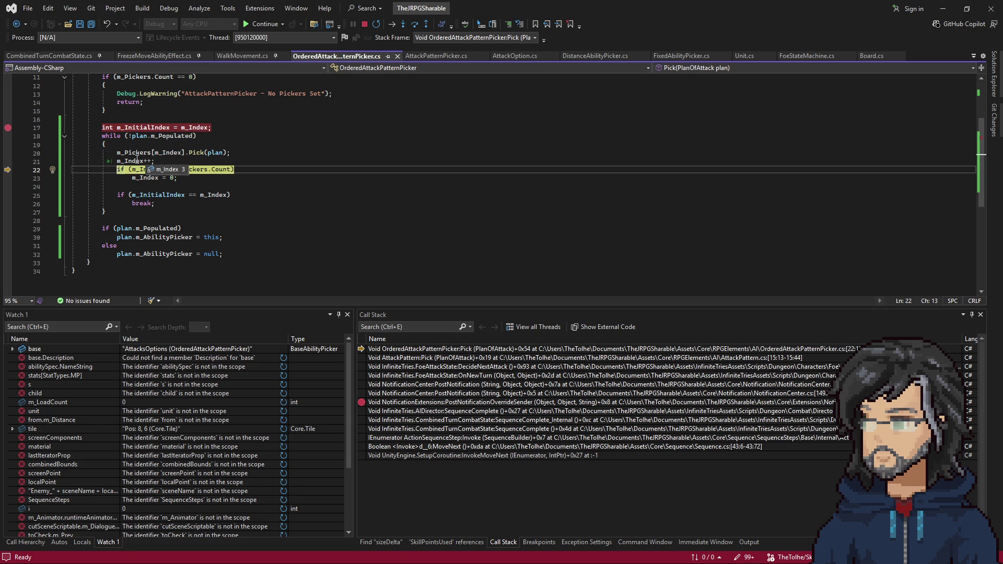
key("F10")
key("F10")
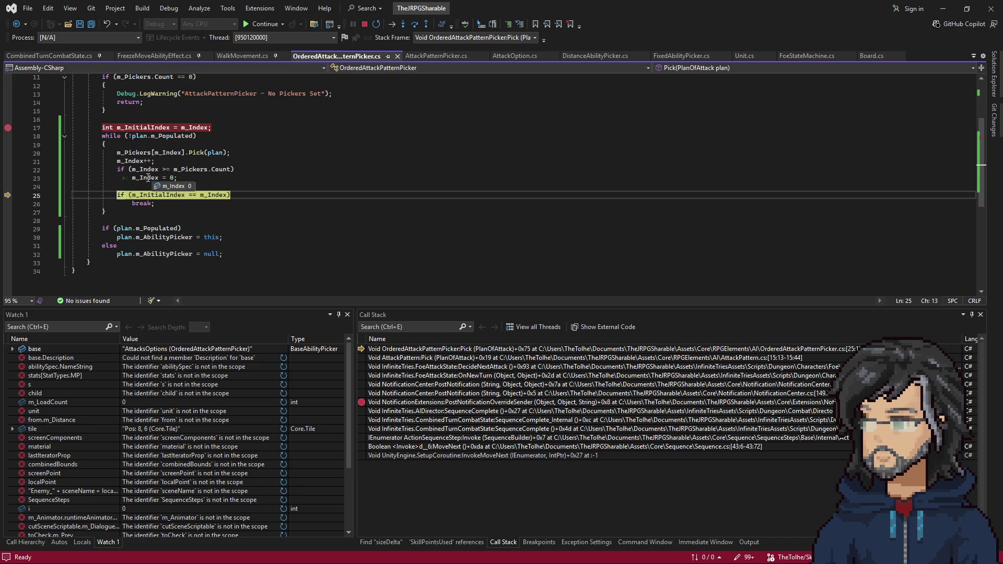
key("F10")
key("F10")
key("F10")
key("F10")
key("F10")
key("F10")
key("F10")
key("F10")
key("F10")
key("F10")
key("F10")
key("F10")
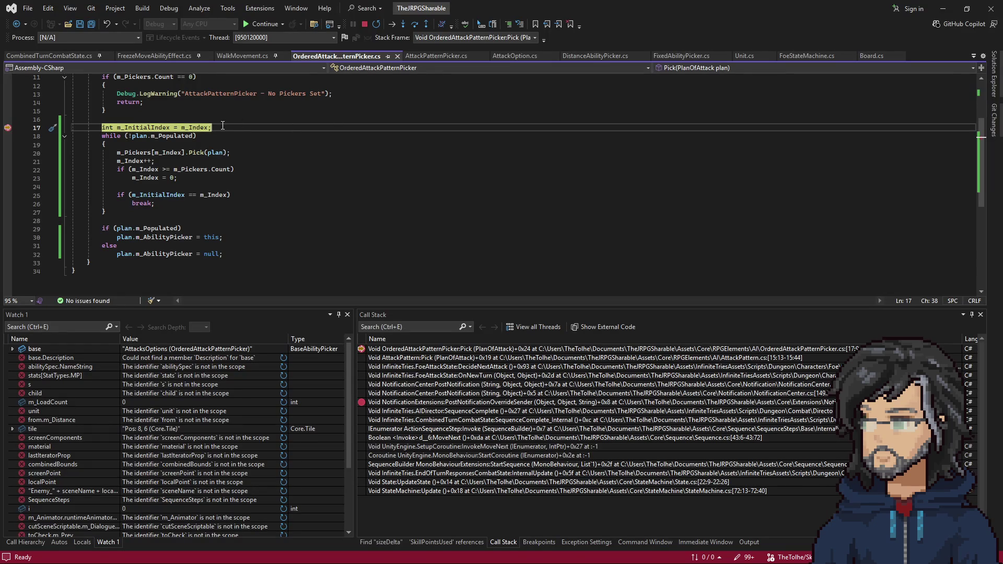
key("F5")
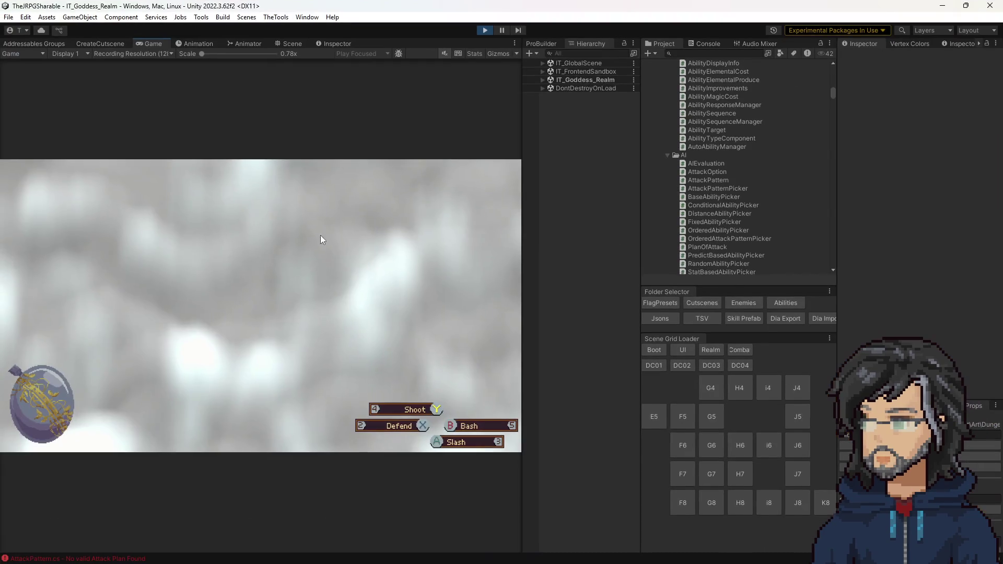
Restart play mode, load a save into IT_Woods_Room_G7 and switch back to the picker code.
left_click(484, 32)
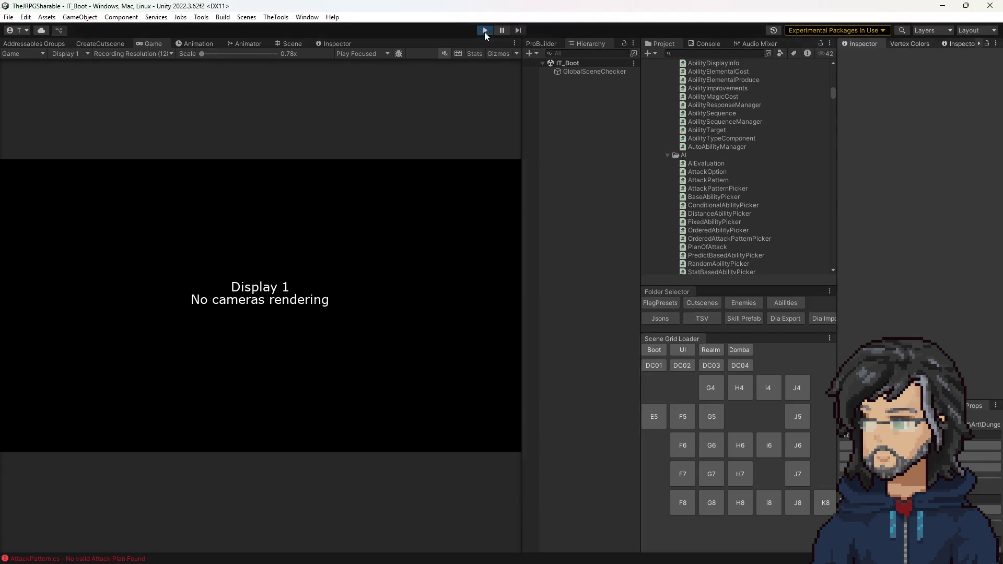
left_click(485, 32)
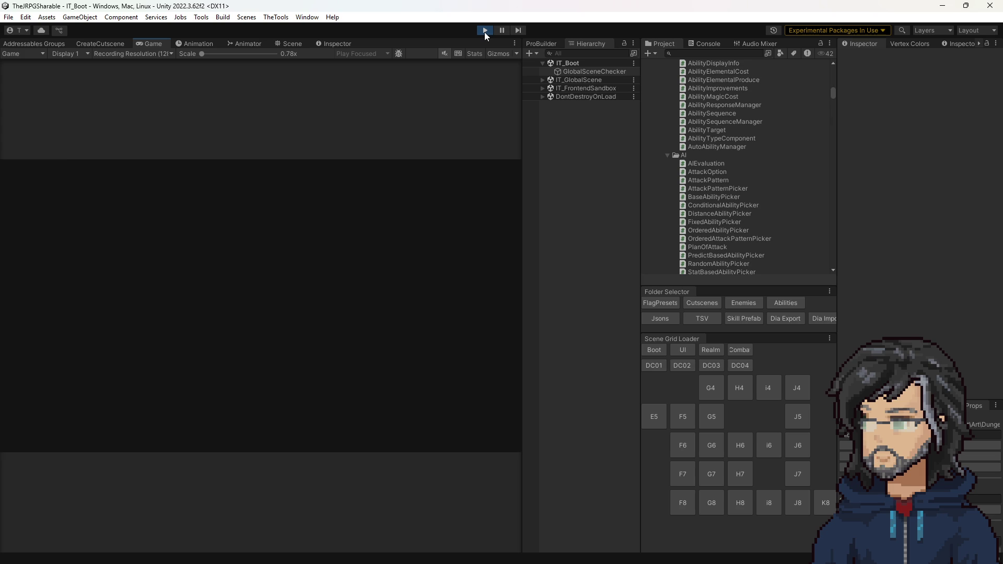
key("Down")
key("Up")
key("Return")
key("Down")
key("Down")
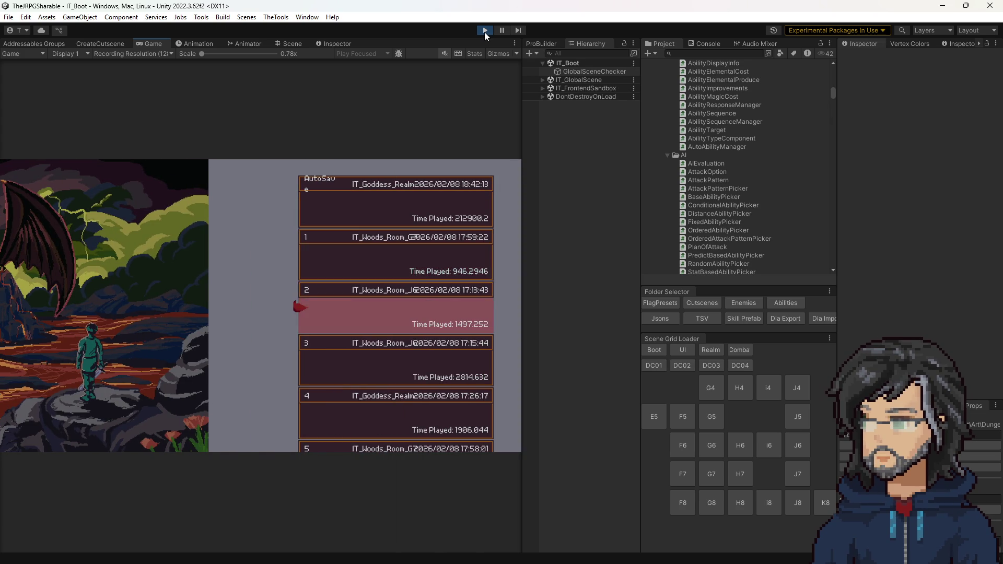
key("Return")
key("Return")
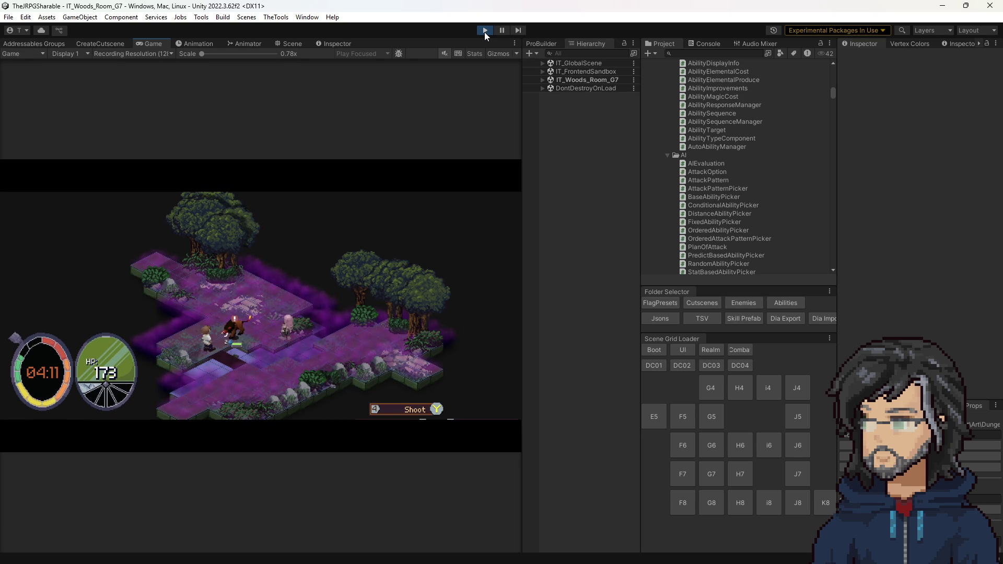
key("alt+Tab")
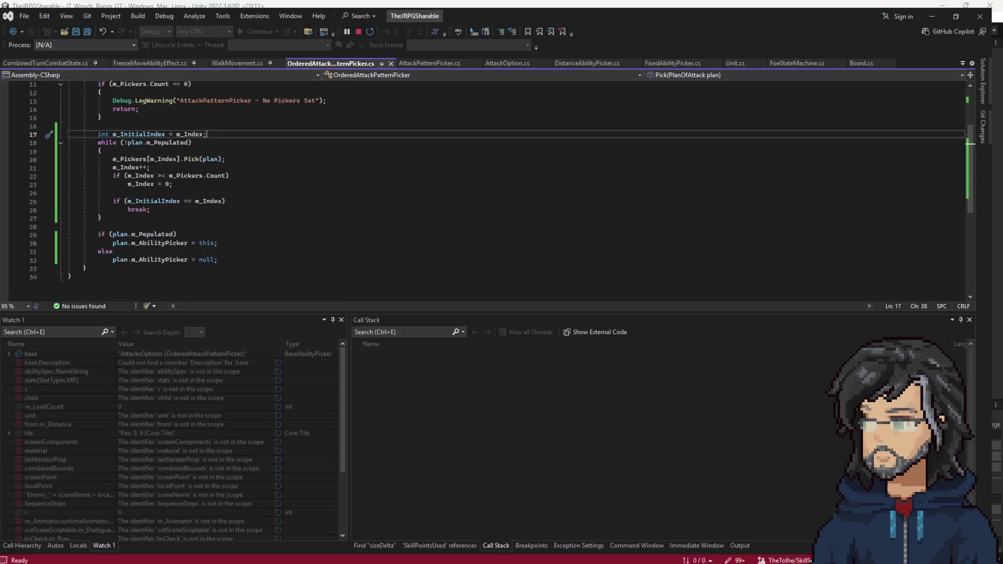
Add a breakpoint on line 17 of OrderedAttackPatternPicker.cs, then start the boar's turn in the game.
key("F9")
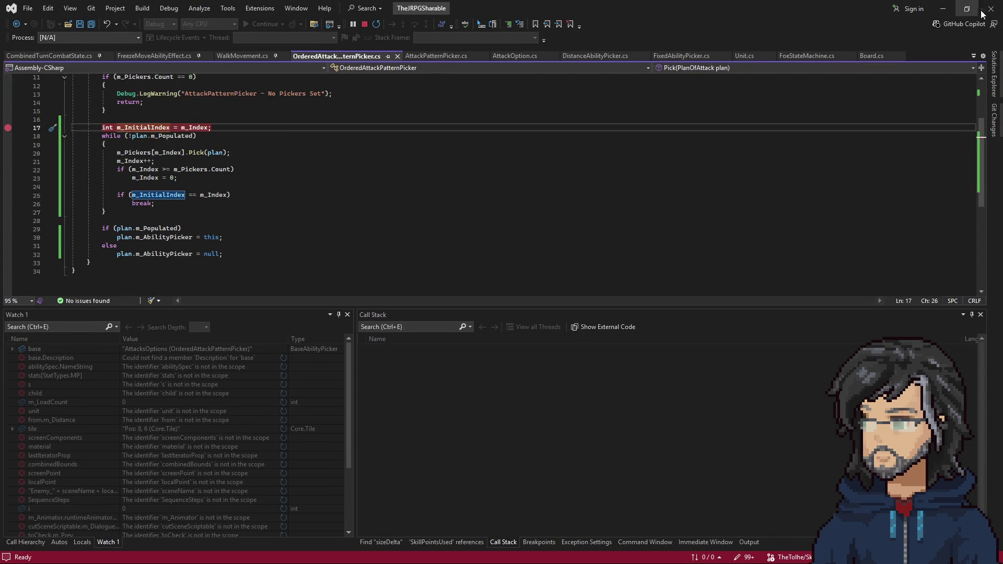
key("alt+Tab")
left_click(358, 309)
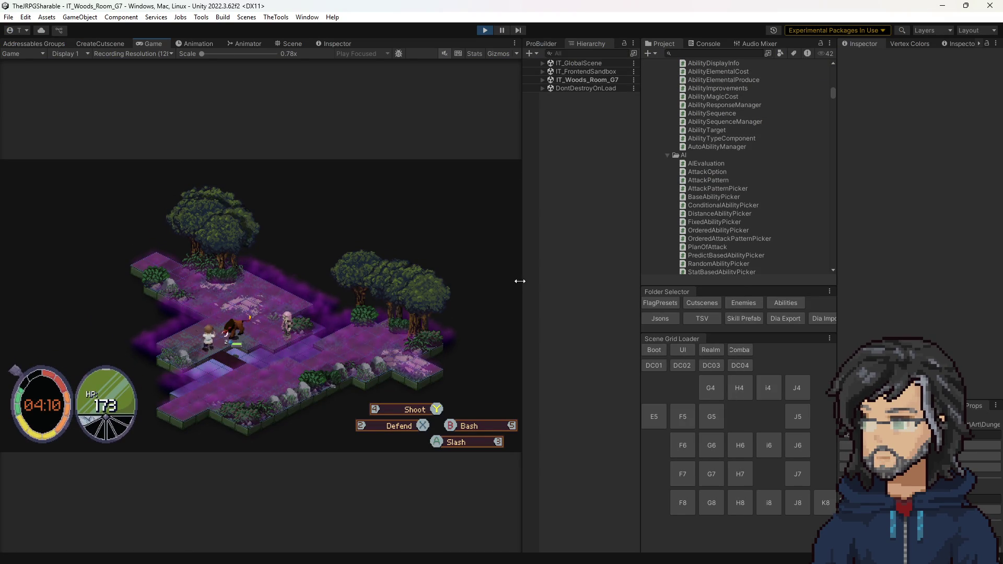
left_click_drag(520, 281, 735, 281)
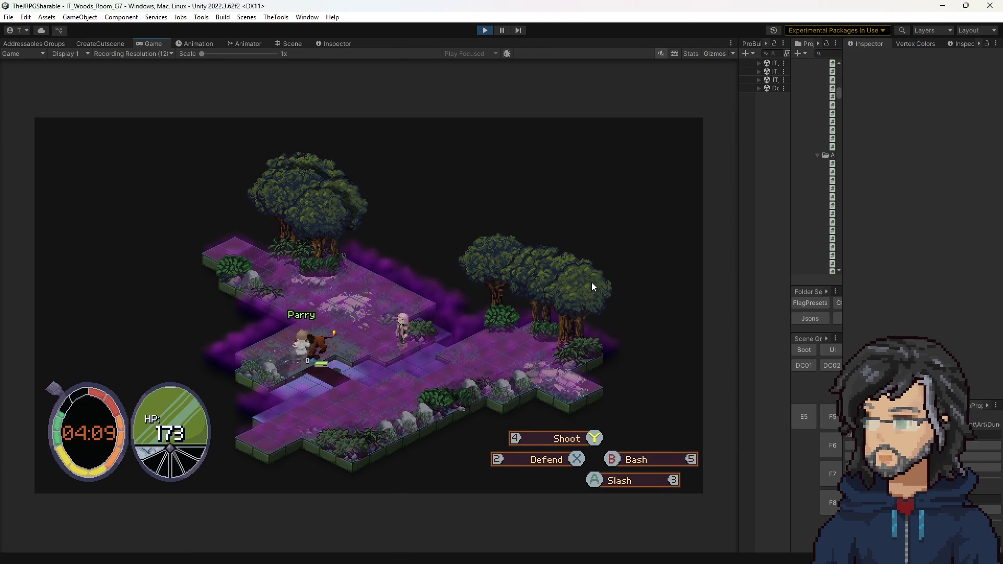
Step through the picker loop with F10, inspect the plan, and resume the game.
key("F10")
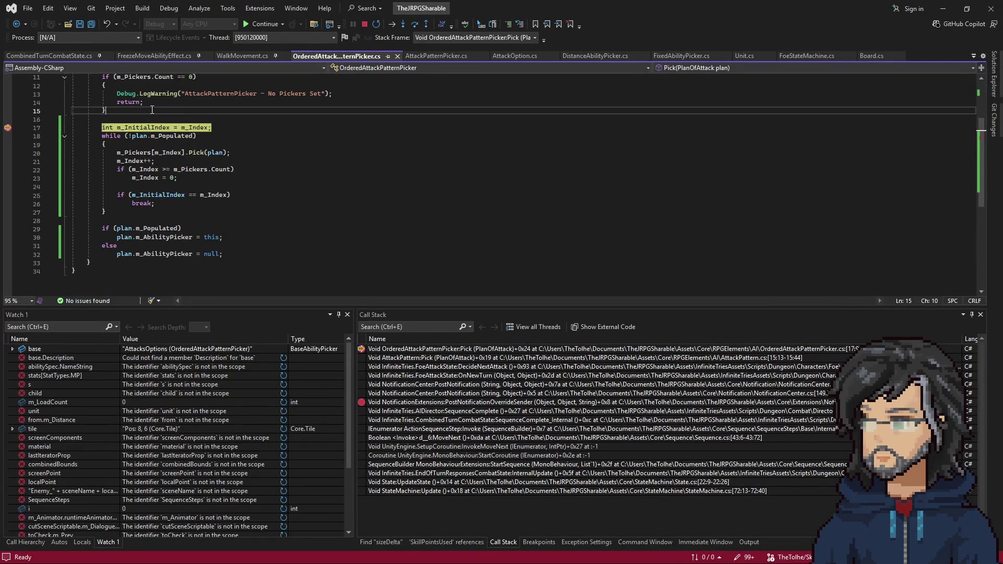
key("F10")
key("F10")
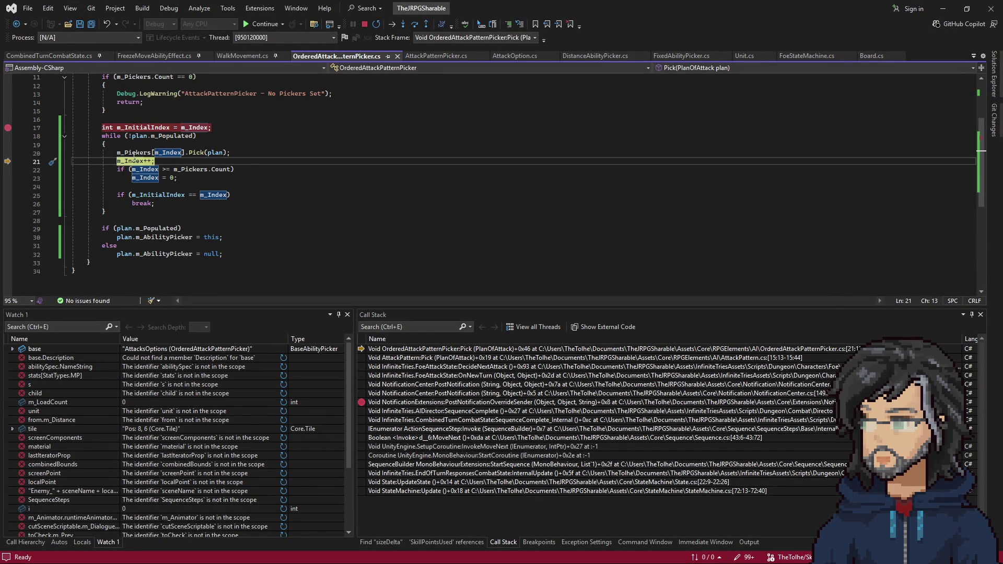
mouse_move(222, 152)
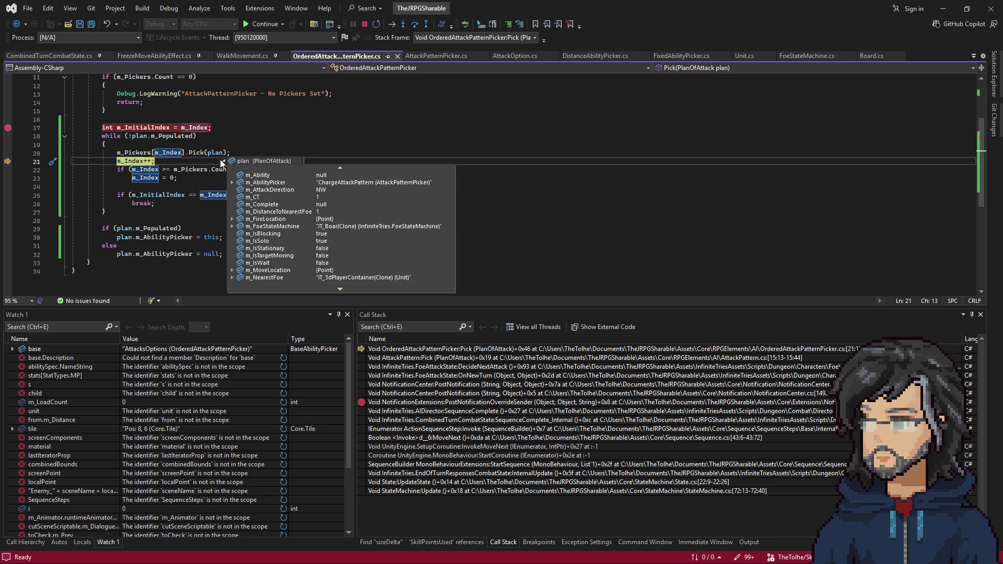
scroll(290, 255, "down", 2)
scroll(287, 259, "down", 2)
scroll(285, 259, "up", 2)
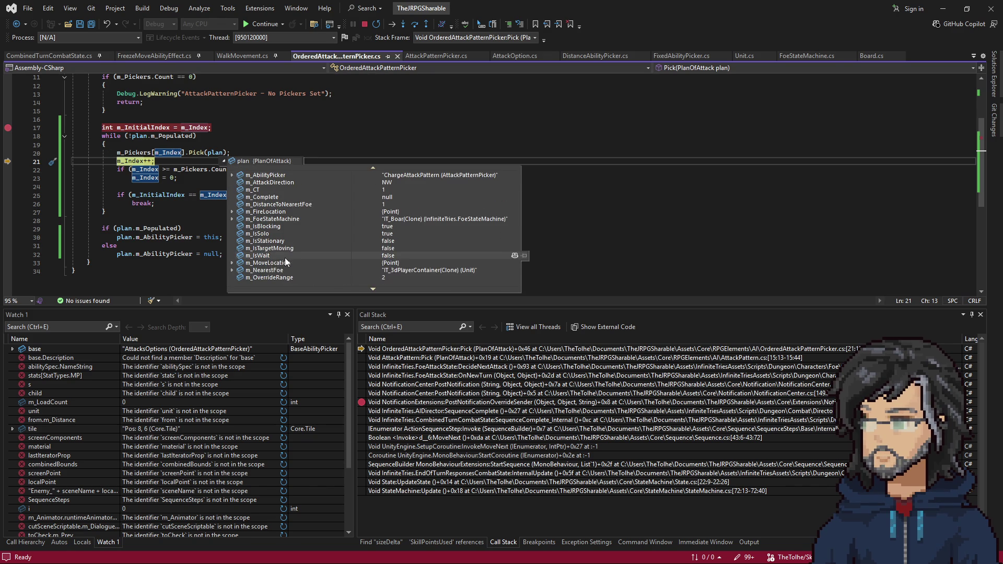
scroll(285, 258, "up", 2)
scroll(277, 250, "down", 2)
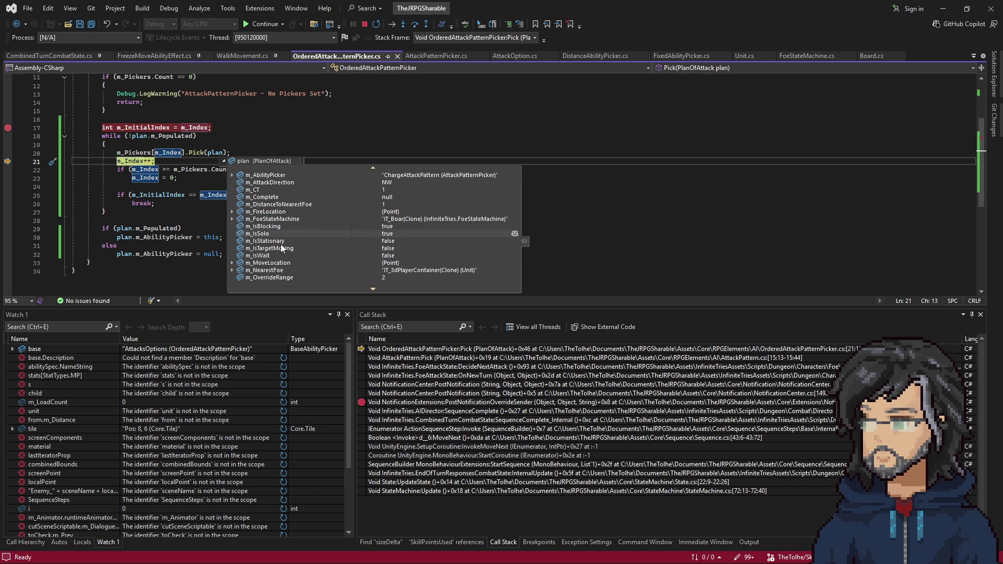
scroll(280, 245, "down", 2)
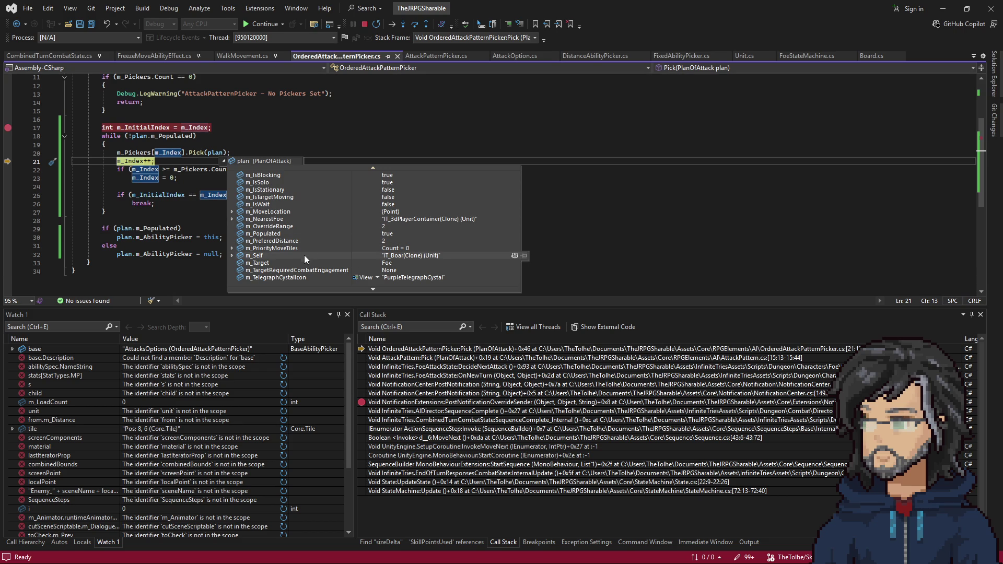
scroll(305, 255, "up", 2)
scroll(305, 259, "up", 1)
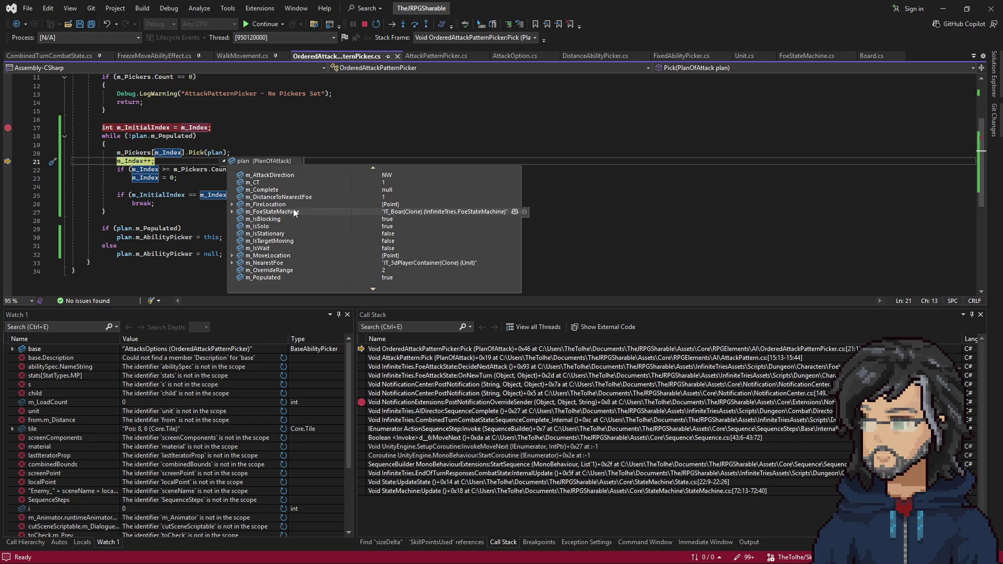
scroll(305, 248, "down", 2)
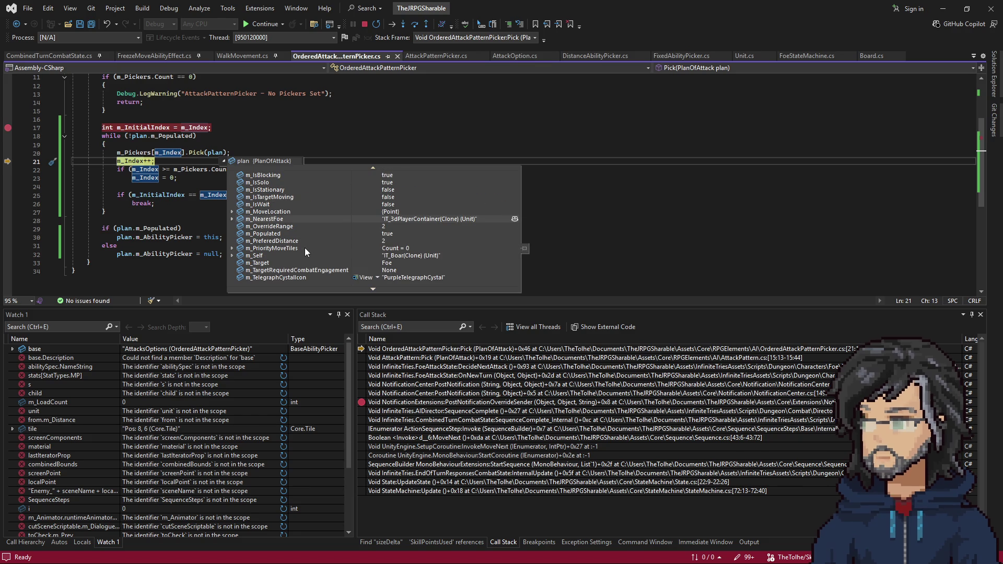
left_click(145, 149)
key("F10")
key("F10")
key("F10")
key("F10")
key("F10")
key("F10")
key("F10")
key("F10")
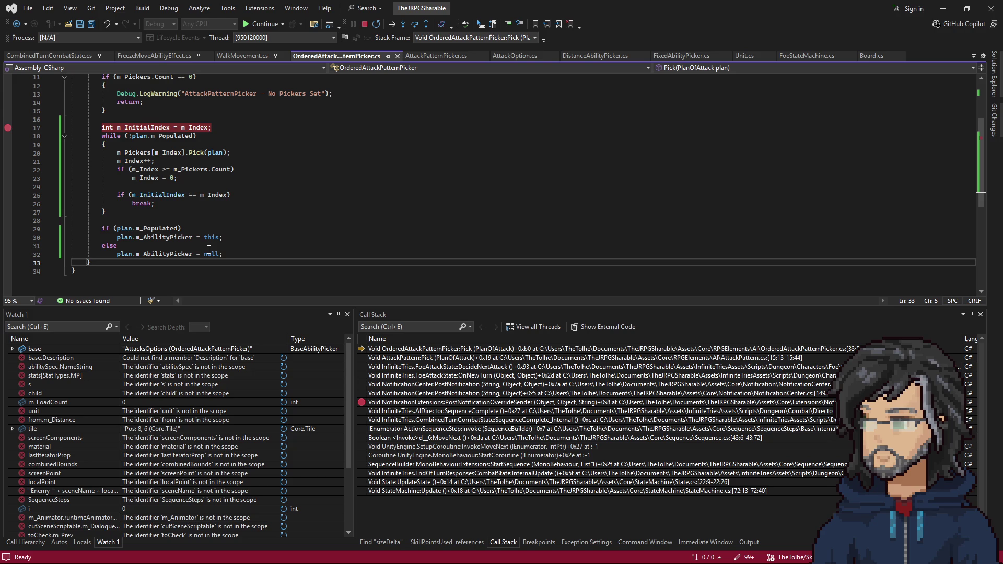
key("F5")
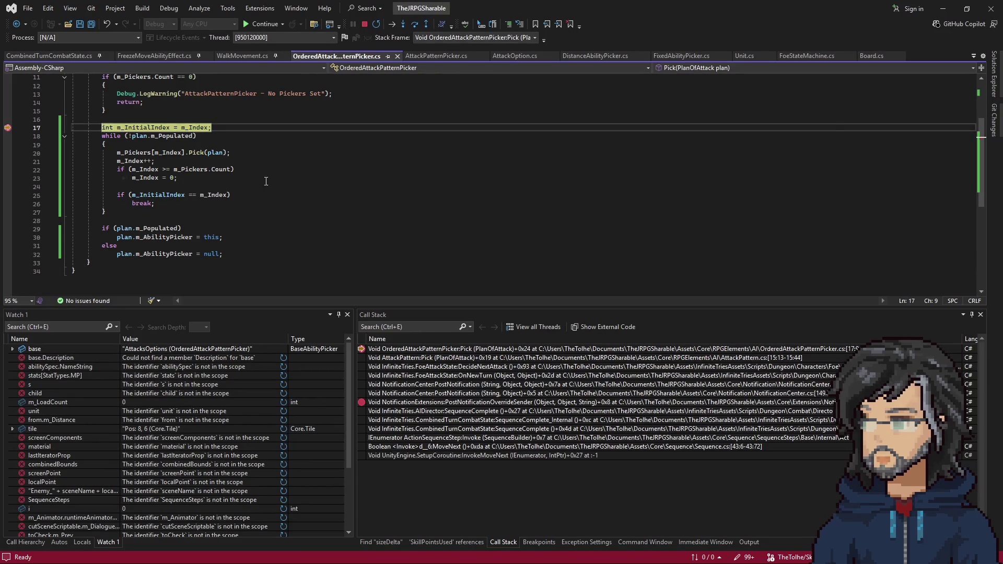
Step through one Pick pass of the picker loop and continue running with F5.
left_click(238, 144)
key("F10")
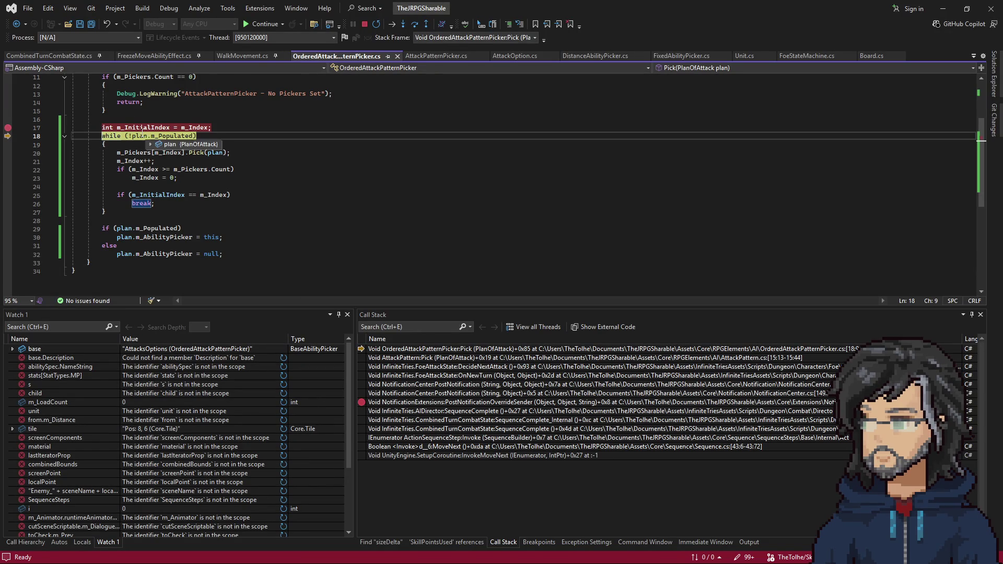
key("F10")
key("F10")
key("F10")
key("F10")
key("F10")
key("F10")
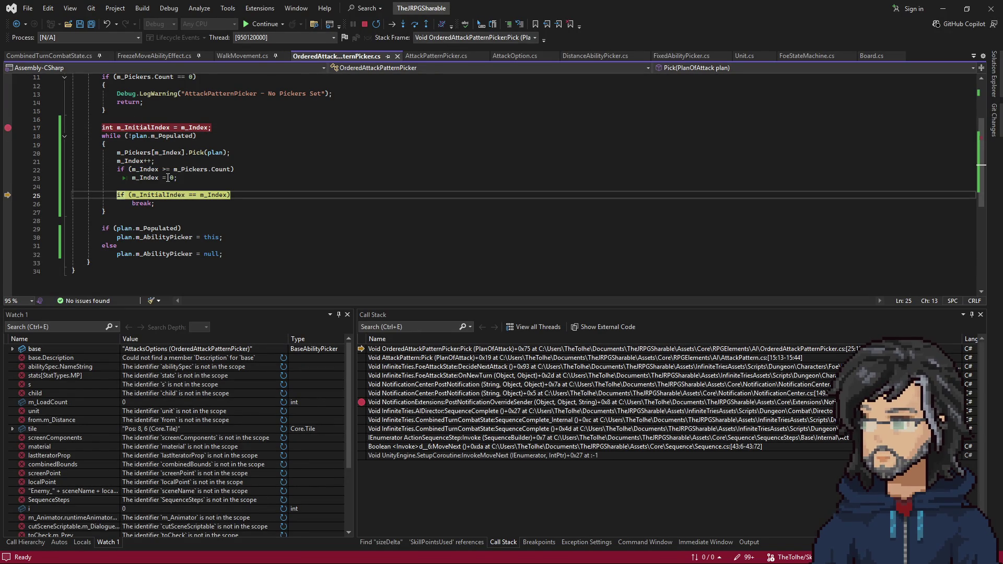
mouse_move(143, 169)
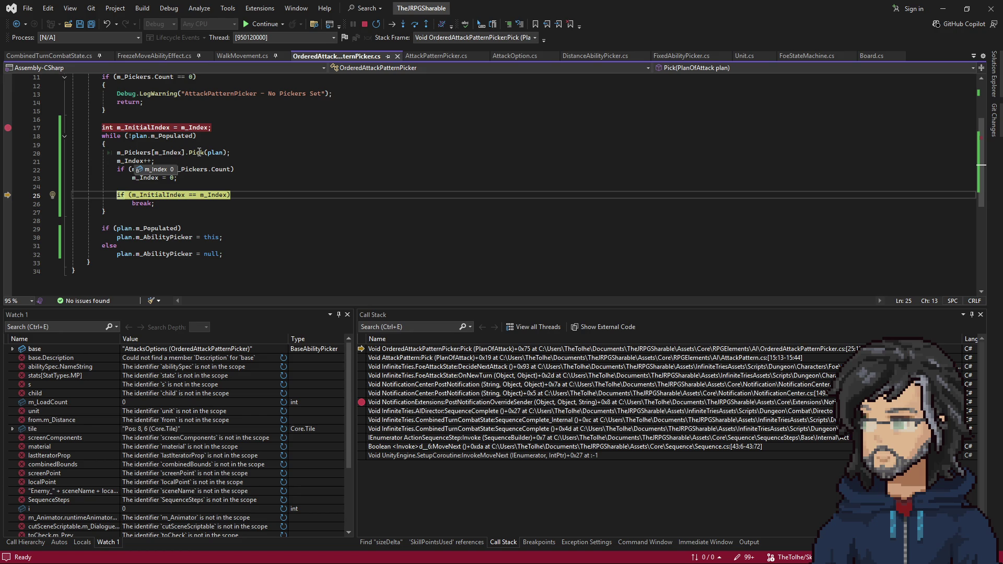
key("F10")
key("F10")
key("F10")
key("F10")
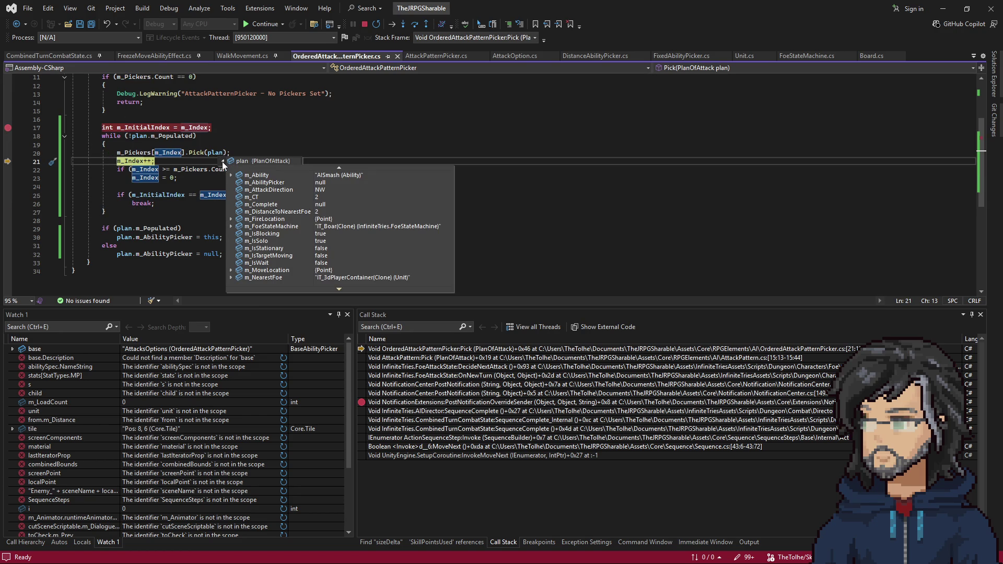
key("F10")
key("F10")
key("F10")
key("F10")
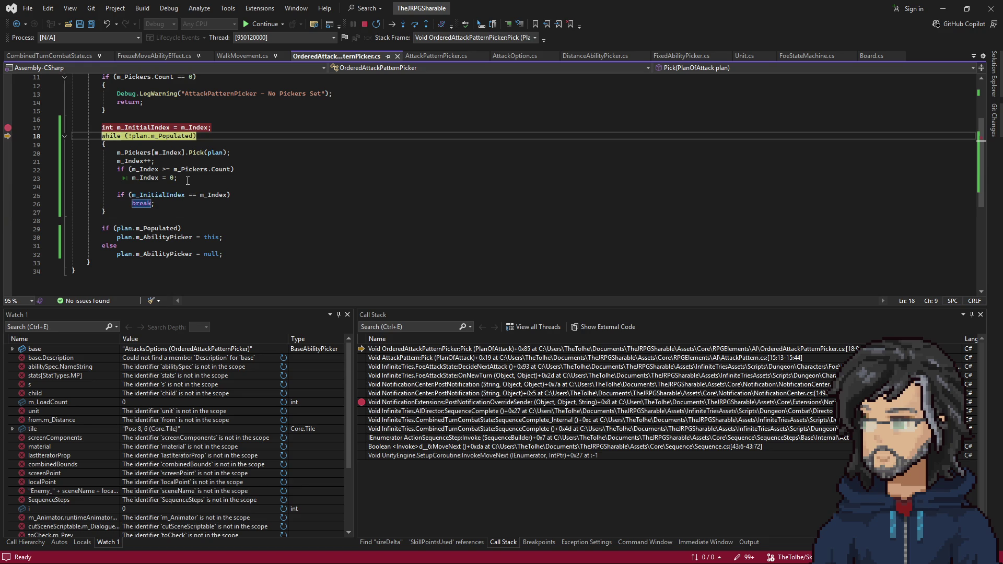
key("F10")
key("F5")
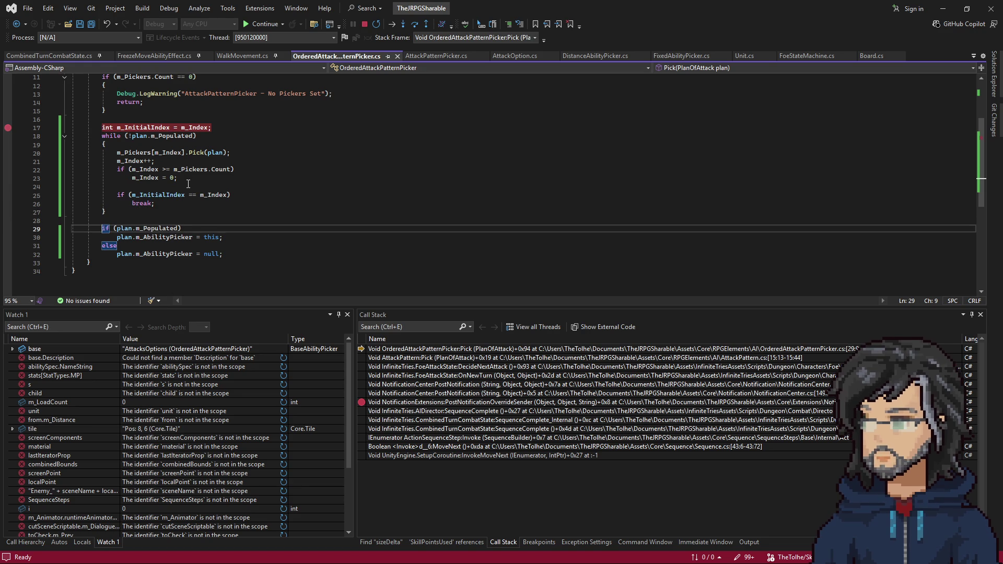
Step through the next boar turn's Pick loop, resume, and return to the battle showing 89 HP.
key("F10")
key("F10")
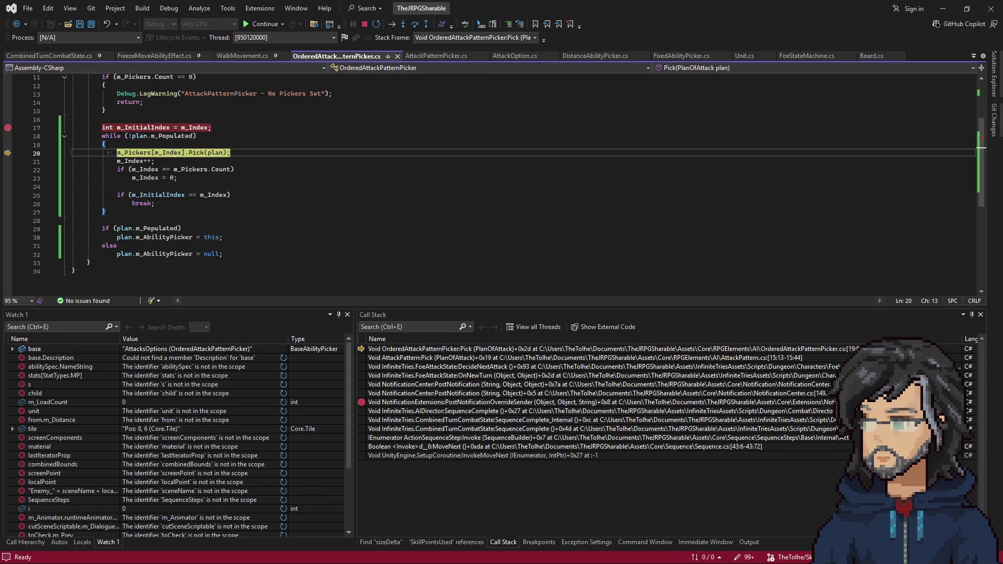
key("F10")
key("F10")
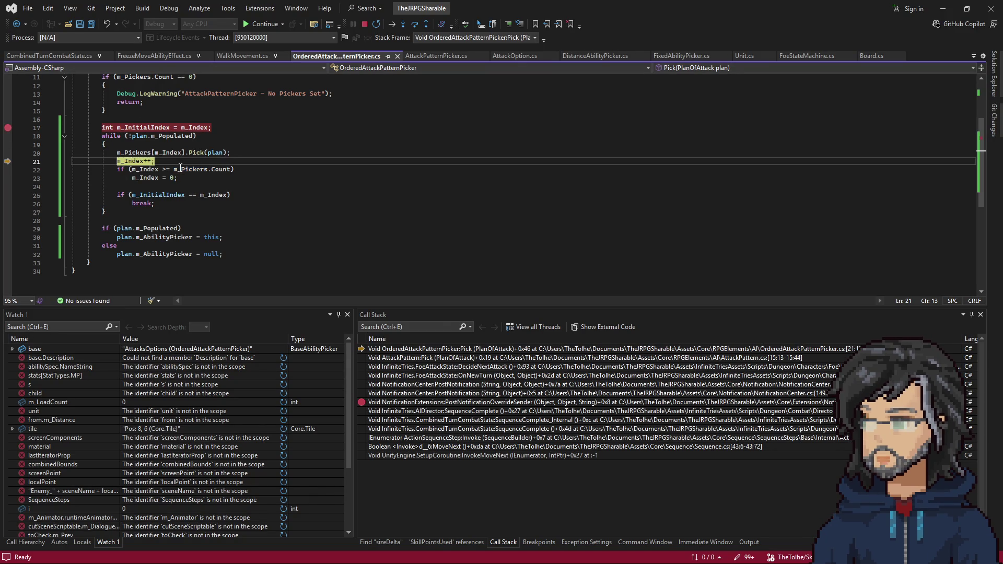
key("F10")
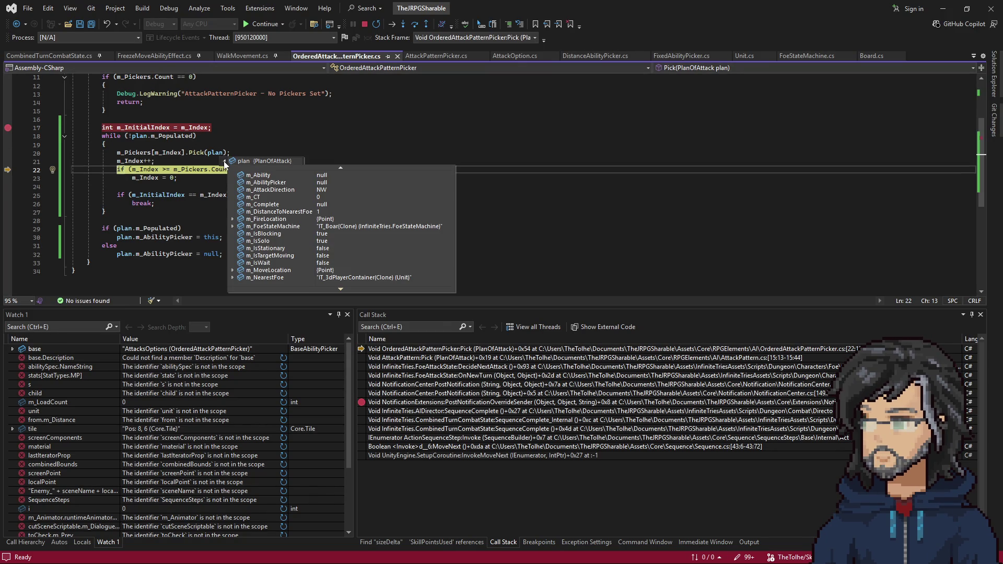
mouse_move(194, 169)
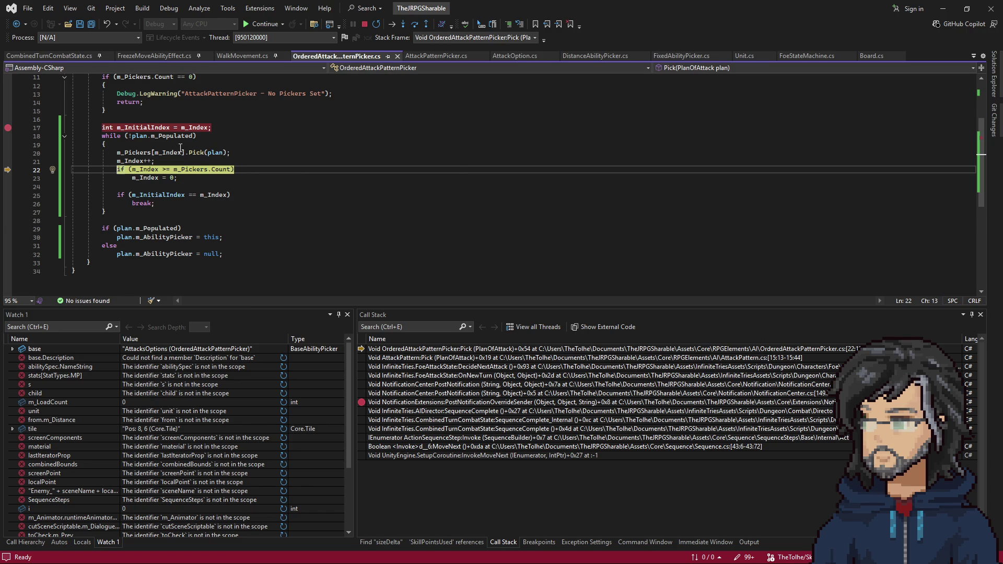
mouse_move(133, 153)
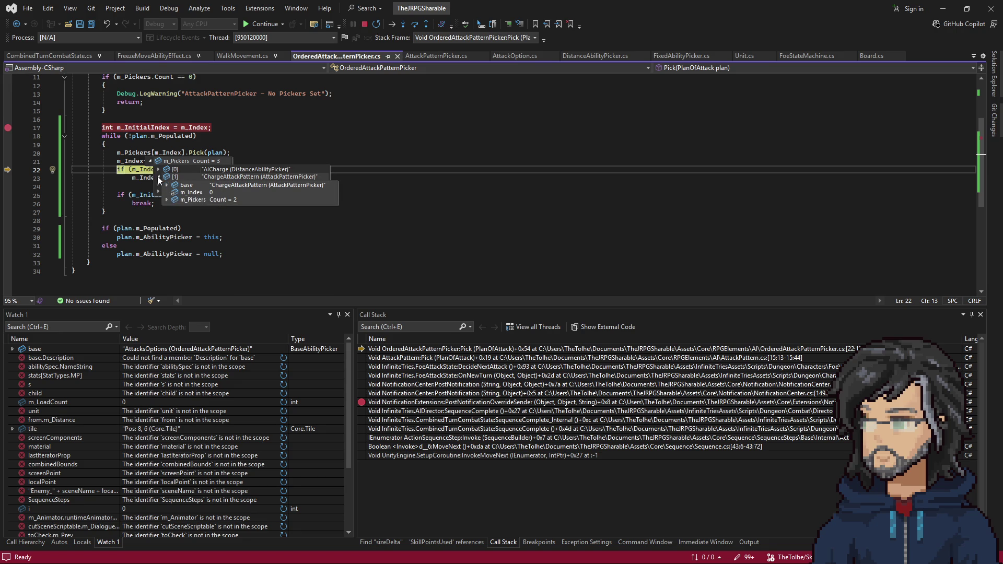
key("F10")
key("F10")
key("F10")
key("F5")
key("alt+Tab")
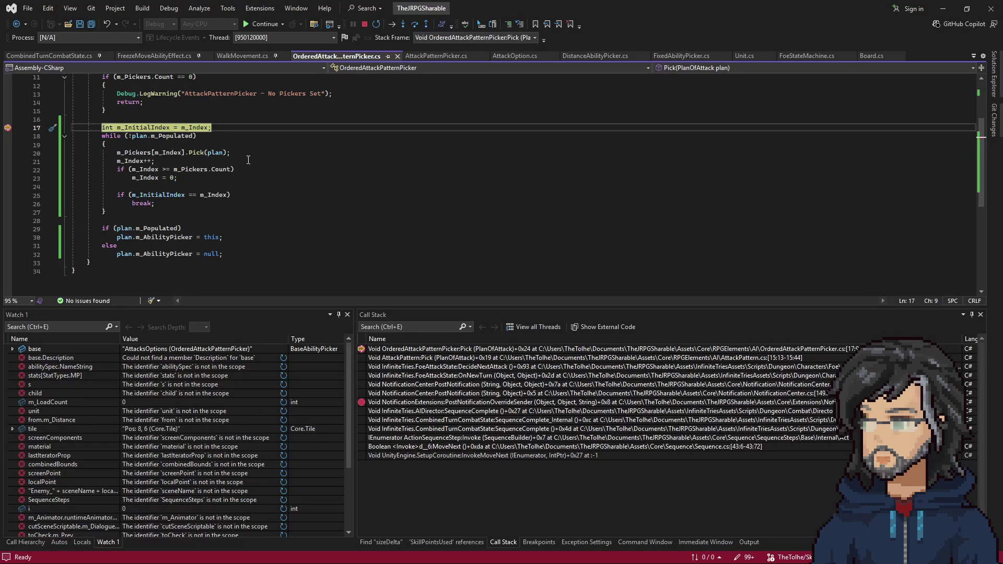
Step over the Pick loop lines with F10 and bring the running boar battle into view.
left_click(247, 160)
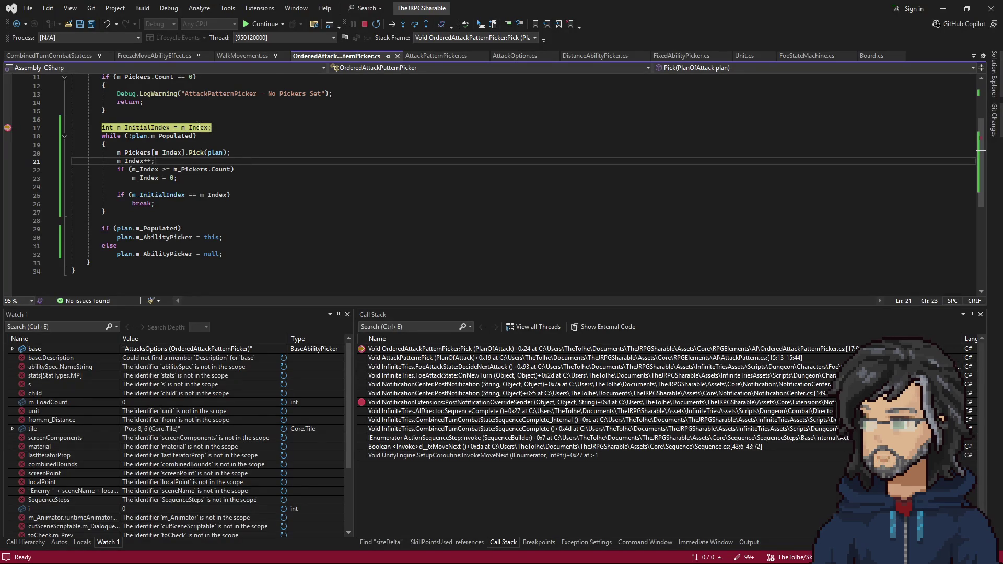
key("F10")
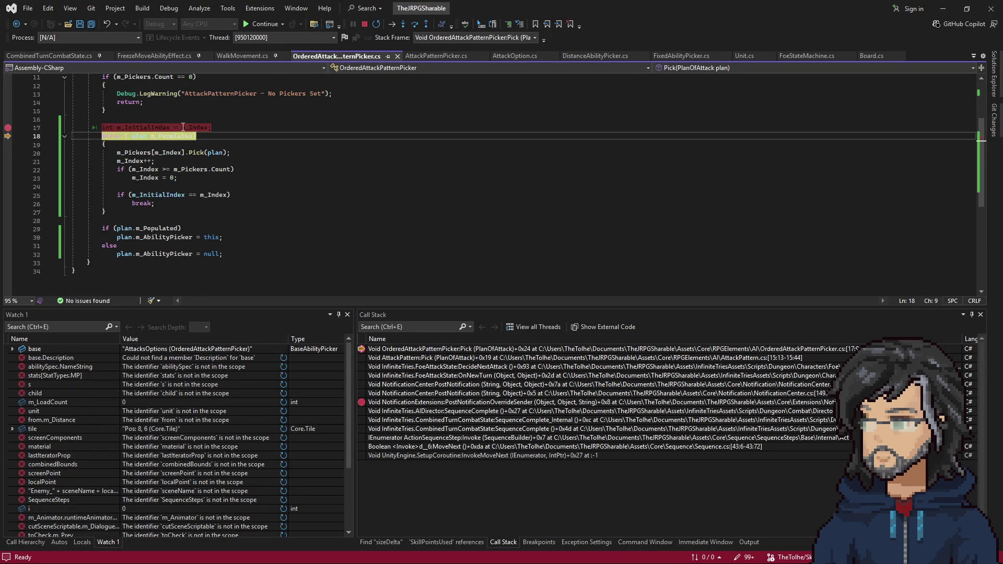
key("F10")
key("F10")
key("F10")
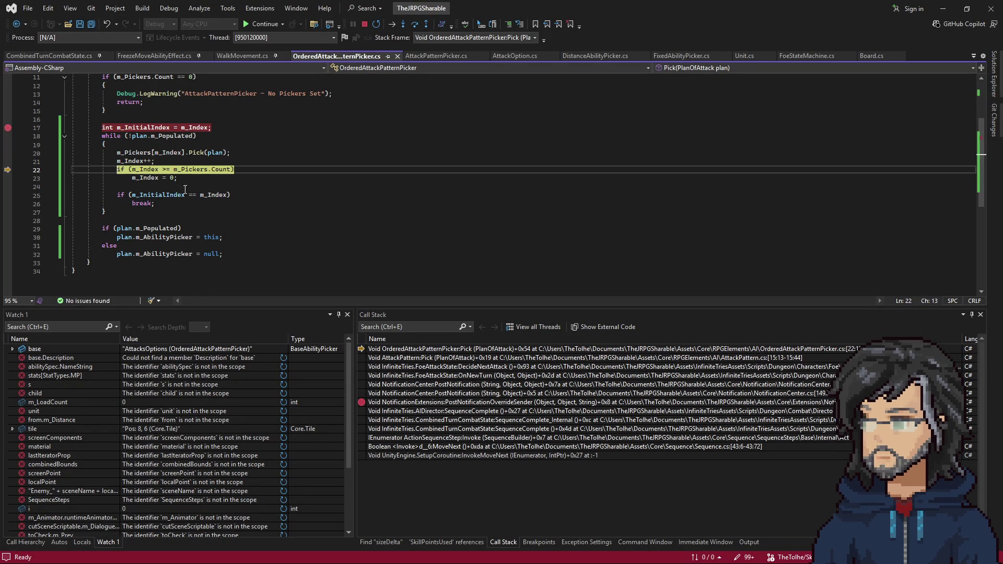
key("F10")
key("F10")
key("F10")
key("F10")
key("F10")
key("F10")
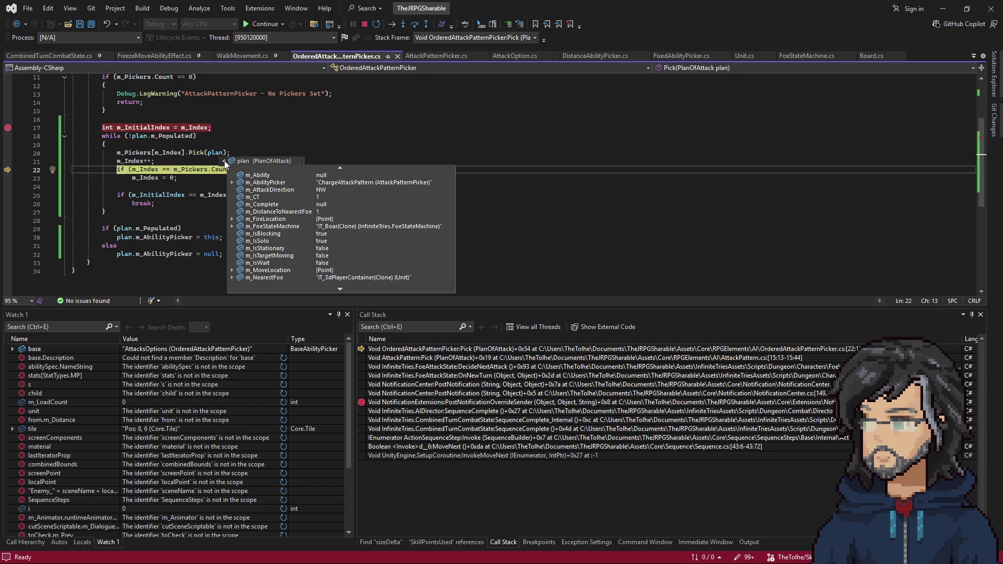
key("F10")
mouse_move(283, 11)
left_mouse_down()
mouse_move(802, 404)
mouse_move(429, 8)
left_mouse_up()
key("F10")
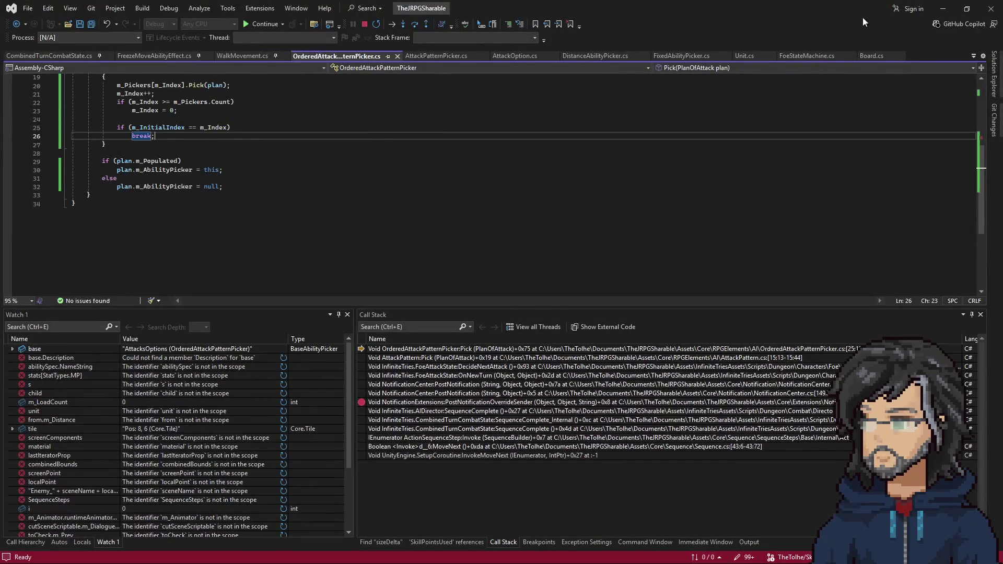
left_click(943, 8)
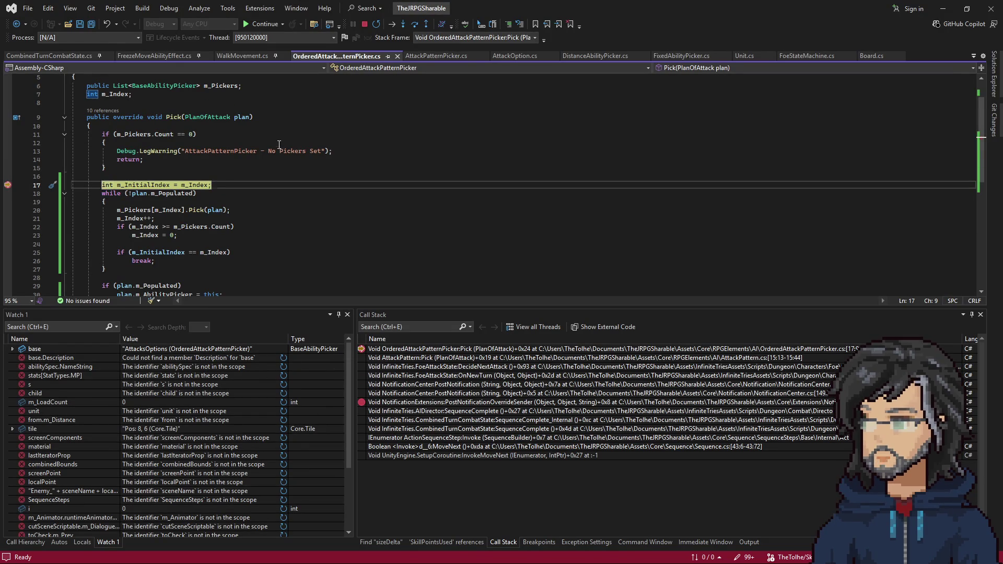
Step through another Pick pass, continue past the breakpoint twice, then stop play mode.
left_click(212, 185)
key("F10")
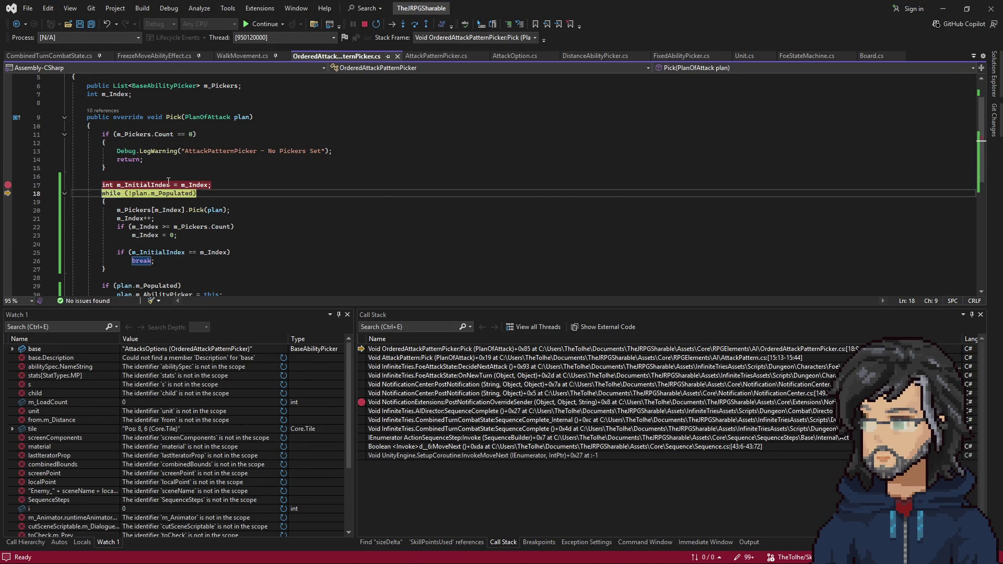
key("F10")
key("F10")
key("F10")
key("F10")
key("F10")
left_click(273, 219)
key("F5")
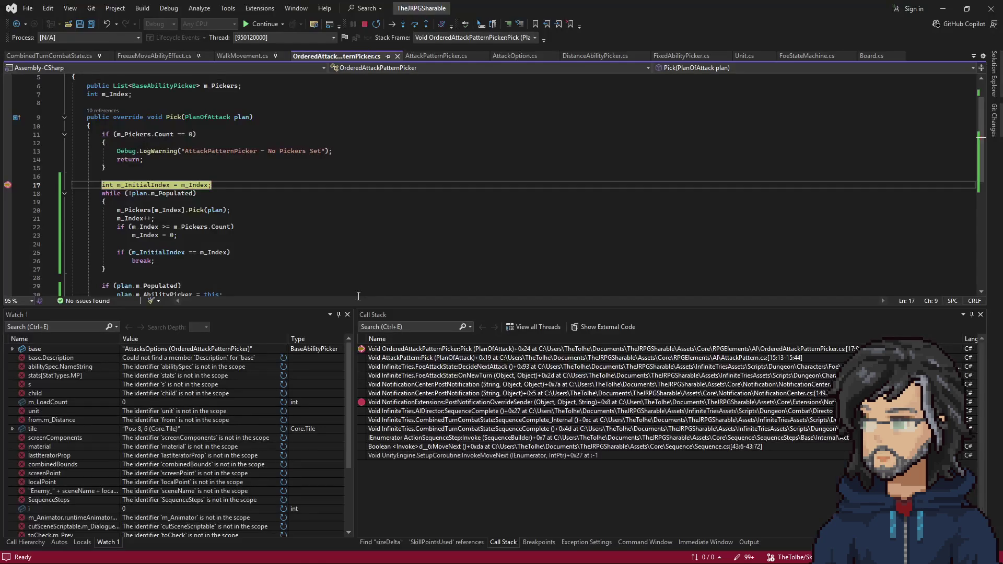
key("F5")
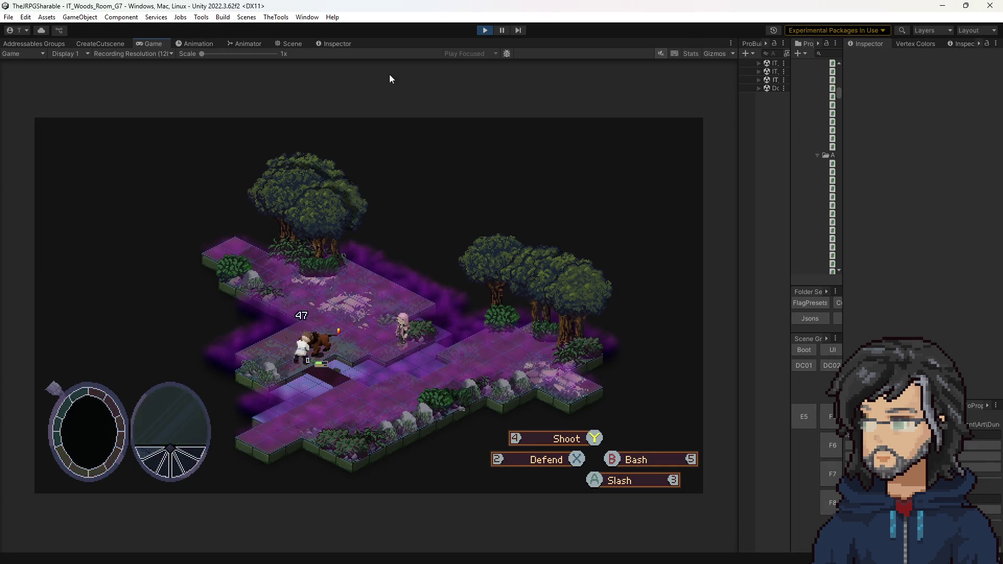
left_click(485, 30)
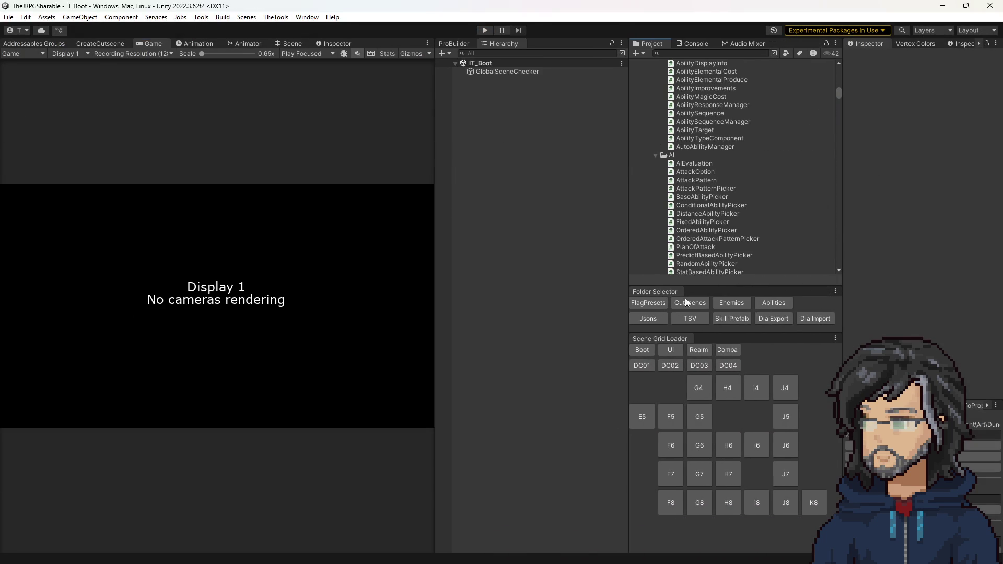
Open the IT_Boar prefab from the enemy prefabs folder and view the AttackPatternPicker script.
left_click(729, 305)
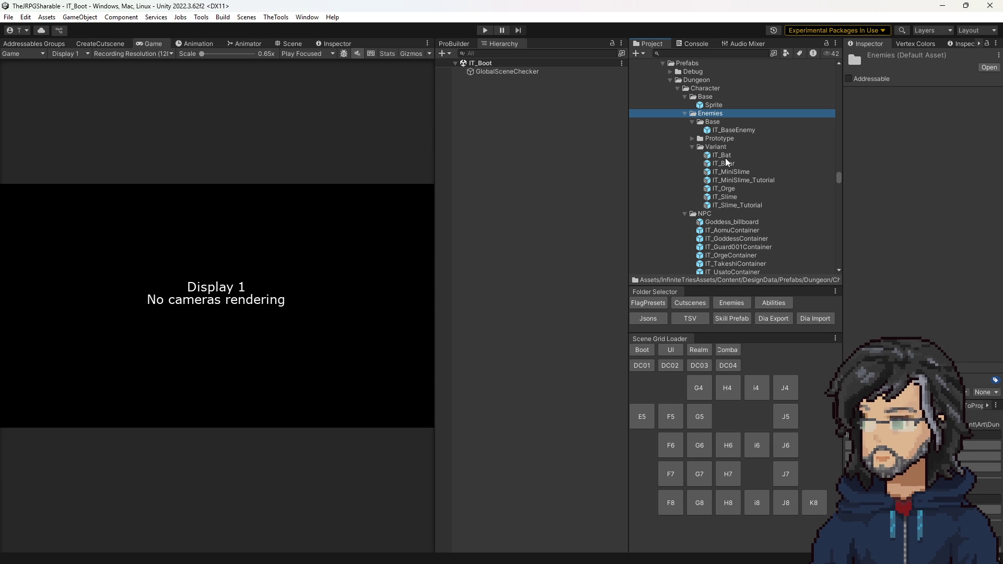
double_click(721, 164)
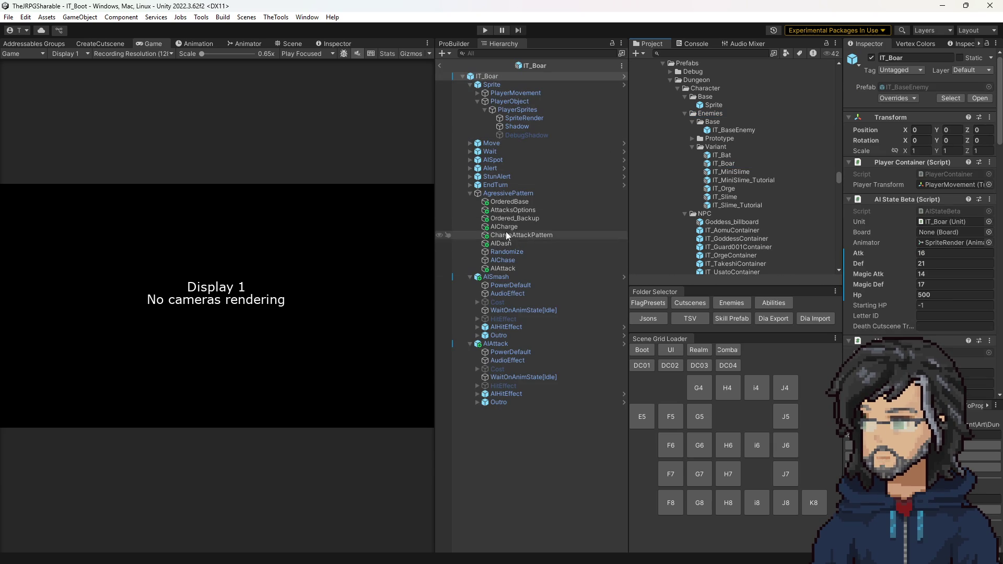
left_click(514, 236)
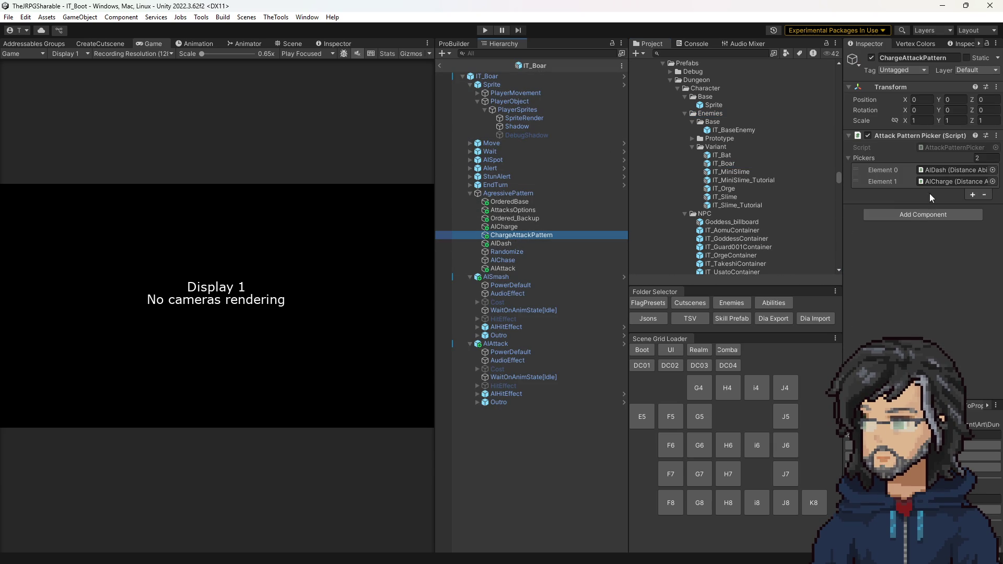
left_click(927, 147)
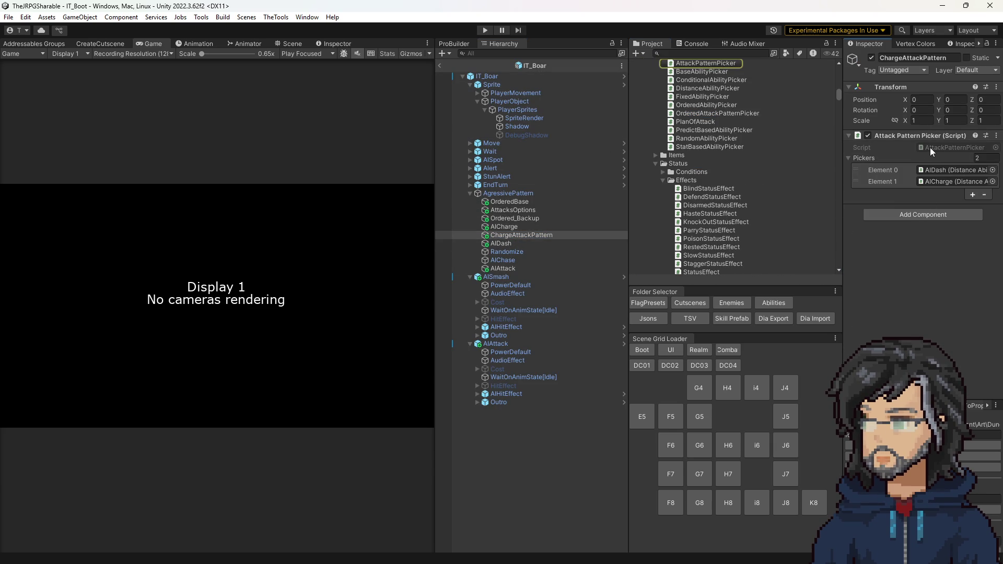
double_click(931, 150)
scroll(111, 267, "down", 1)
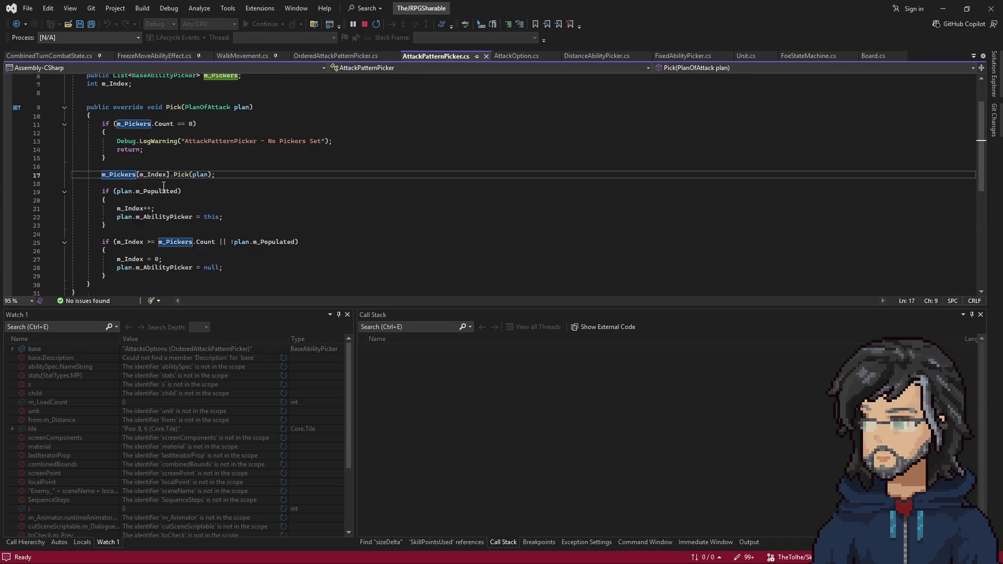
left_click(943, 8)
Inspect which objects the AttacksOptions and ChargeAttackPattern picker elements reference.
left_click(518, 201)
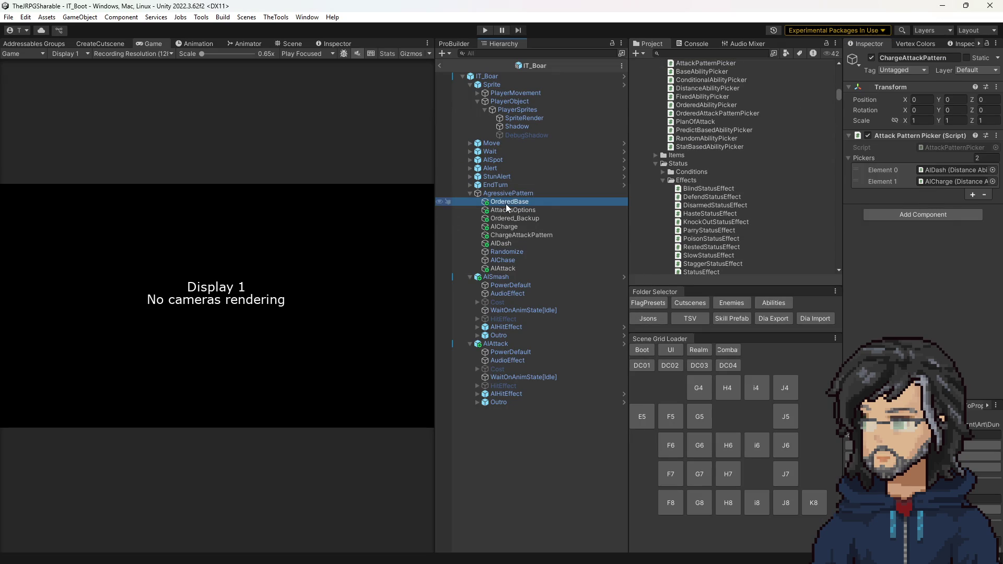
left_click(513, 210)
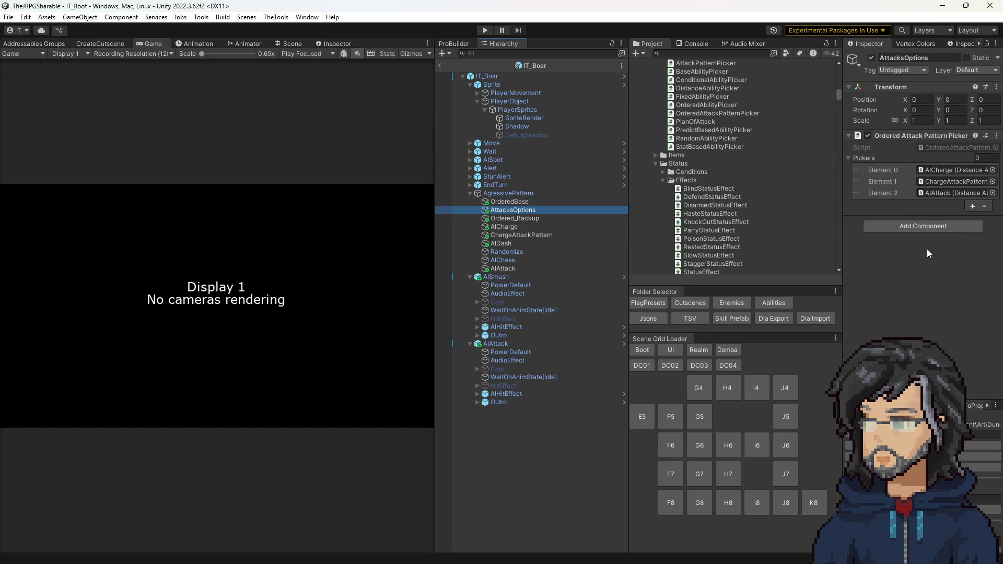
left_click(964, 183)
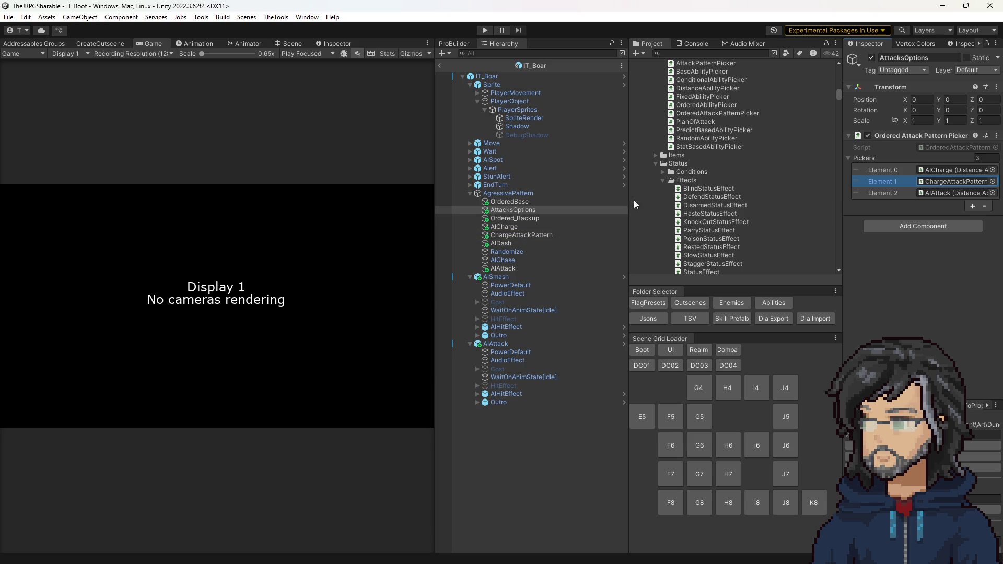
left_click(922, 183)
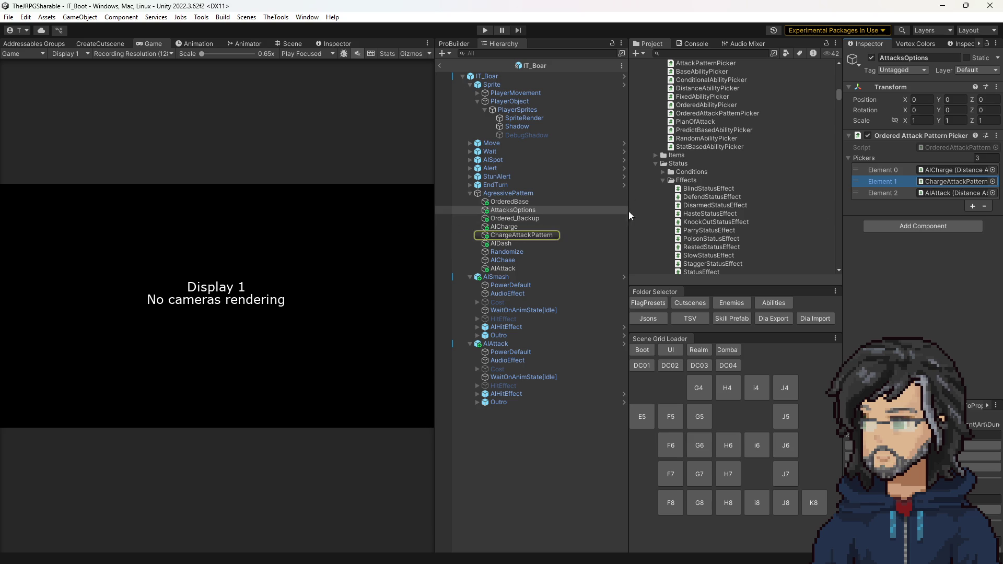
left_click(510, 236)
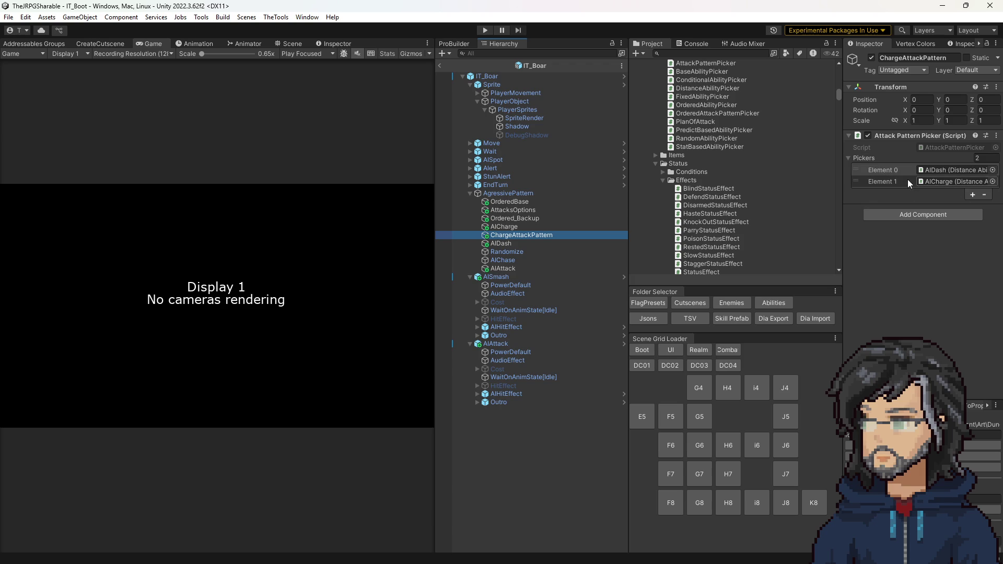
left_click(953, 171)
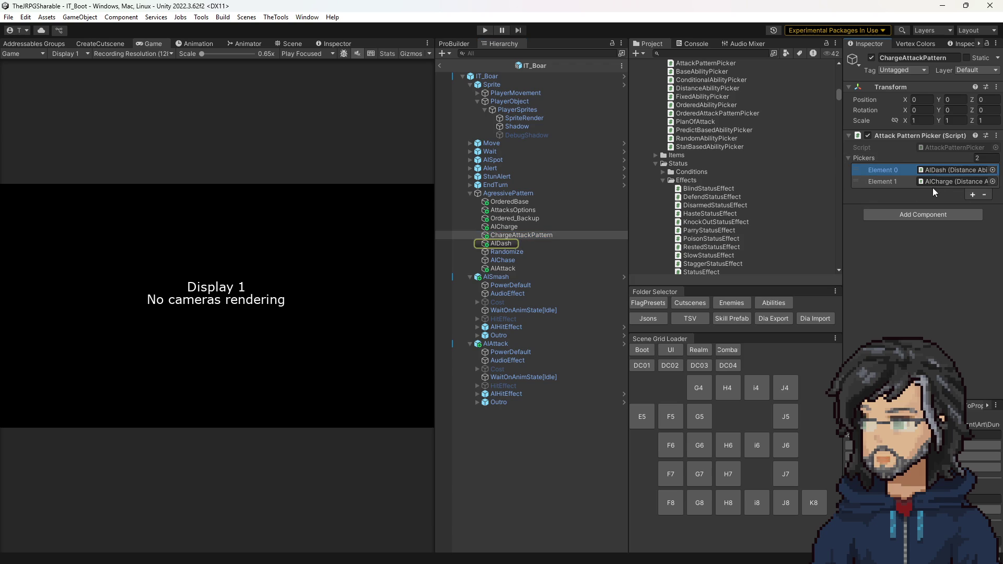
left_click(511, 214)
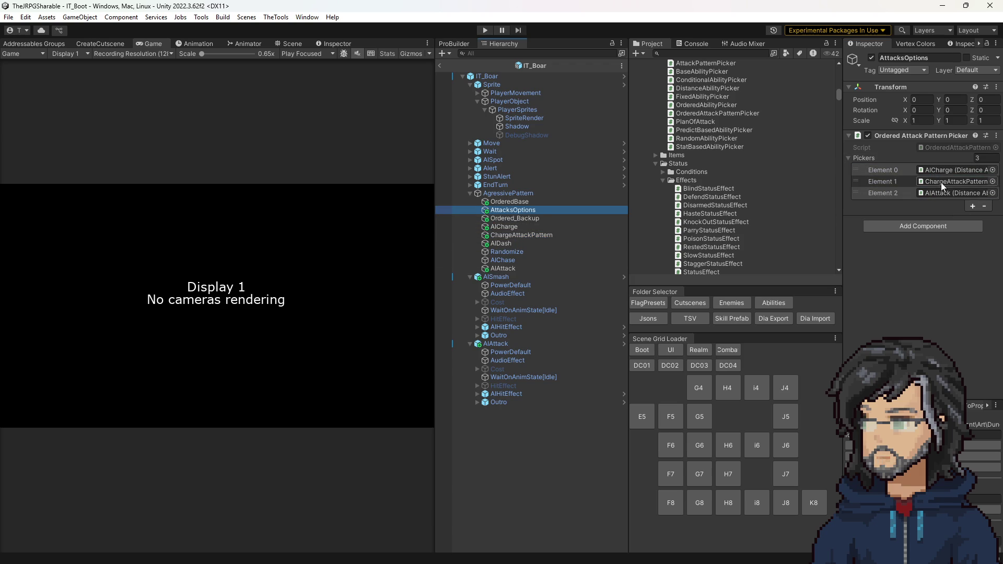
left_click(948, 181)
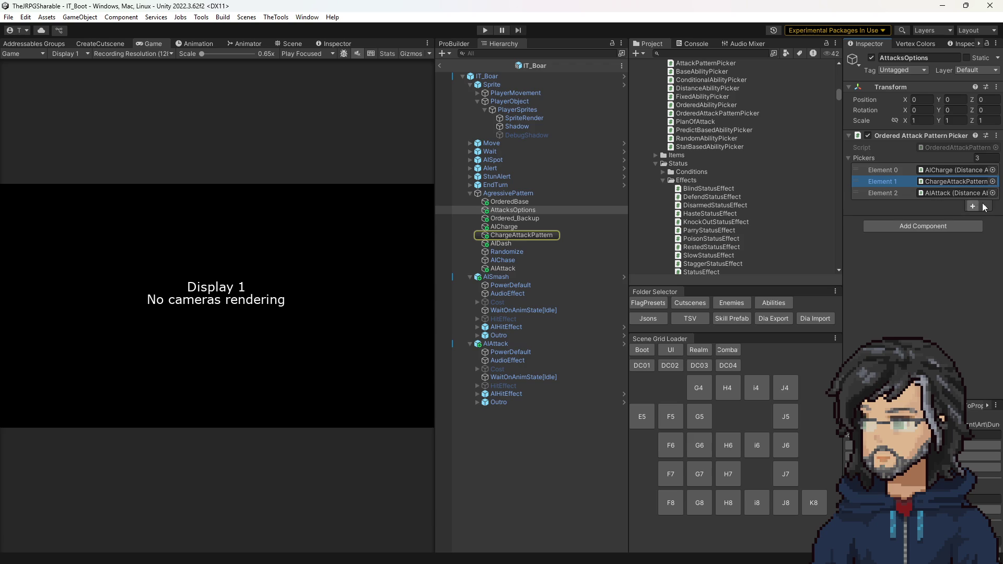
left_click(939, 171)
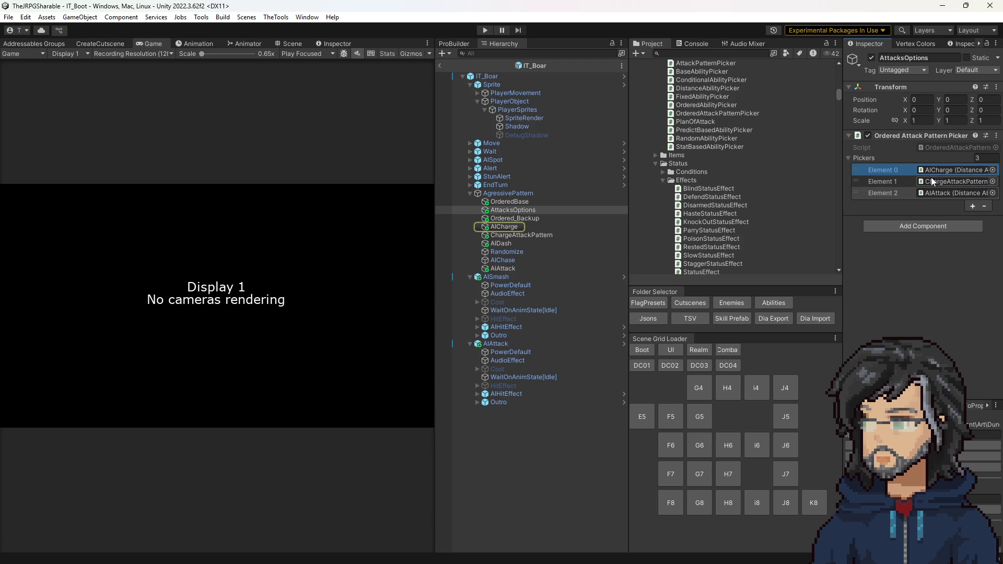
Reorder the AttacksOptions pickers so AIDash is first and AICharge second.
left_click(941, 181)
key("Delete")
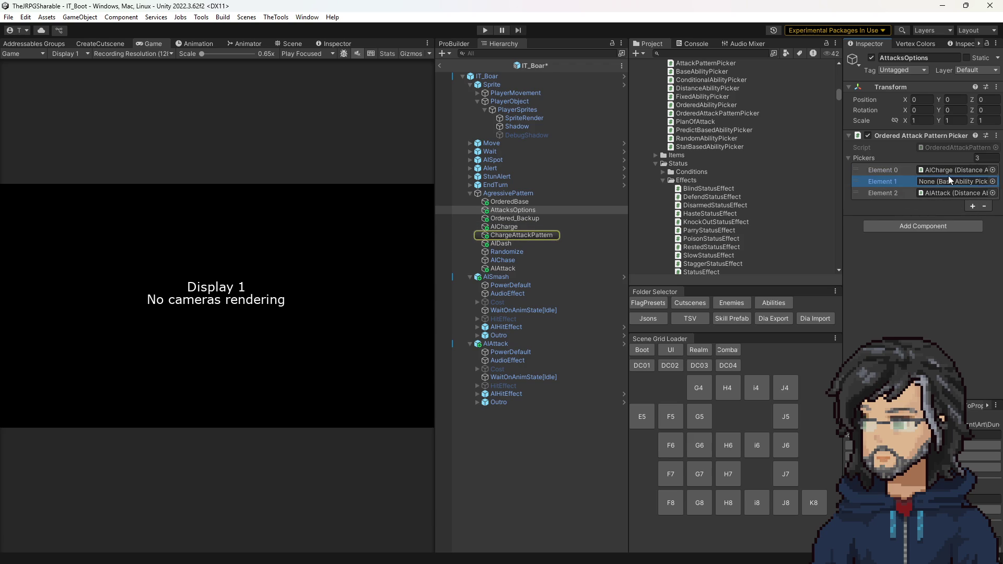
left_click(944, 171)
left_click_drag(933, 187, 934, 183)
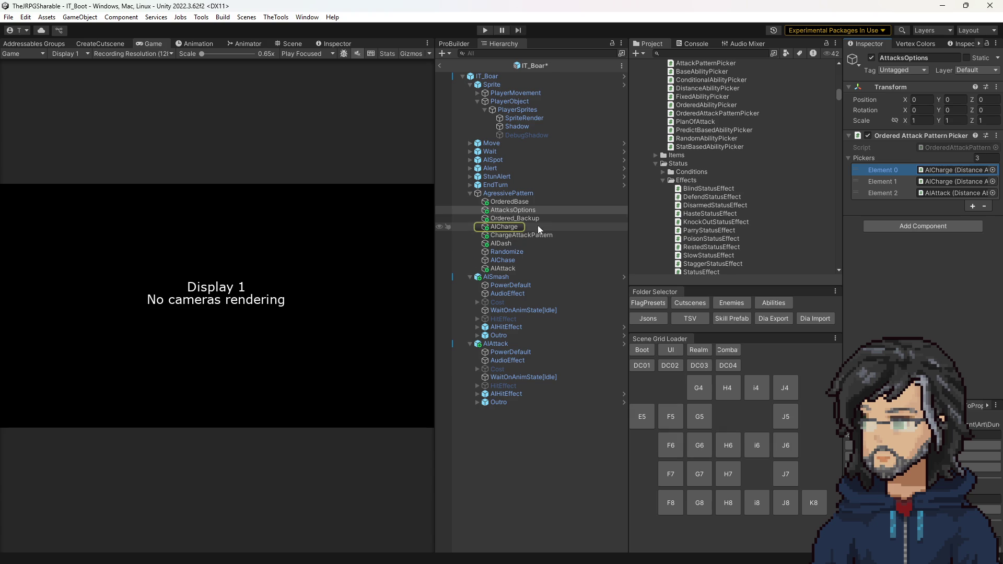
mouse_move(495, 243)
left_mouse_down()
mouse_move(812, 210)
mouse_move(957, 170)
left_mouse_up()
Verify Element 0 is AIDash and review the AIDash distance picker's CT value.
left_click(518, 236)
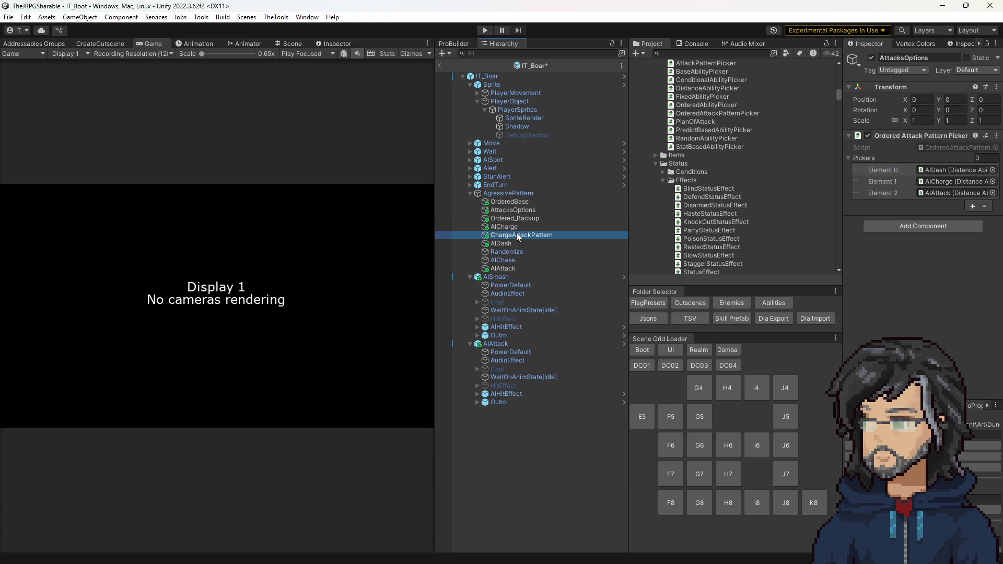
left_click(514, 210)
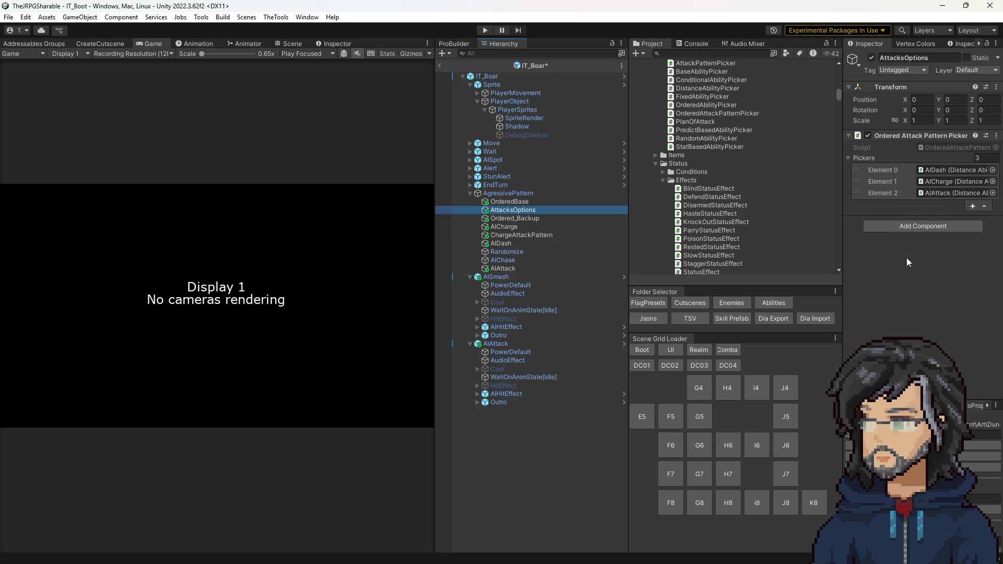
left_click(929, 172)
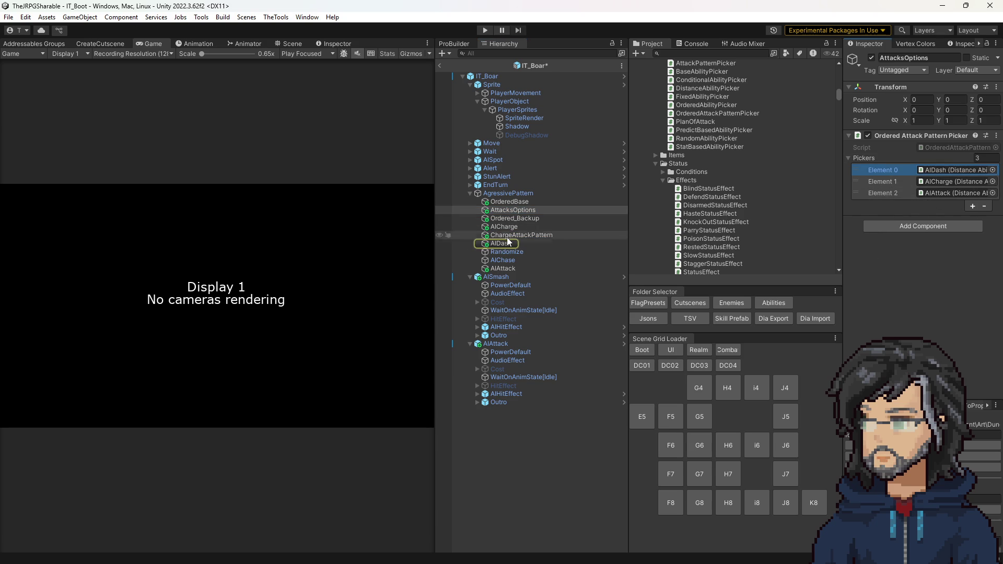
left_click(502, 244)
left_click(927, 262)
left_click(931, 241)
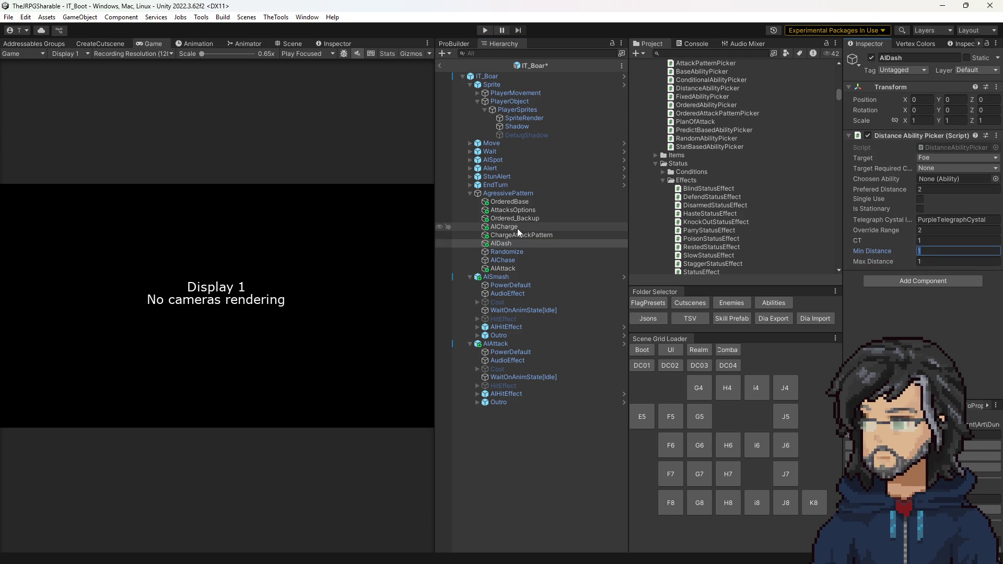
Confirm the picker order AIDash, AICharge, AIAttack and save the IT_Boar prefab.
left_click(510, 210)
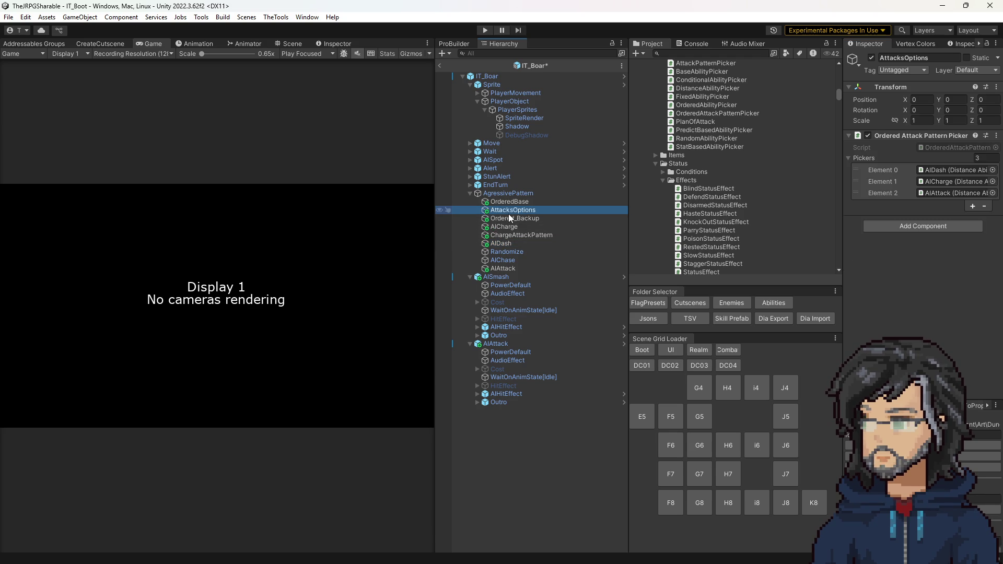
left_click(939, 182)
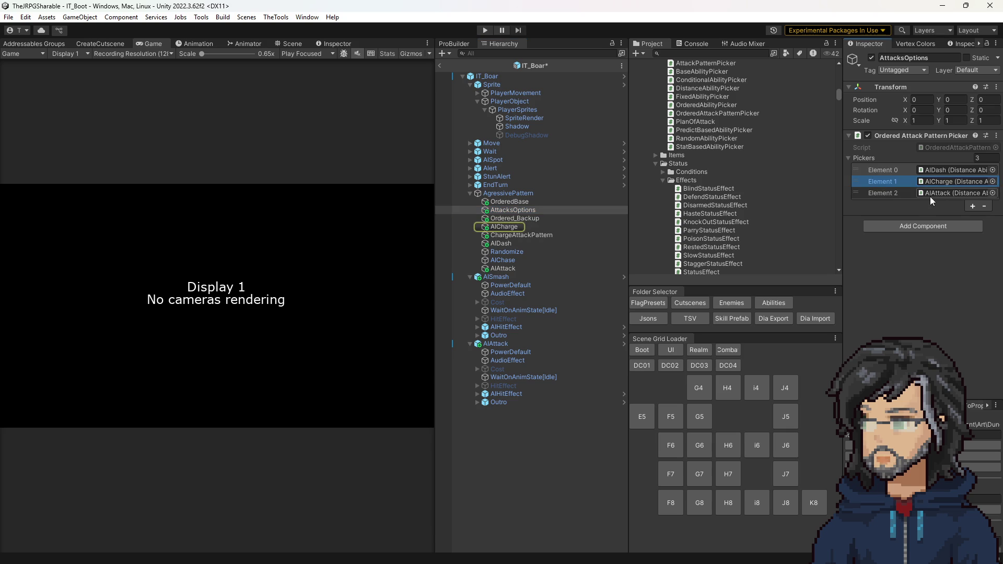
left_click(929, 195)
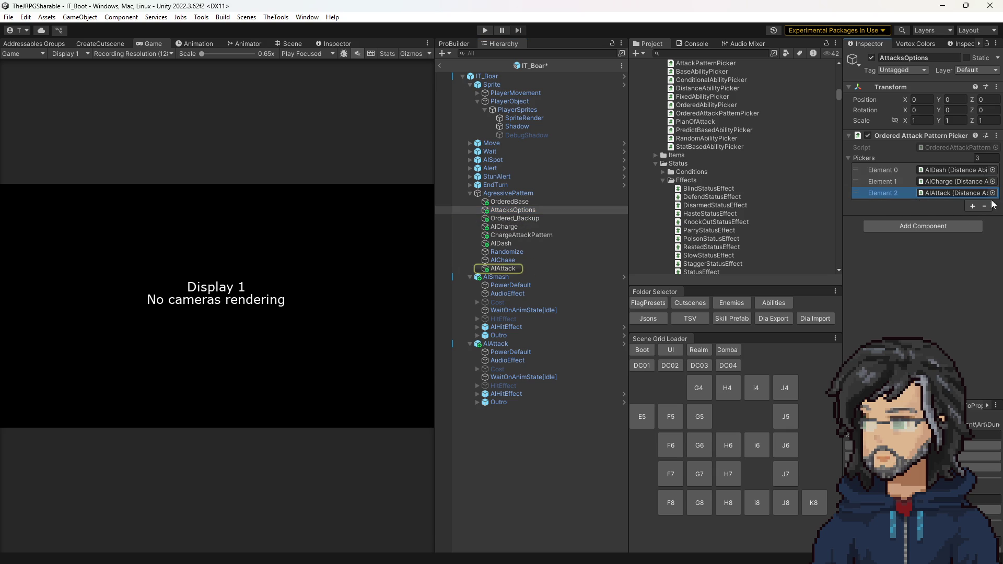
left_click(934, 171)
left_click(931, 184)
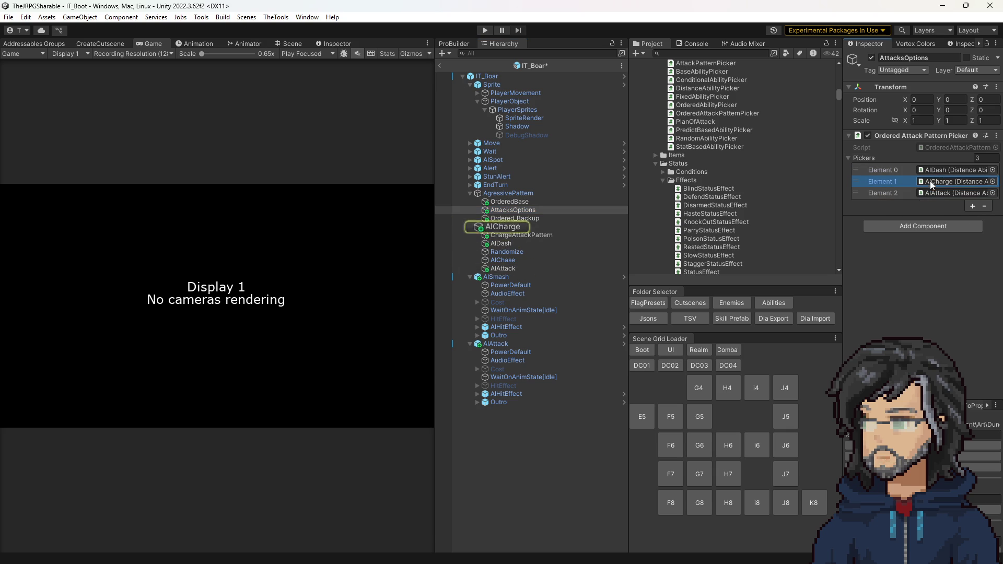
left_click(938, 194)
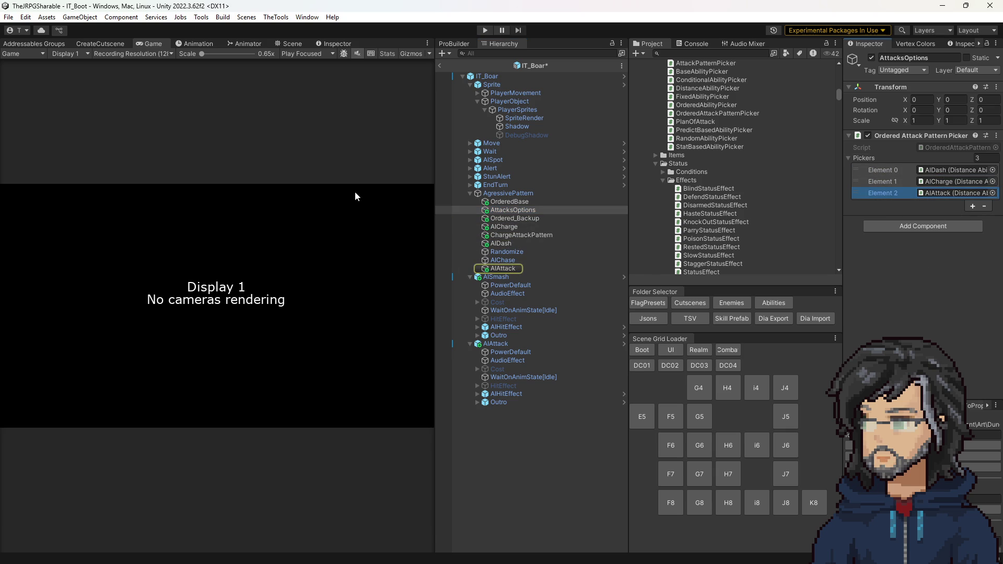
key("ctrl+s")
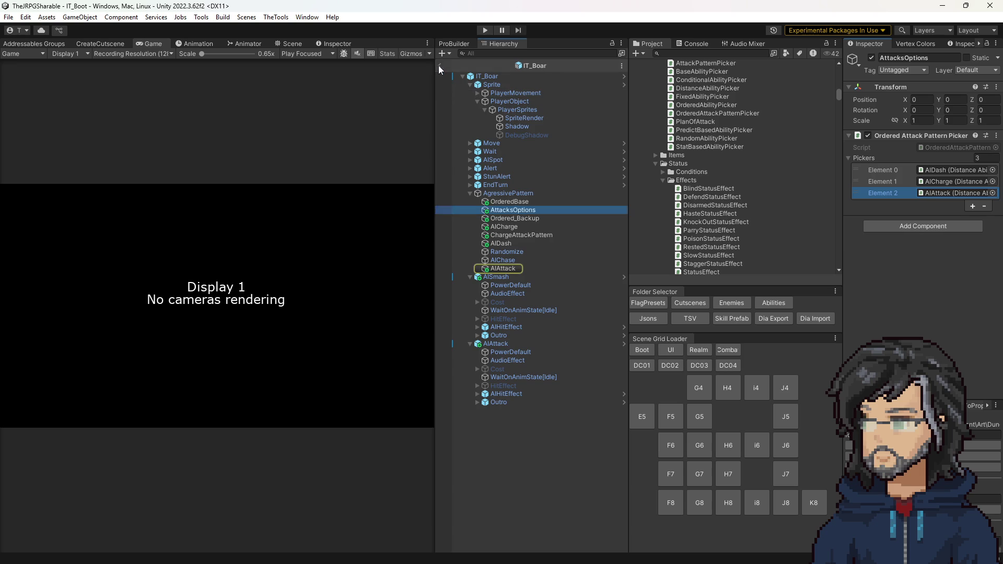
Exit prefab editing, enter play mode, and continue from the woods room save into the boar battle.
left_click(439, 69)
key("ctrl+p")
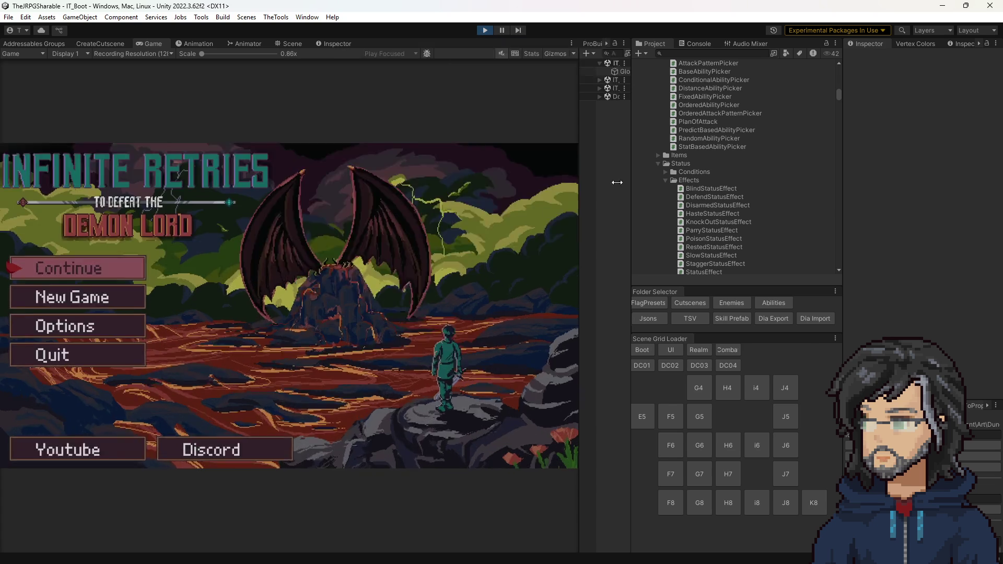
left_click_drag(435, 156, 763, 201)
key("Return")
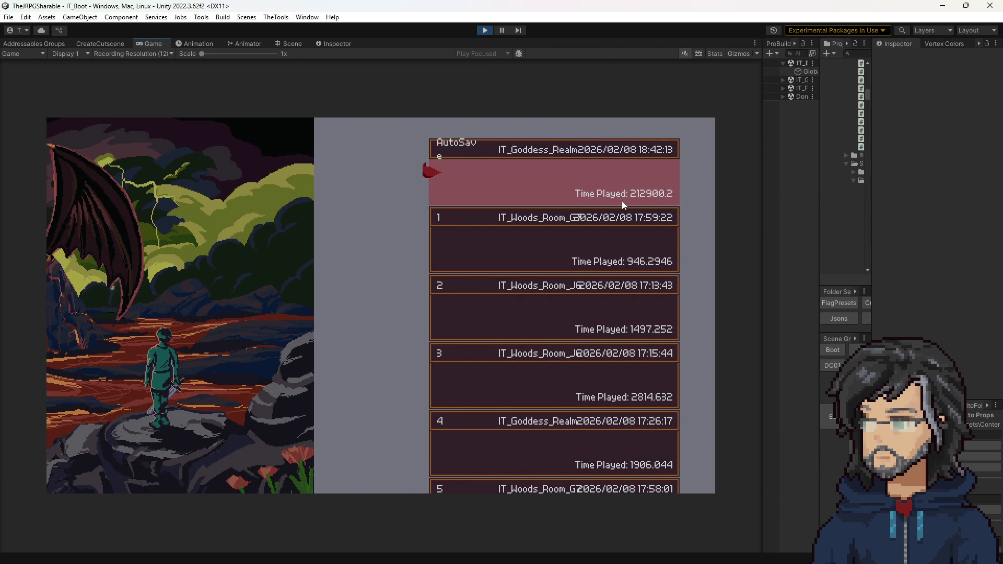
key("Down")
key("Down")
key("Up")
key("Return")
key("Return")
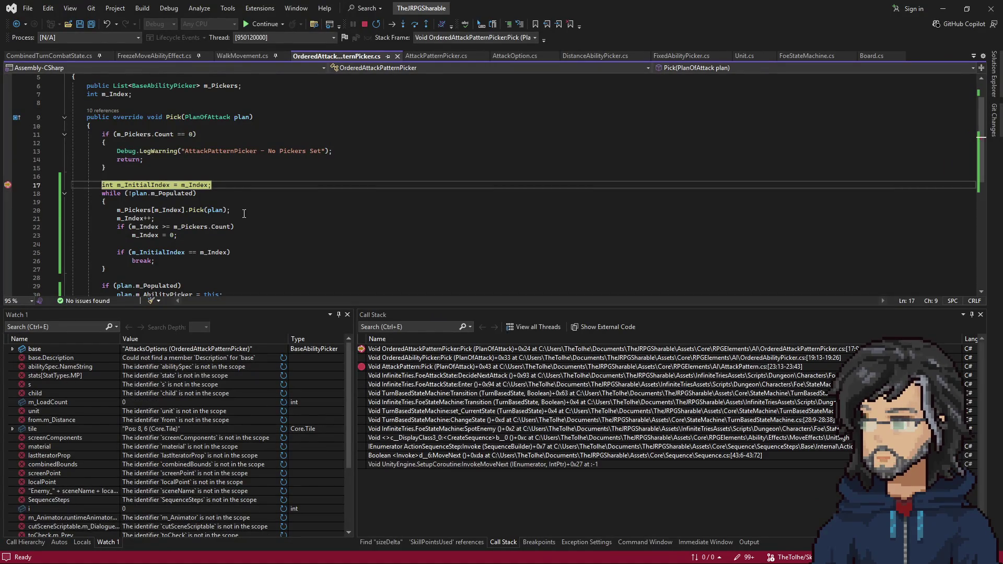
Resume execution from the Pick breakpoint so the boar battle continues.
key("F5")
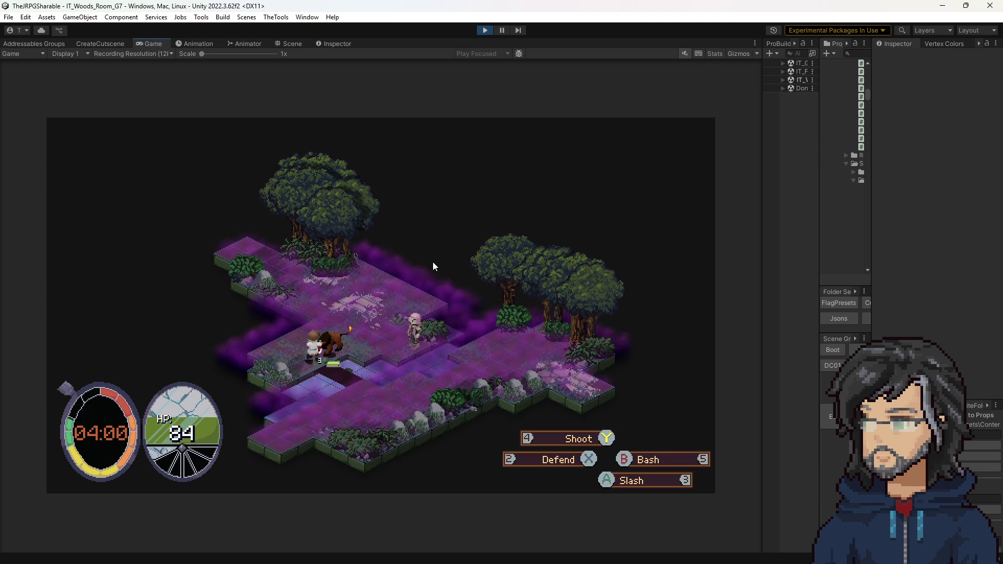
Slash the boar, defend and parry its attacks until the battle is won, then stop play mode.
key("3")
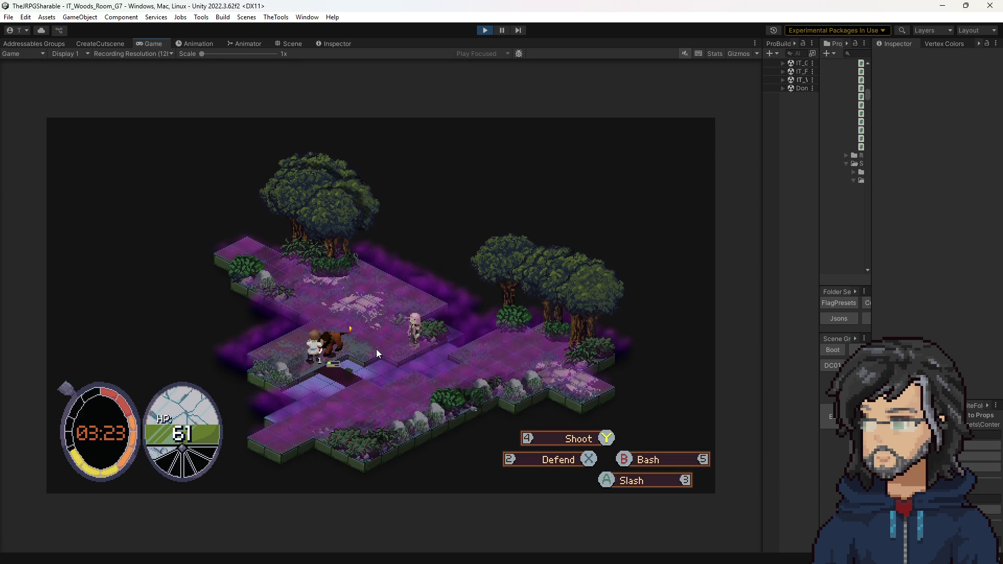
key("2")
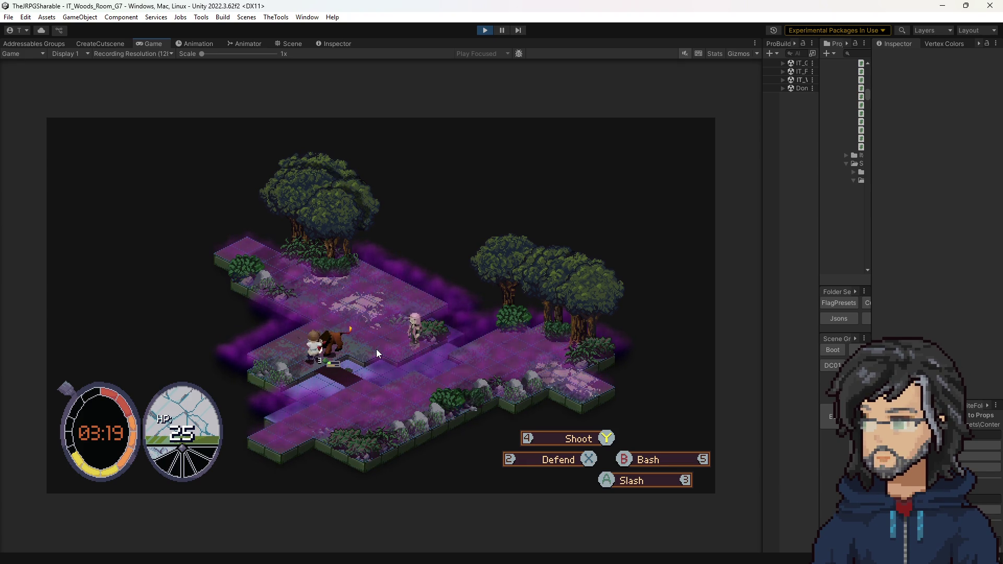
key("2")
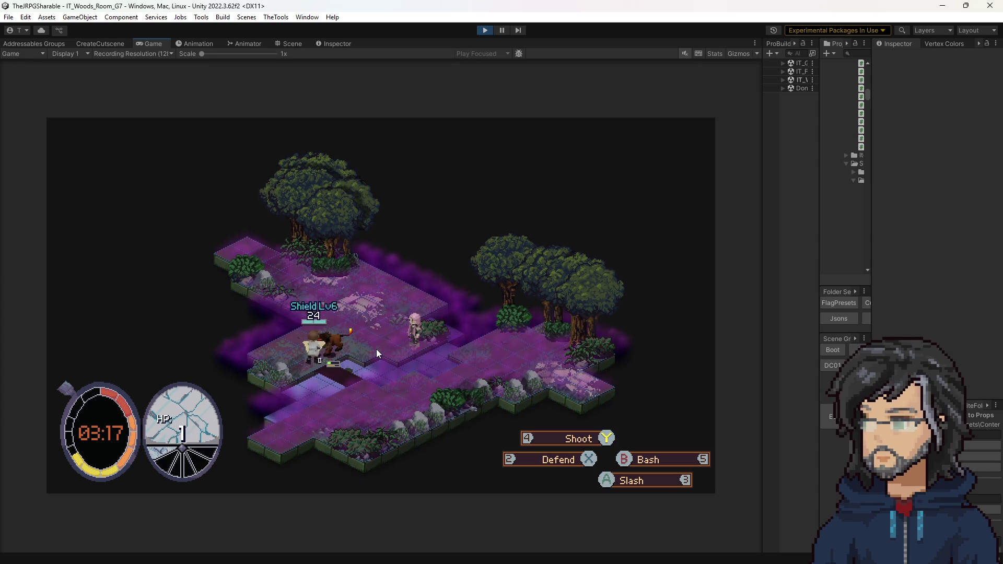
key("2")
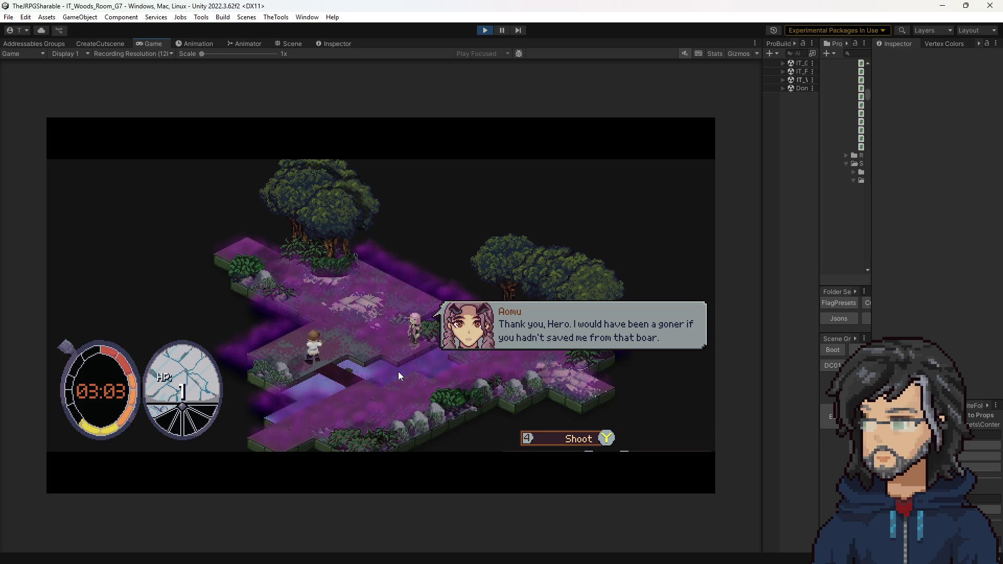
left_click(484, 31)
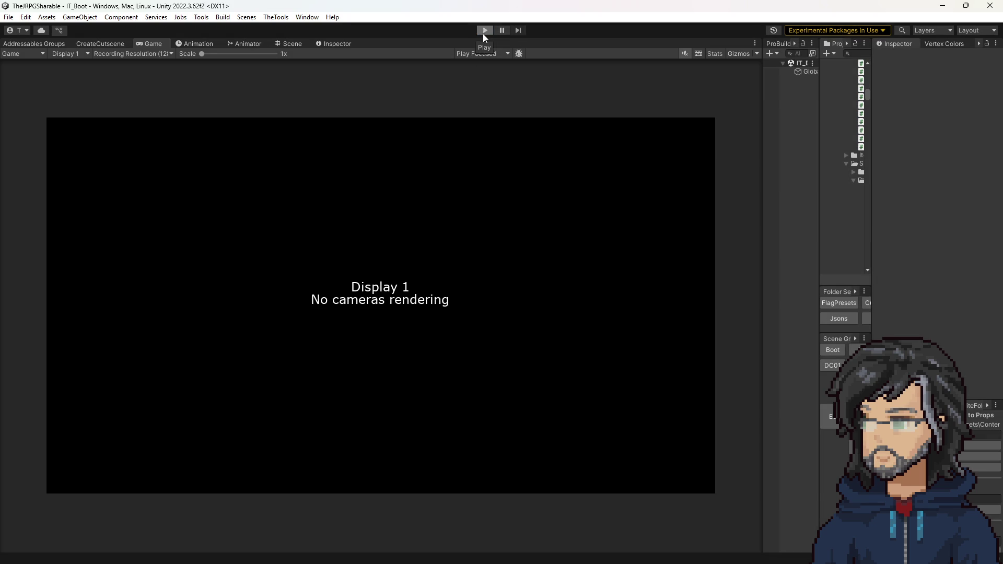
Restart play mode and load the woods room save, returning to the boar battle at 173 HP.
left_click(483, 31)
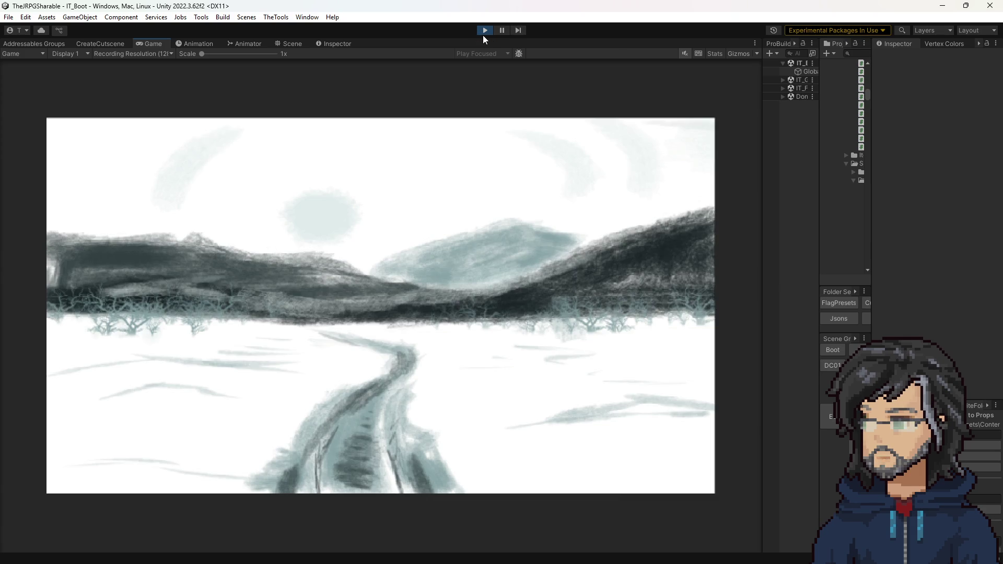
key("Return")
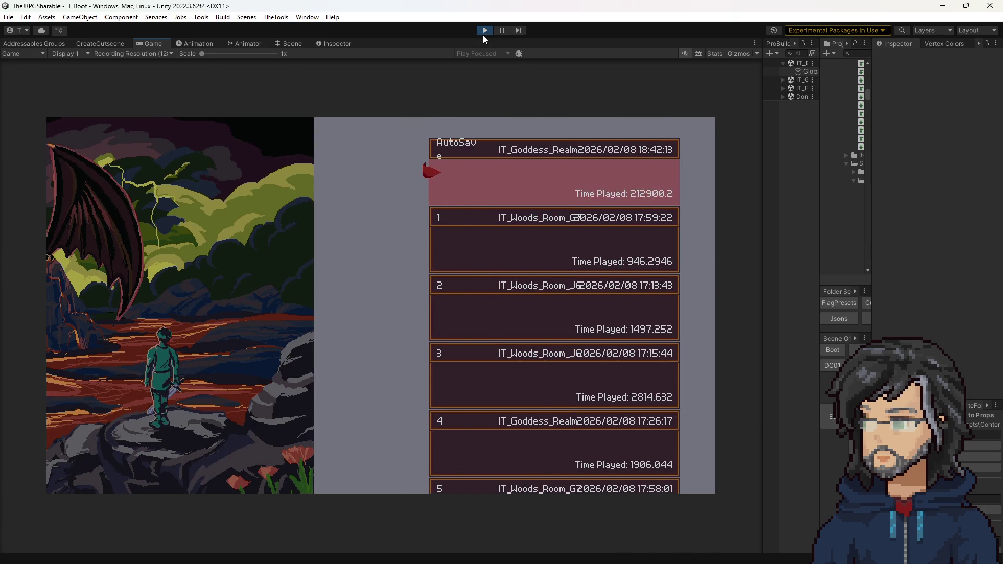
key("Down")
key("Return")
key("Return")
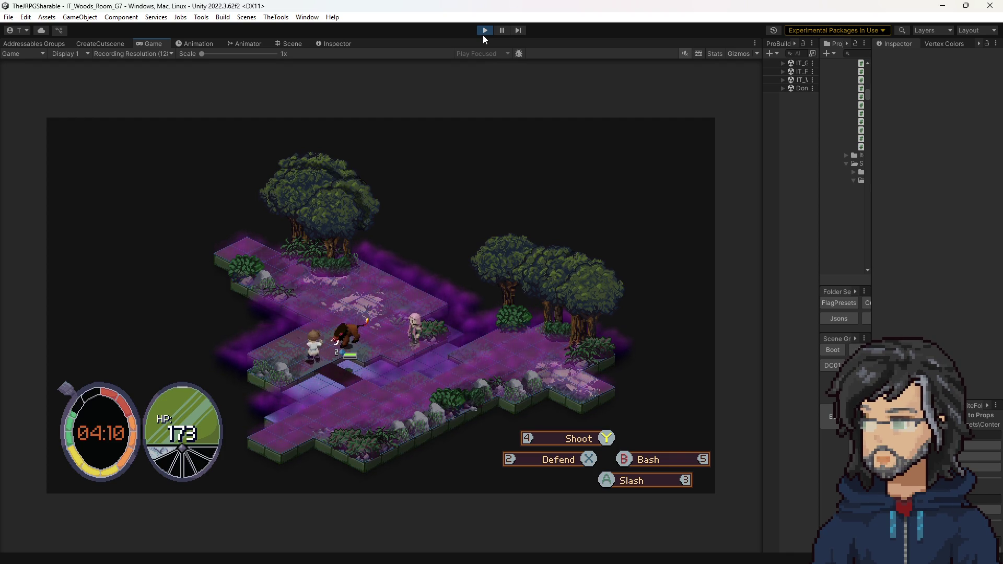
Choose a target action, let the boar win with the 'No valid Attack Plan Found' error, and stop play.
key("4")
key("Return")
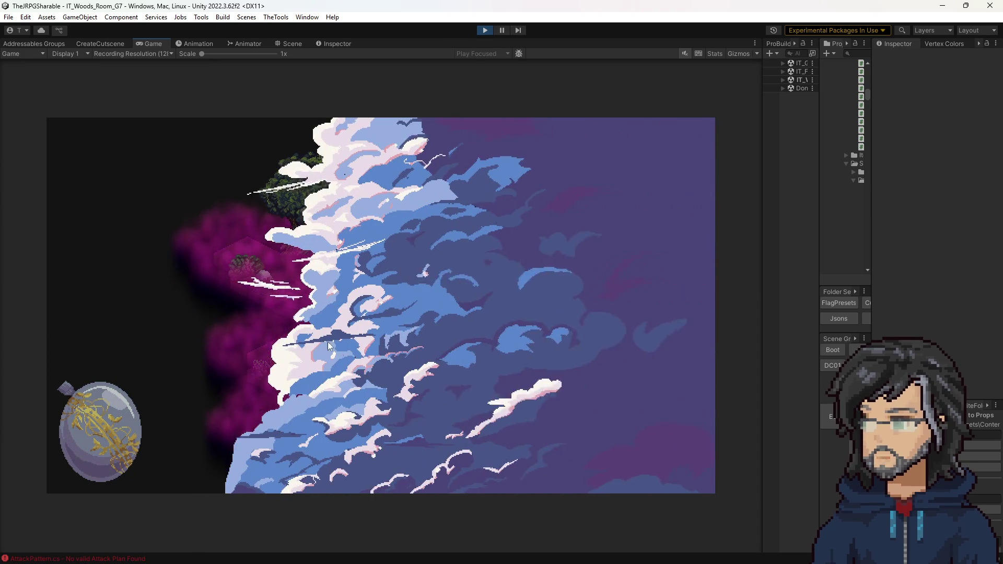
left_click(485, 30)
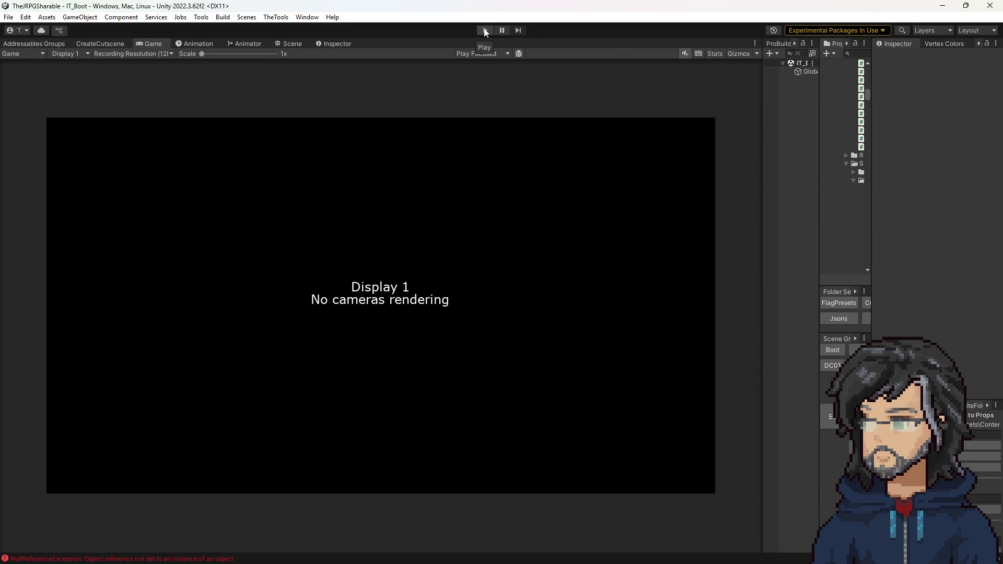
Play again from the woods room save, fight the battle to 66 HP, then stop the game.
left_click(485, 30)
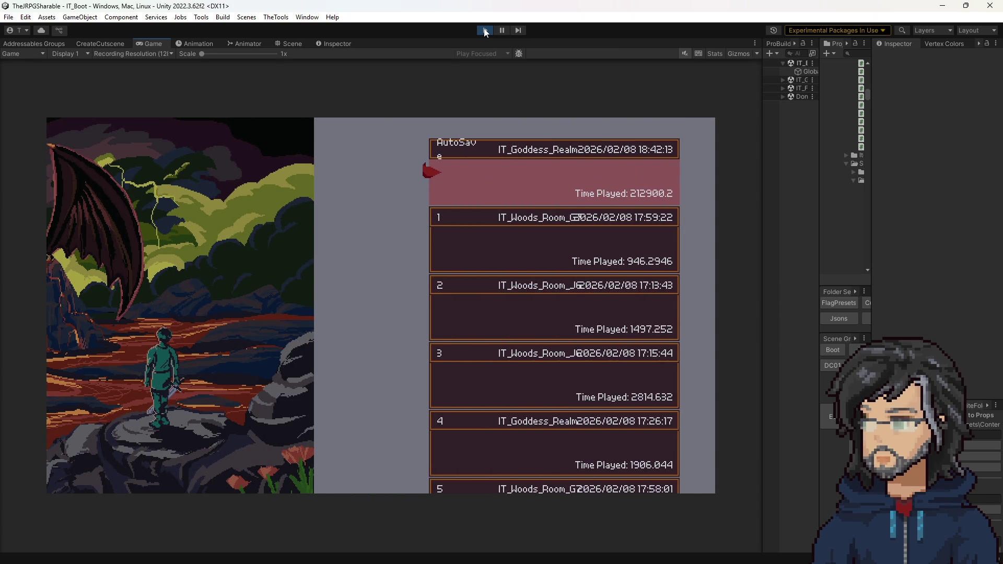
key("Down")
key("Return")
key("Return")
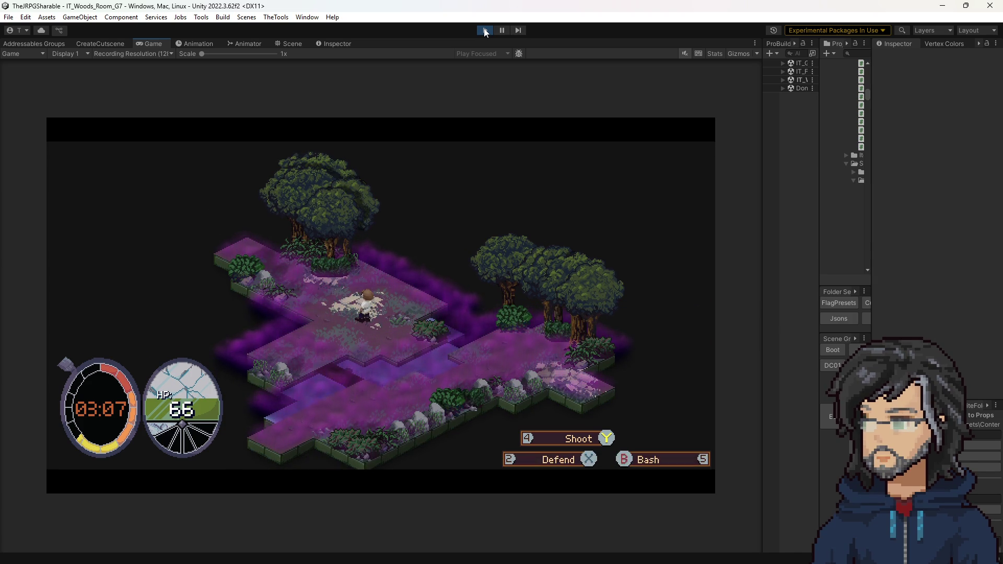
left_click(485, 31)
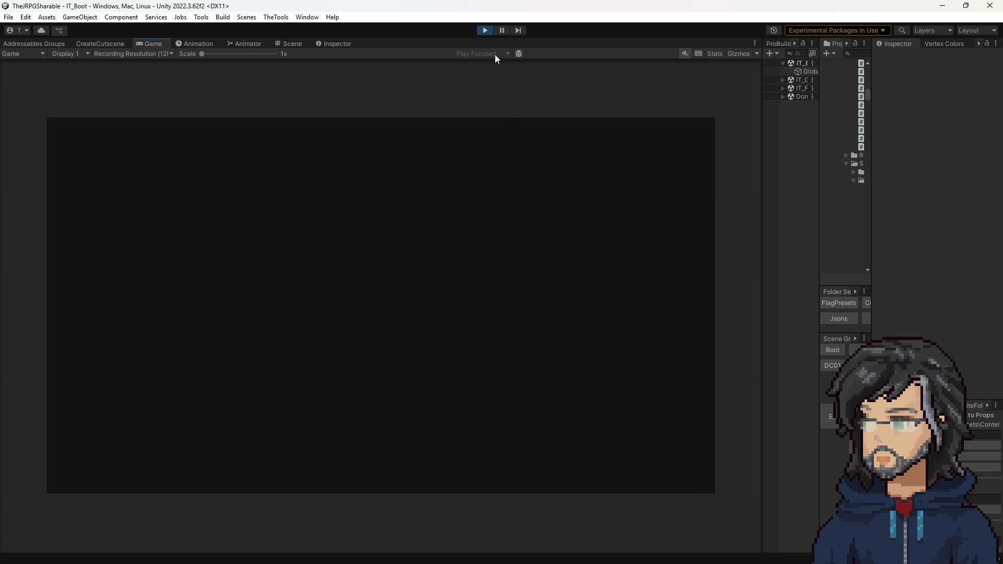
Skip the splash and confirm loading the woods room save.
key("Return")
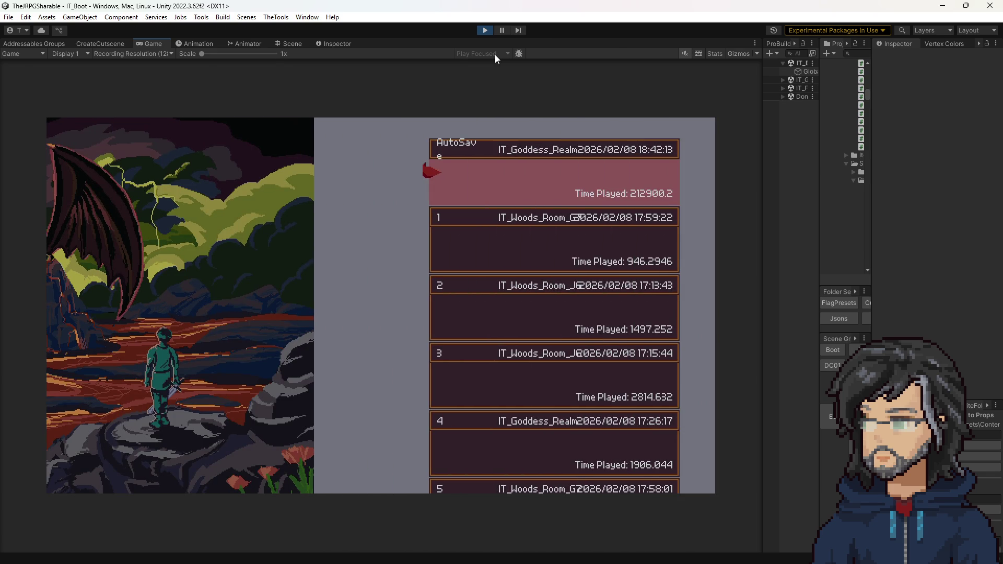
key("Return")
key("Return")
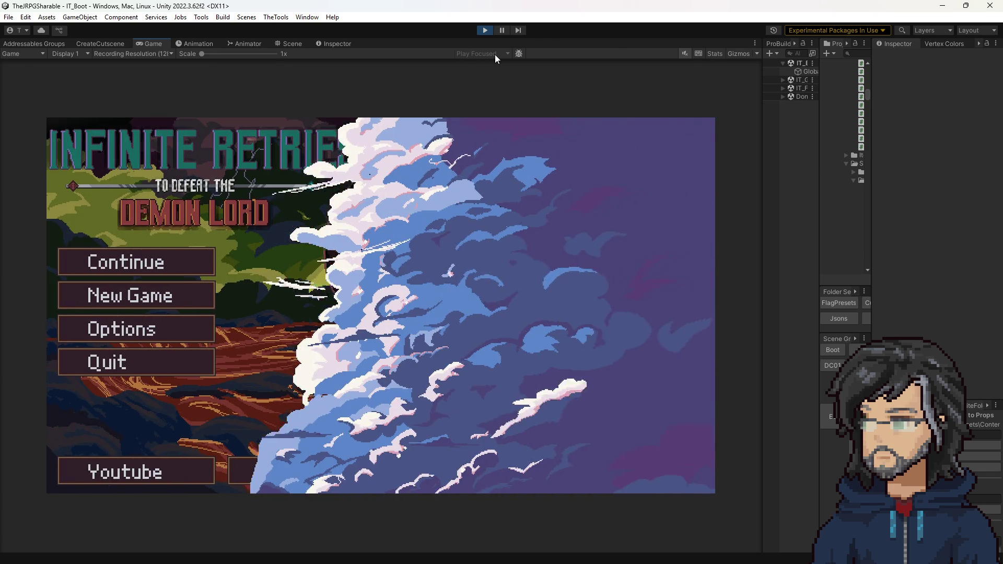
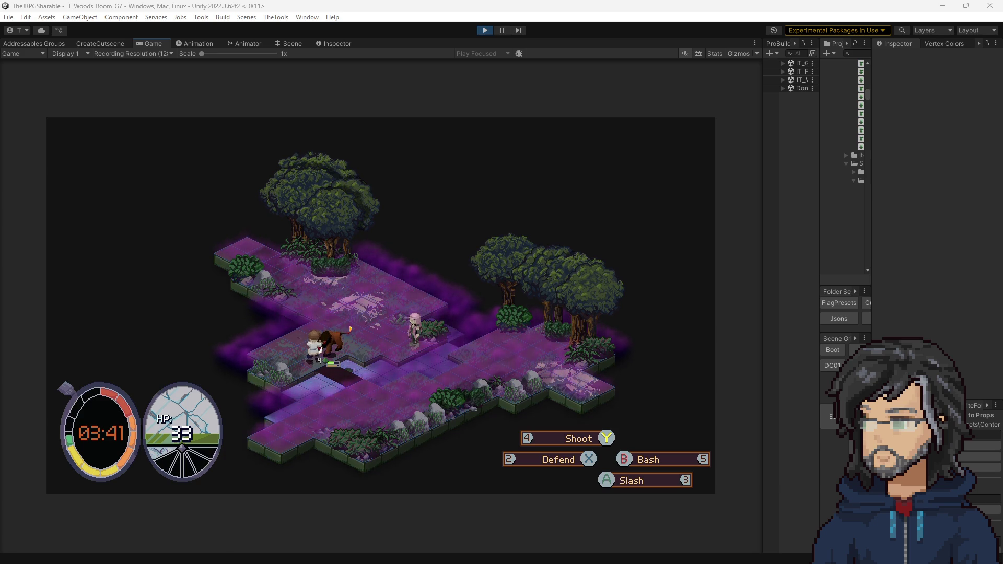
Stop the running game after the Goddess Realm transition and widen the Project asset browser.
left_click(404, 315)
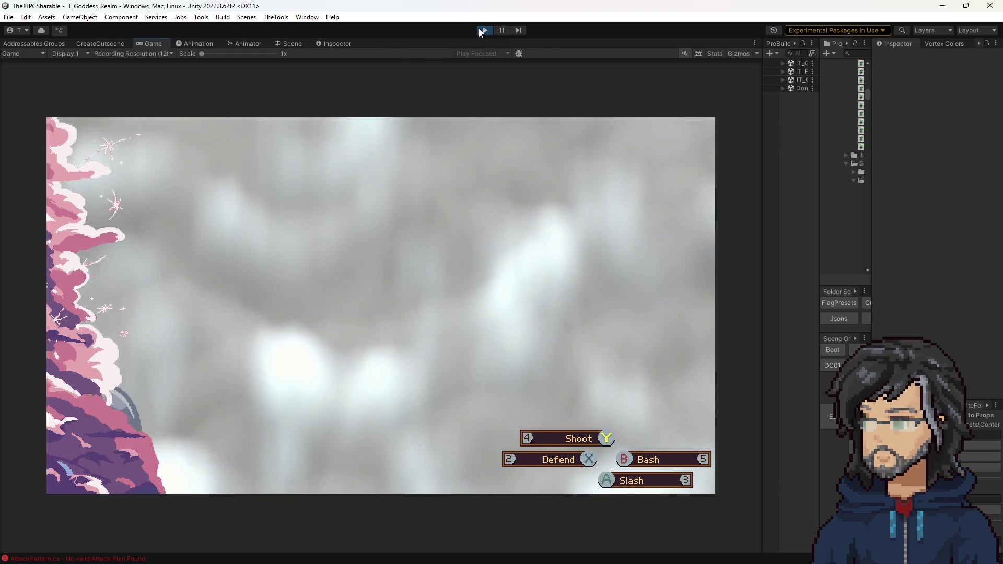
left_click(483, 31)
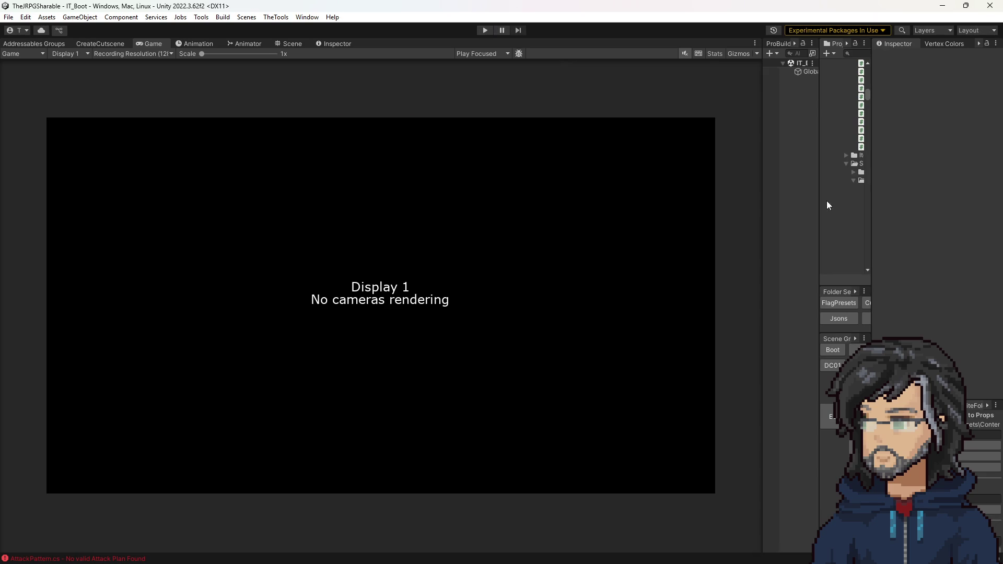
left_click_drag(819, 183, 718, 184)
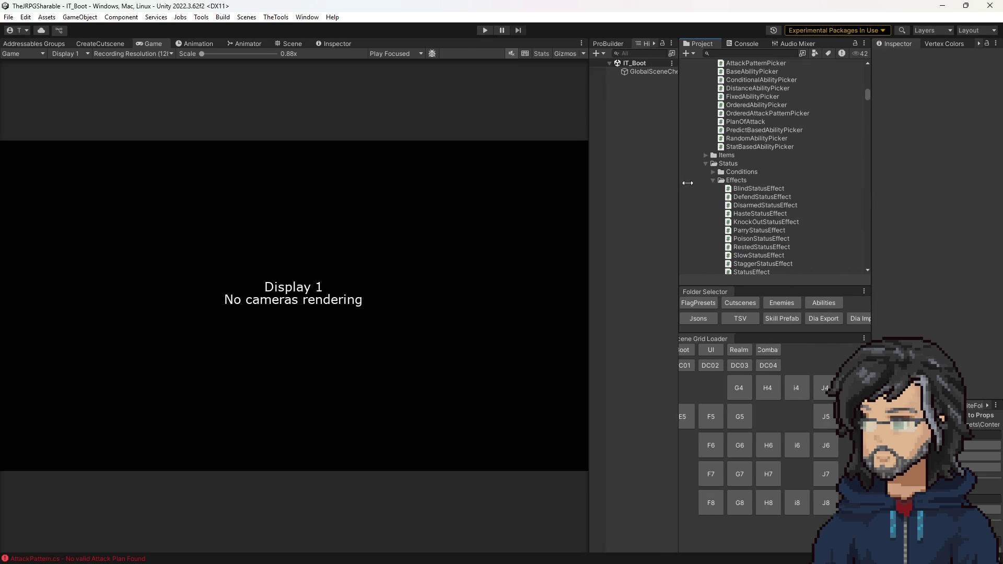
In the Enemies folder, edit the IT_Boar prefab so AIAttack's PowerDefault value is 5.
left_click(816, 305)
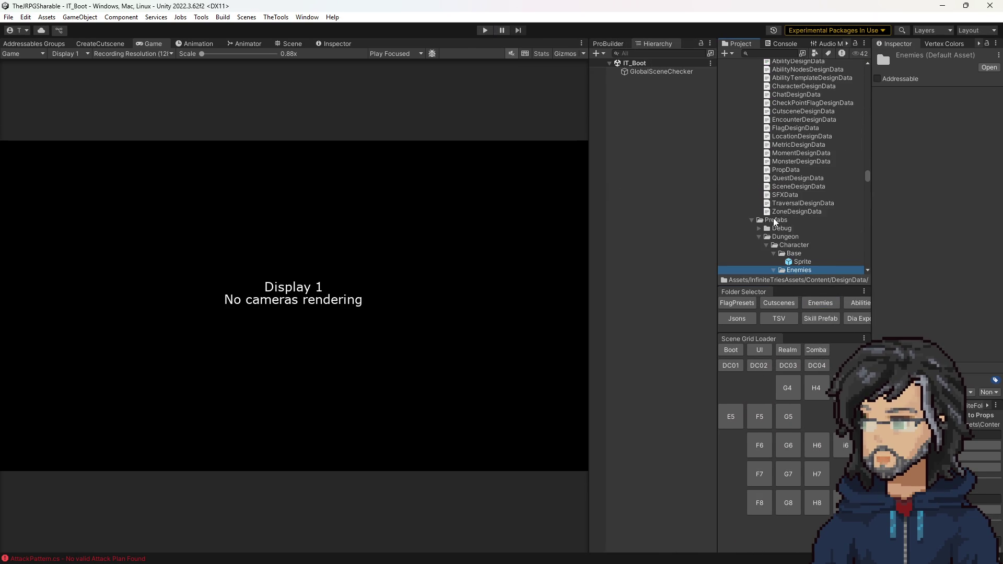
double_click(813, 258)
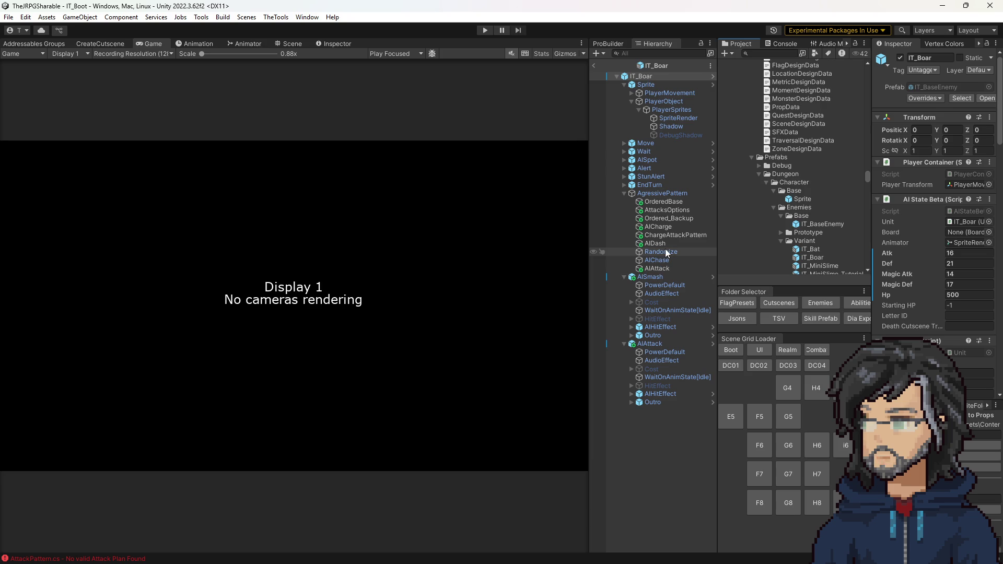
left_click(660, 355)
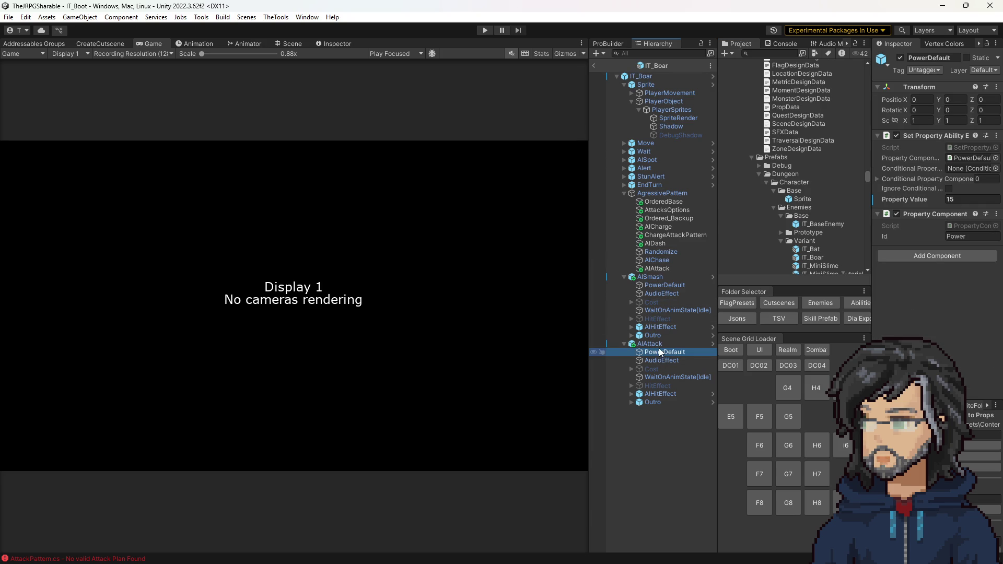
left_click(956, 199)
type("5")
Check AISmash power is 25, return to AIAttack's PowerDefault, and switch to the Damage Formula spreadsheet.
left_click(692, 284)
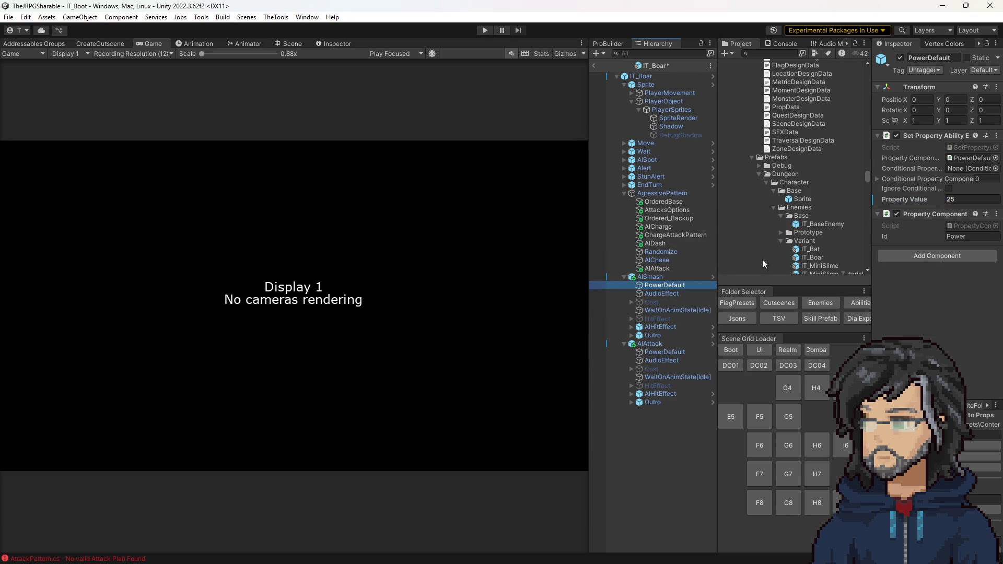
left_click(958, 199)
left_click(655, 345)
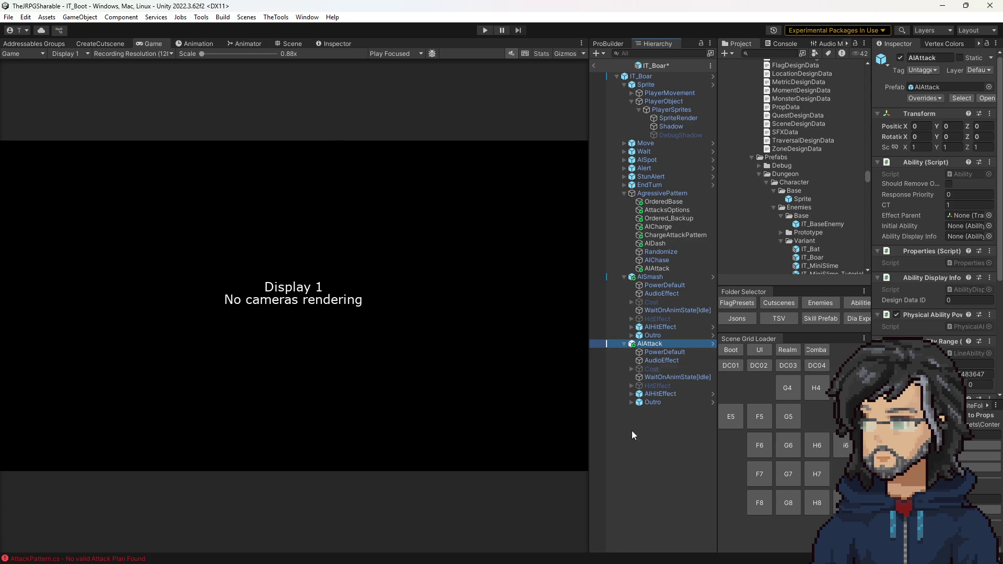
left_click(660, 353)
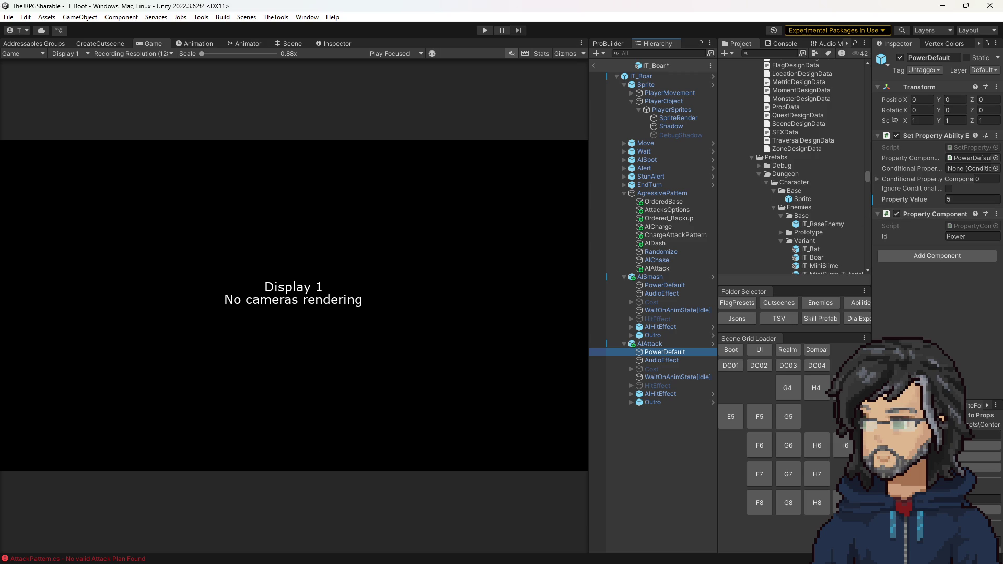
key("alt+Tab")
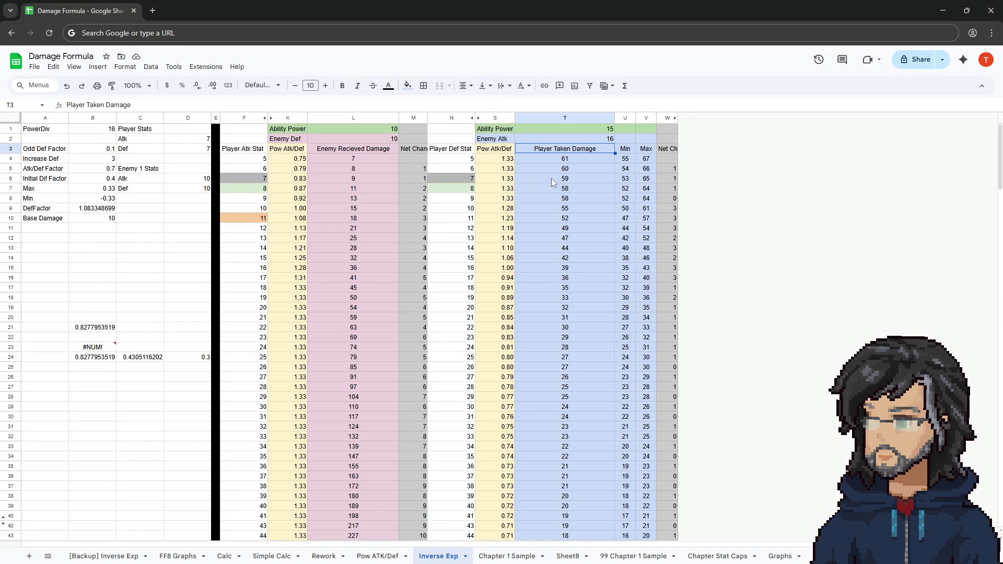
Enter Ability Power in T1, check the T12 damage formula, and compare power 15 against 5.
left_click(565, 139)
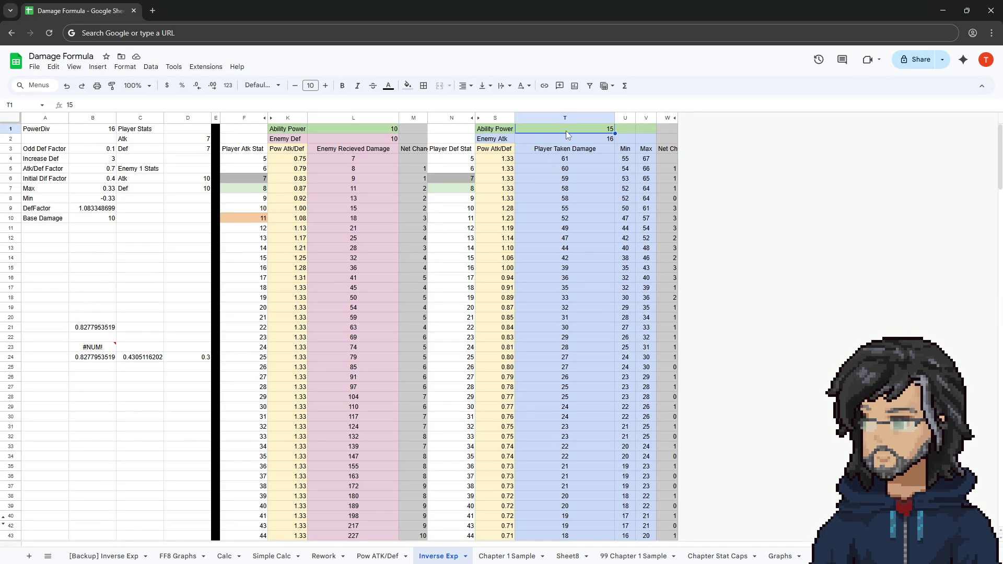
type("5")
key("Return")
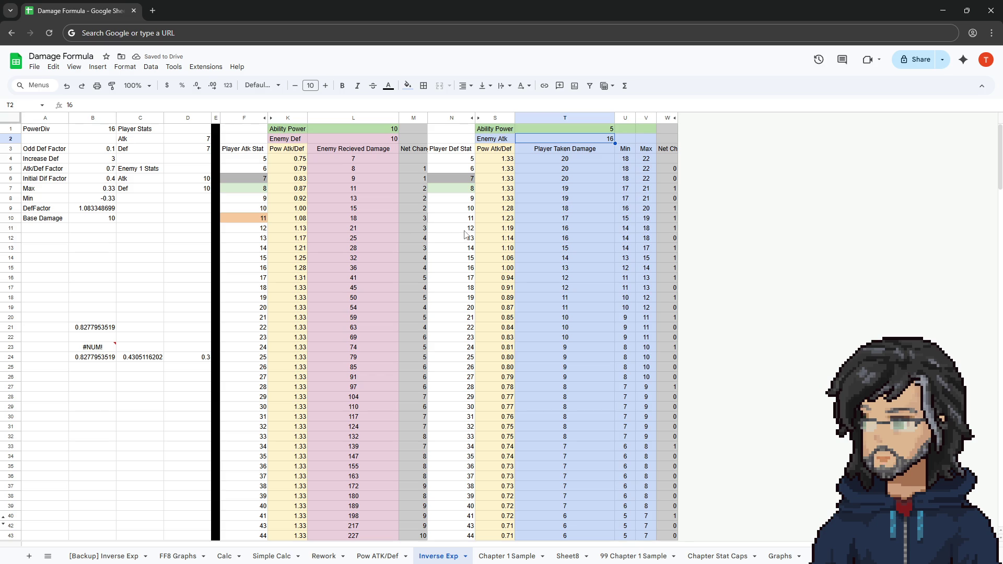
left_click_drag(462, 238, 536, 239)
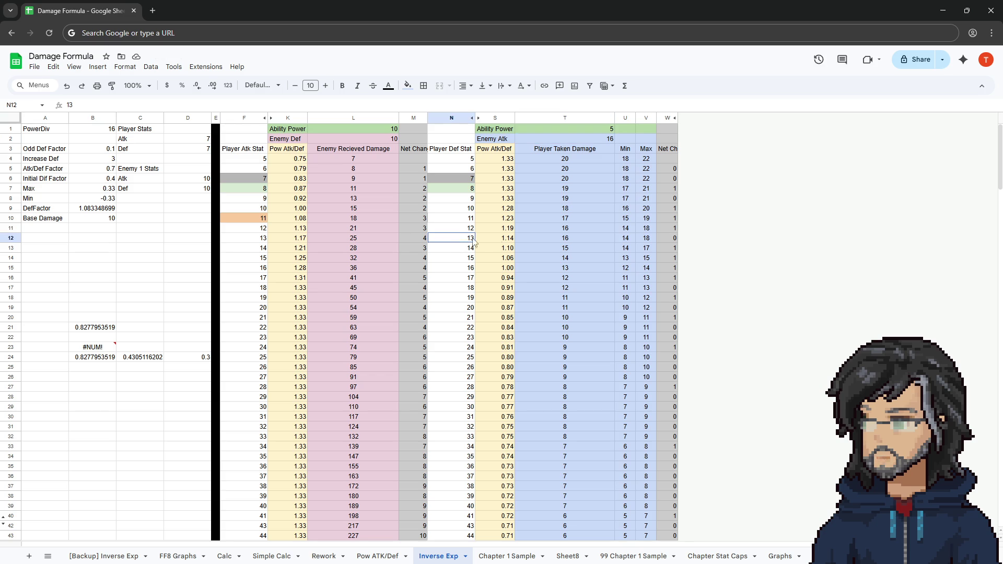
left_click(537, 240)
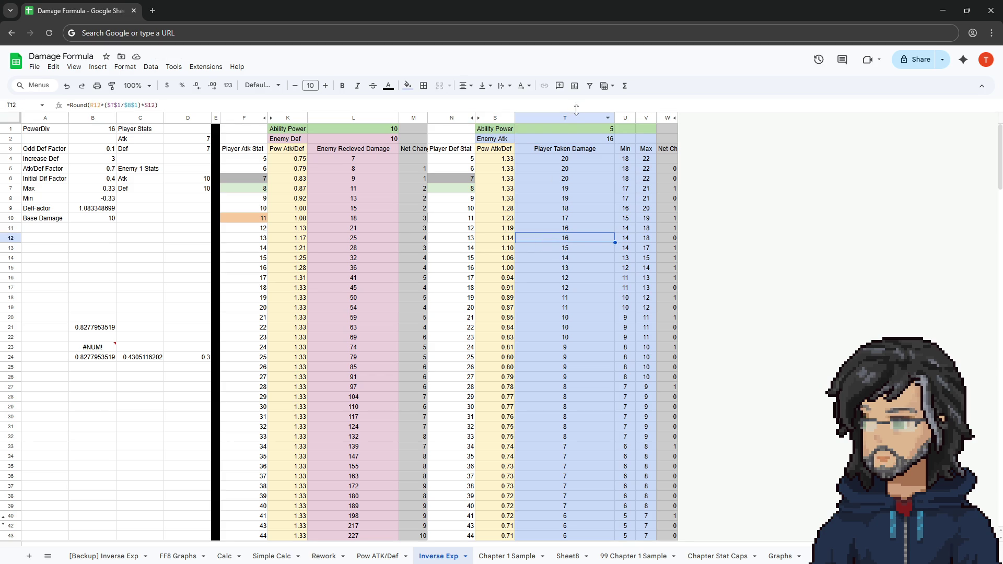
left_click(572, 131)
type("15")
key("Return")
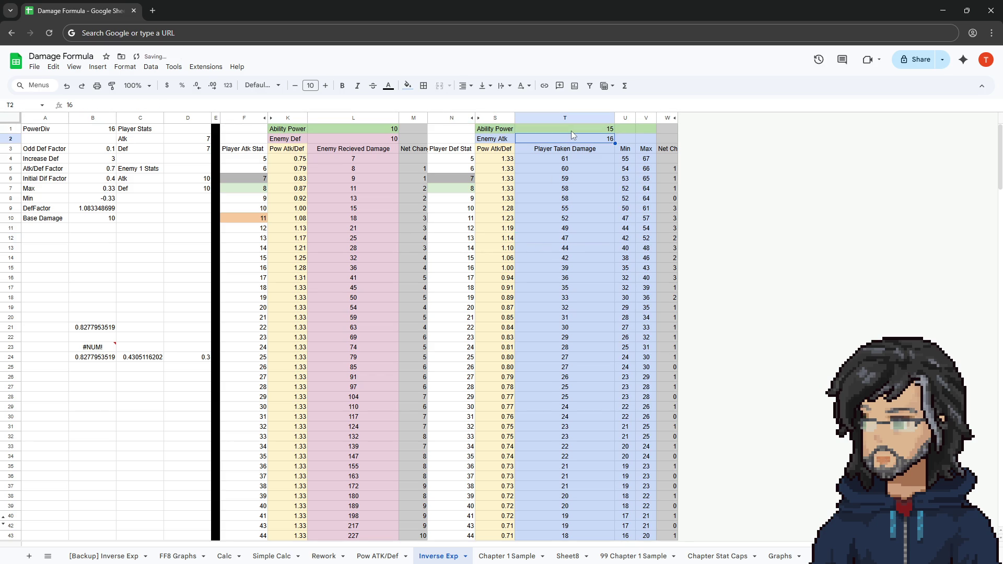
left_click(571, 131)
type("5")
key("Return")
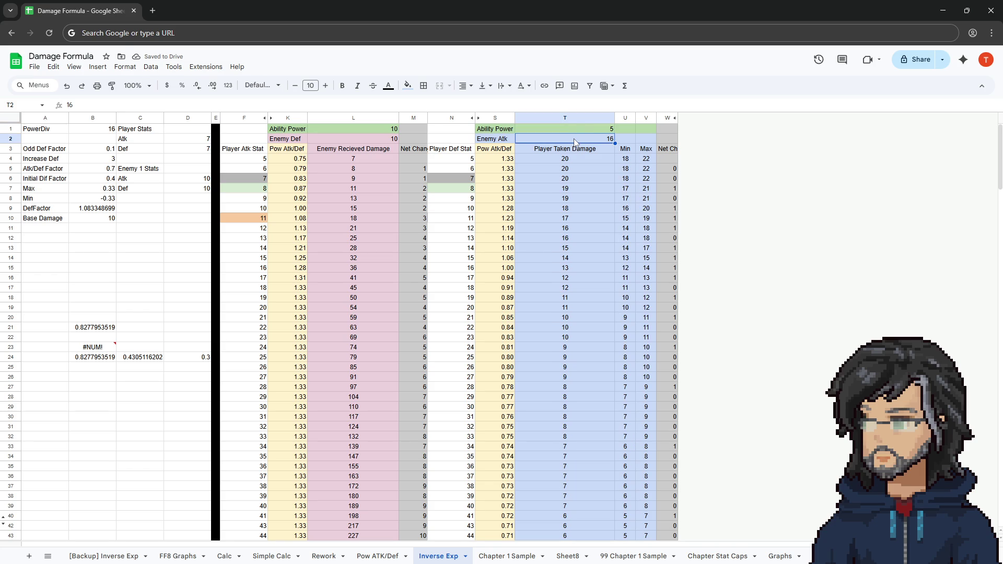
type("19")
Set Enemy Atk in T2 to 19 and recheck T12 damage with Ability Power 15.
key("Return")
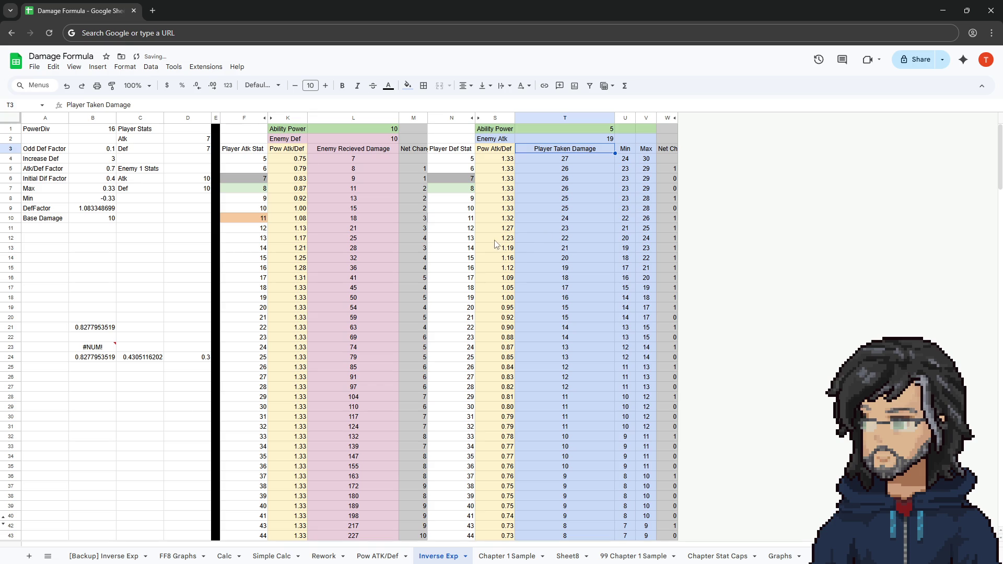
left_click(534, 238)
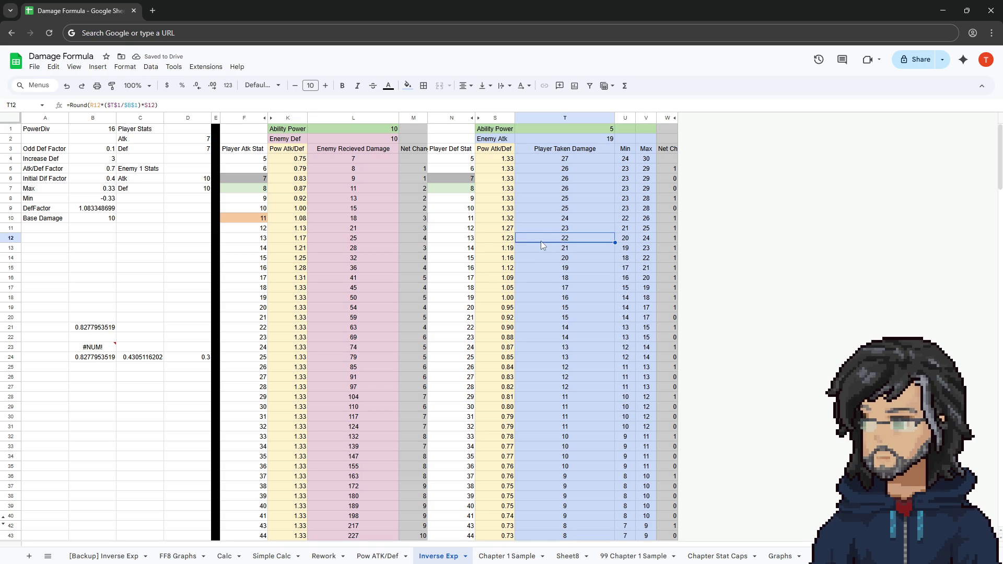
left_click(578, 135)
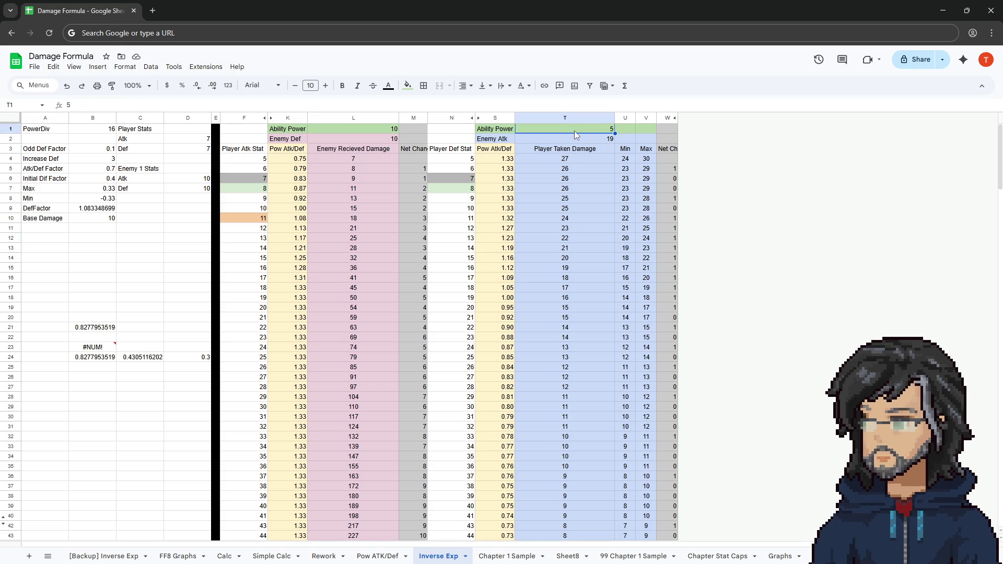
key("Up")
type("15")
key("Return")
Toggle Ability Power between 5 and 15 to compare damage, leaving it at 5.
left_click(561, 132)
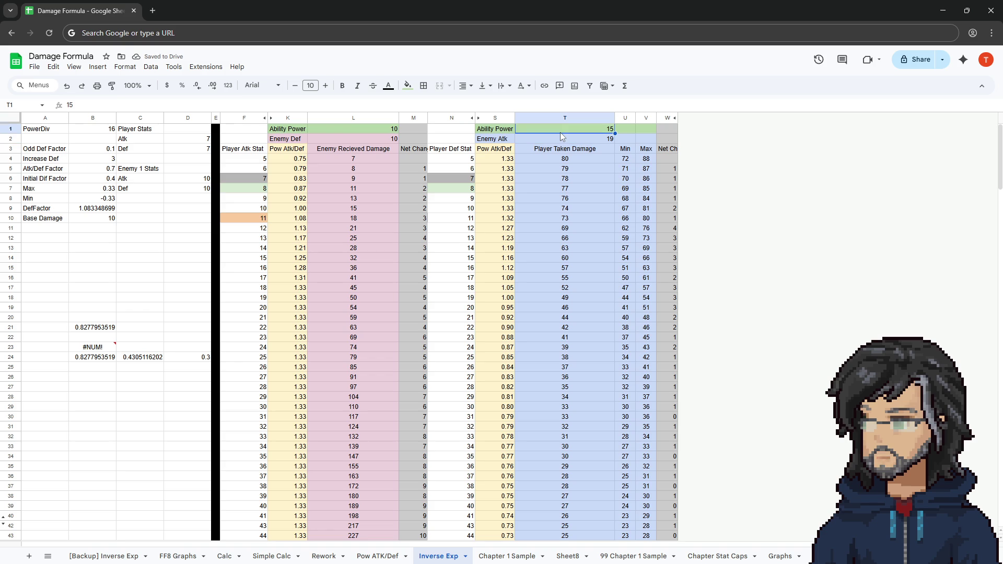
type("5")
key("Return")
key("Up")
type("15")
key("Return")
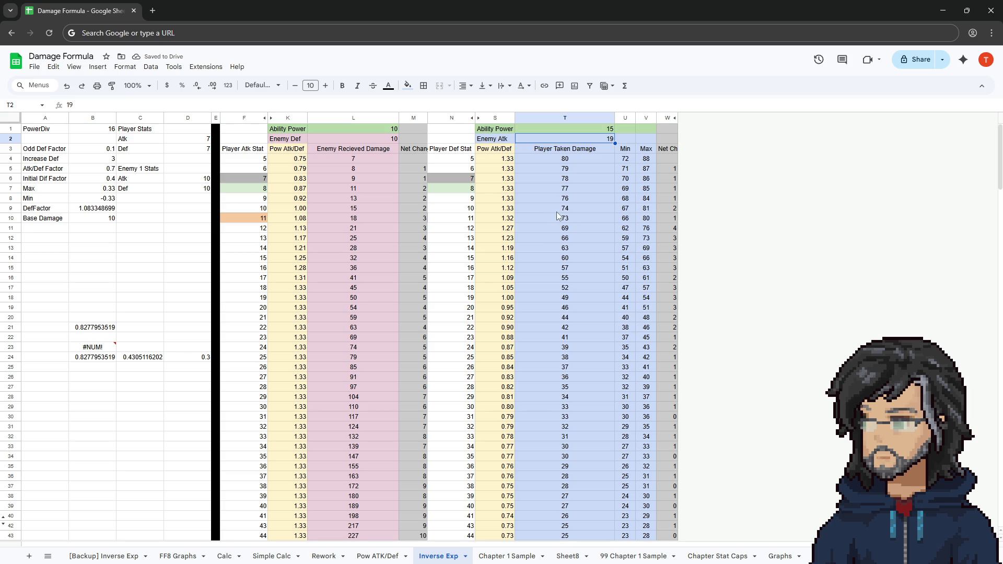
left_click(566, 130)
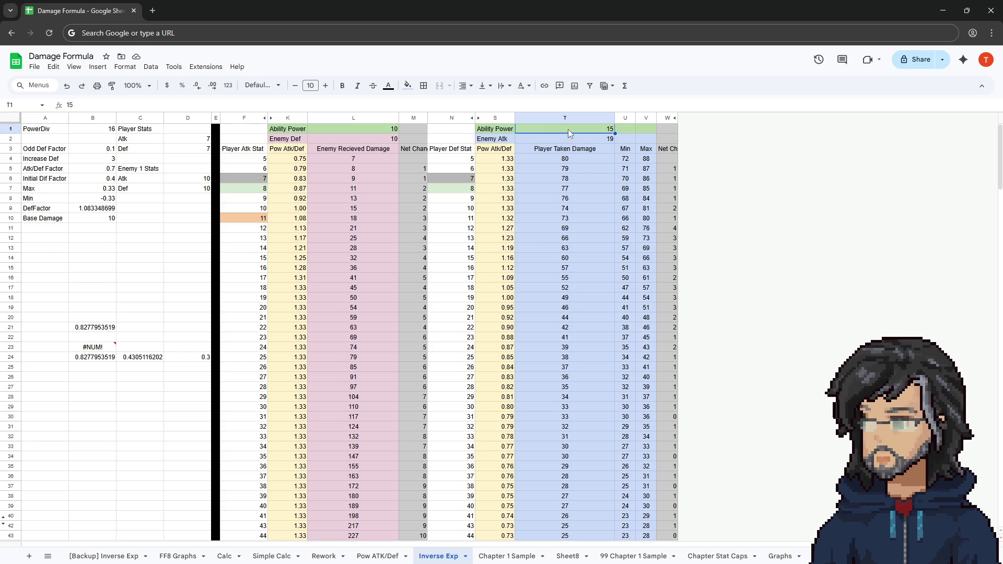
type("5")
key("Return")
key("Down")
key("Down")
key("Down")
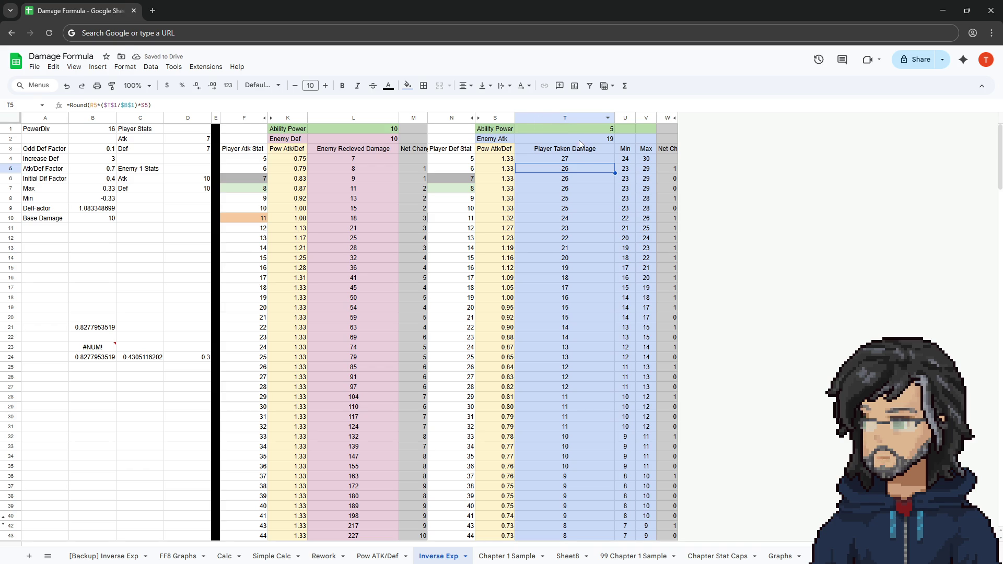
Set Enemy Atk to 27, try Ability Power 25, and inspect the row 12 ratio and damage formulas.
left_click(581, 140)
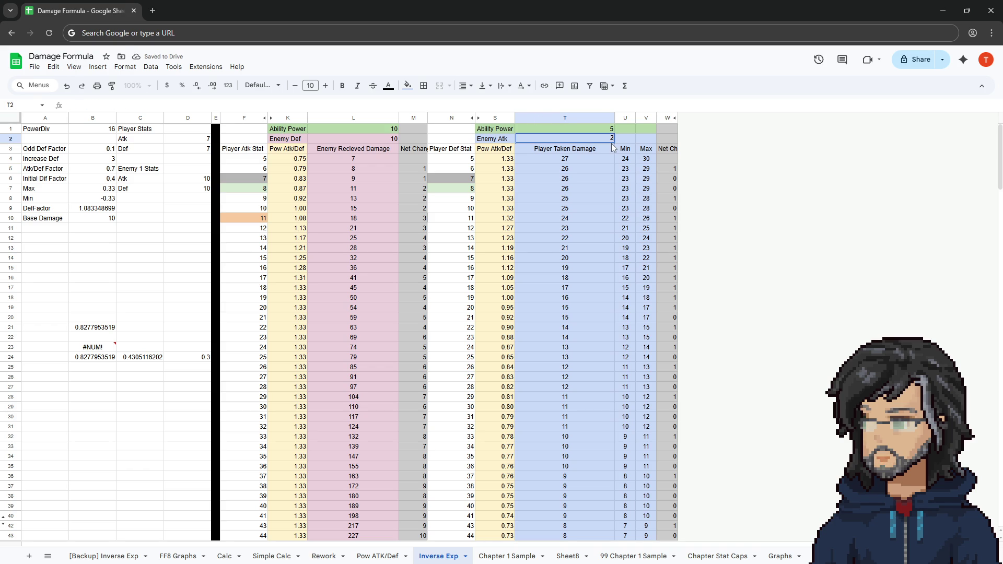
type("25")
key("Return")
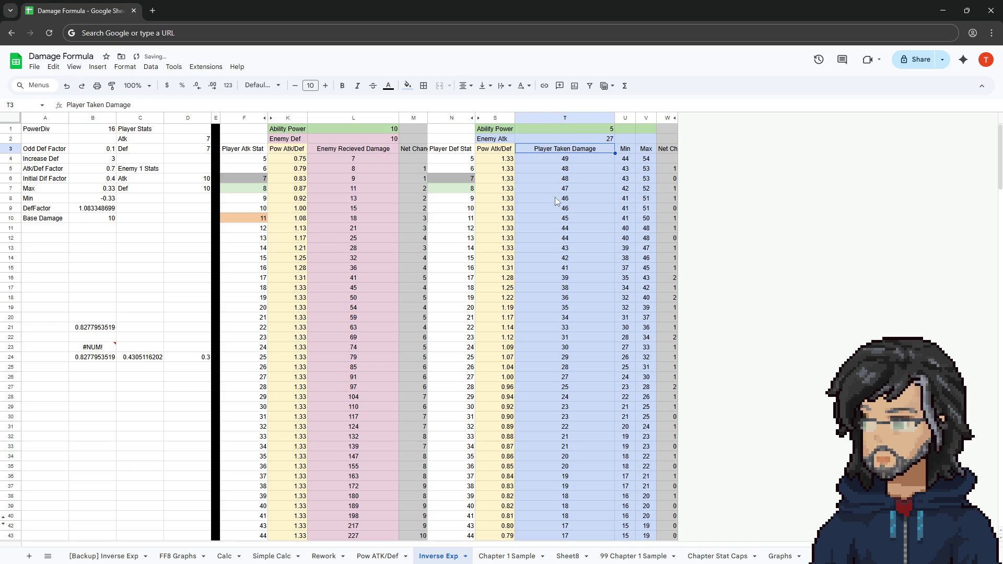
left_click(549, 237)
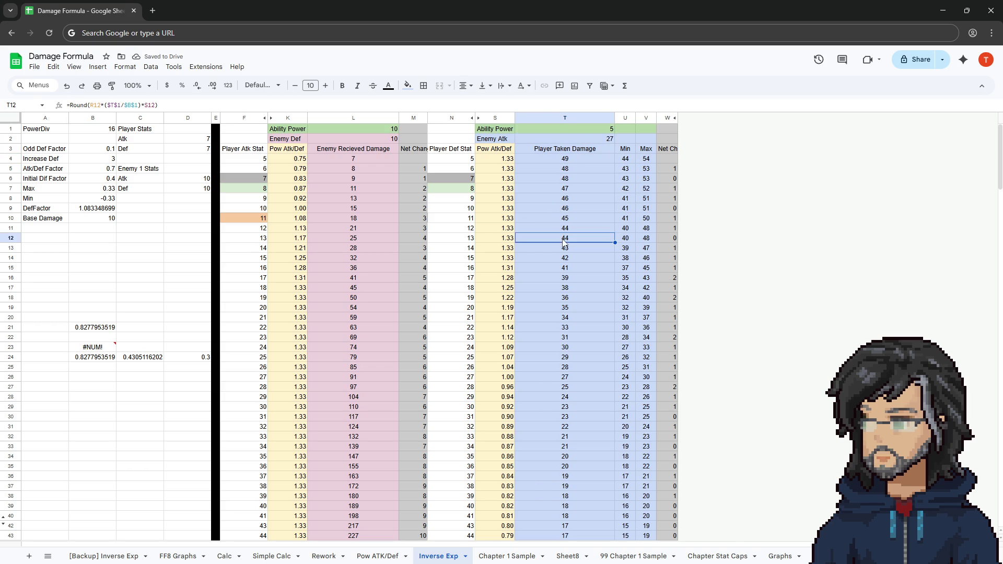
left_click(595, 130)
type("25")
key("Return")
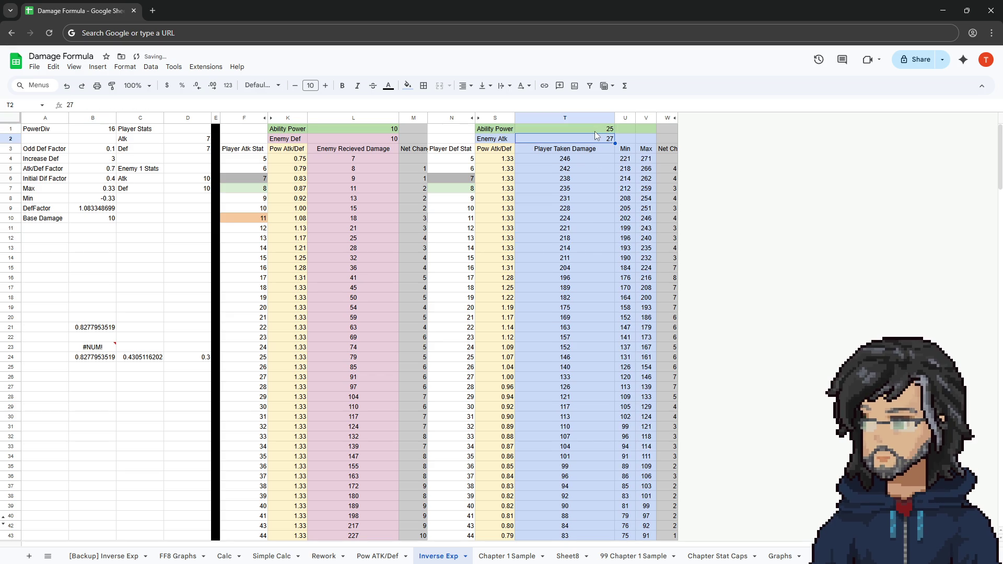
left_click_drag(496, 237, 584, 240)
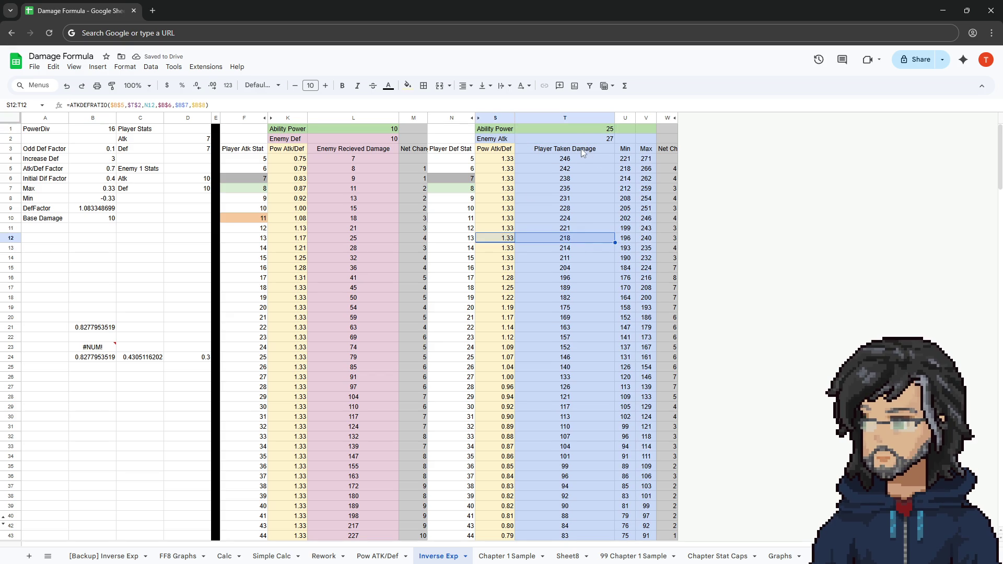
Set Ability Power in T1 back to 5 and confirm the value.
left_click(588, 131)
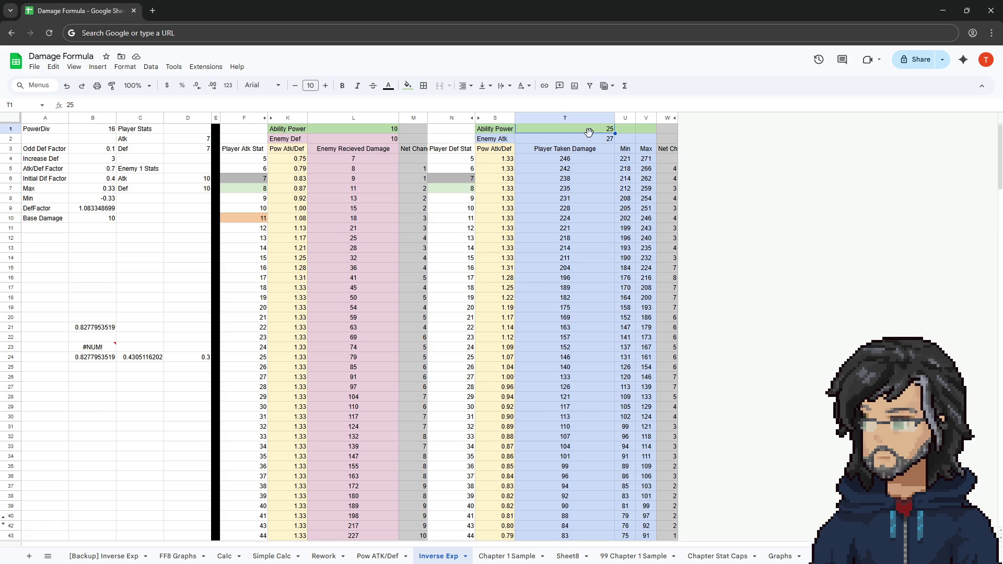
key("Down")
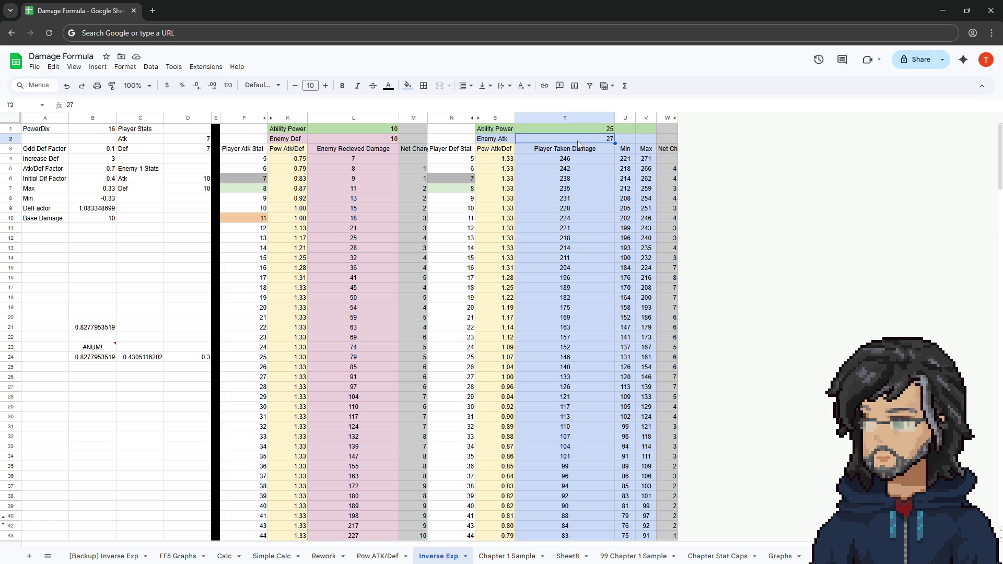
key("Up")
type("5")
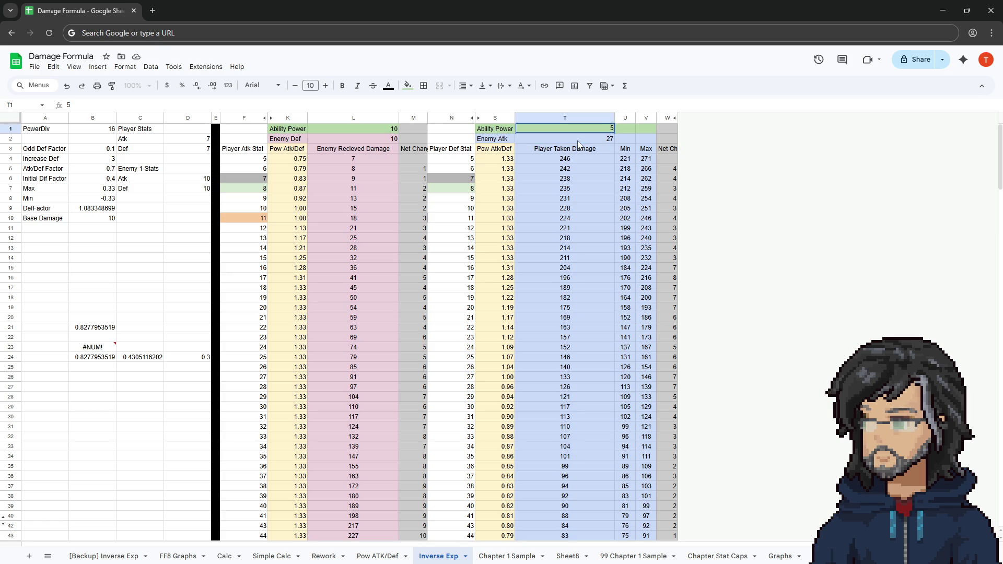
key("Return")
left_click(578, 129)
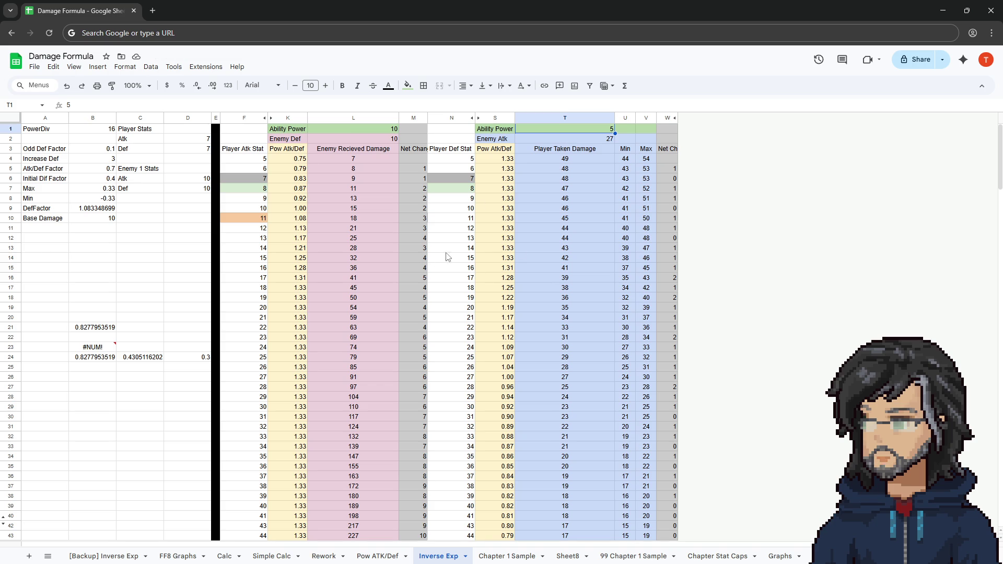
Set Enemy Atk in T2 to 19 and inspect the row 12 defence columns and T12 formula.
key("Down")
type("19")
key("Return")
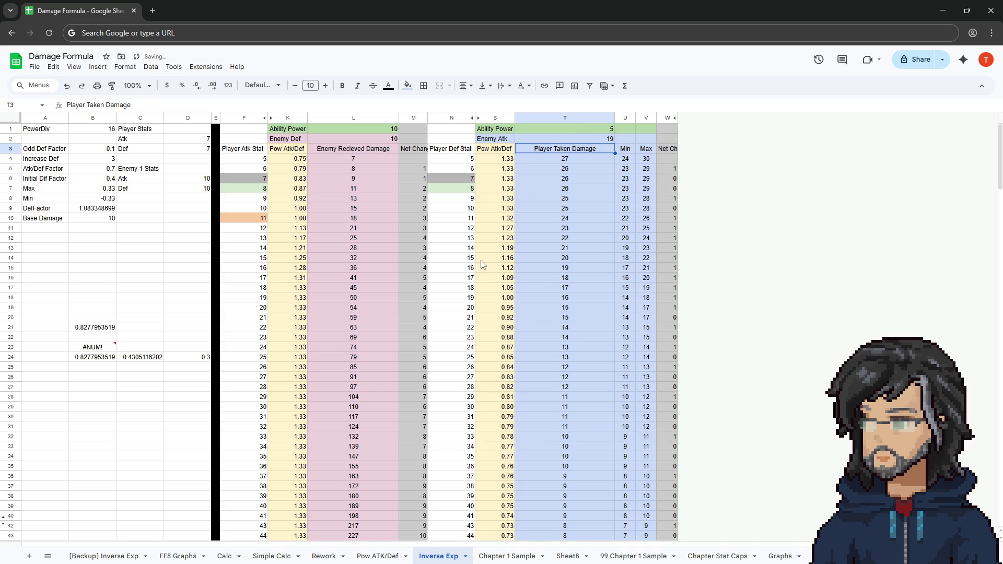
left_click_drag(455, 239, 580, 238)
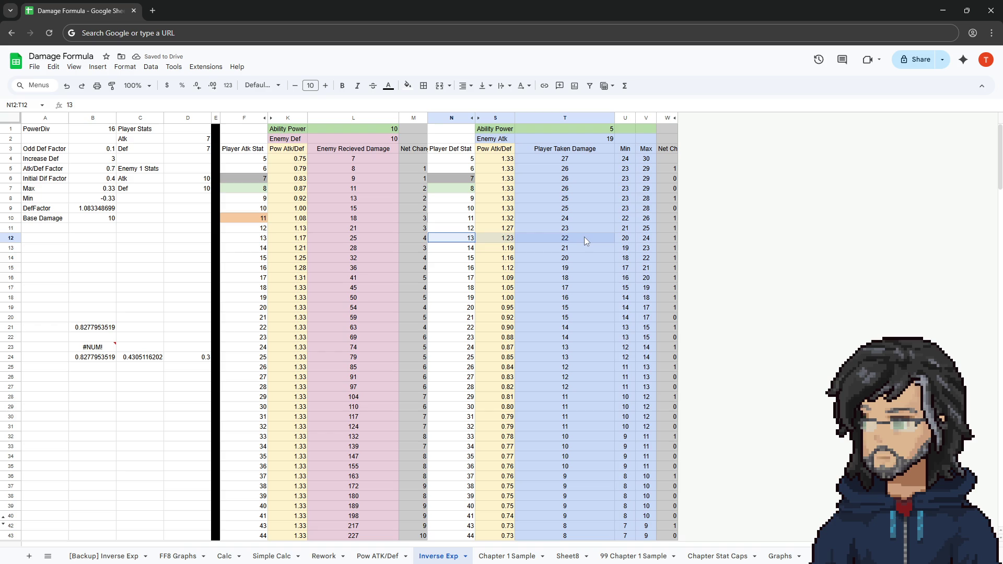
left_click(580, 239)
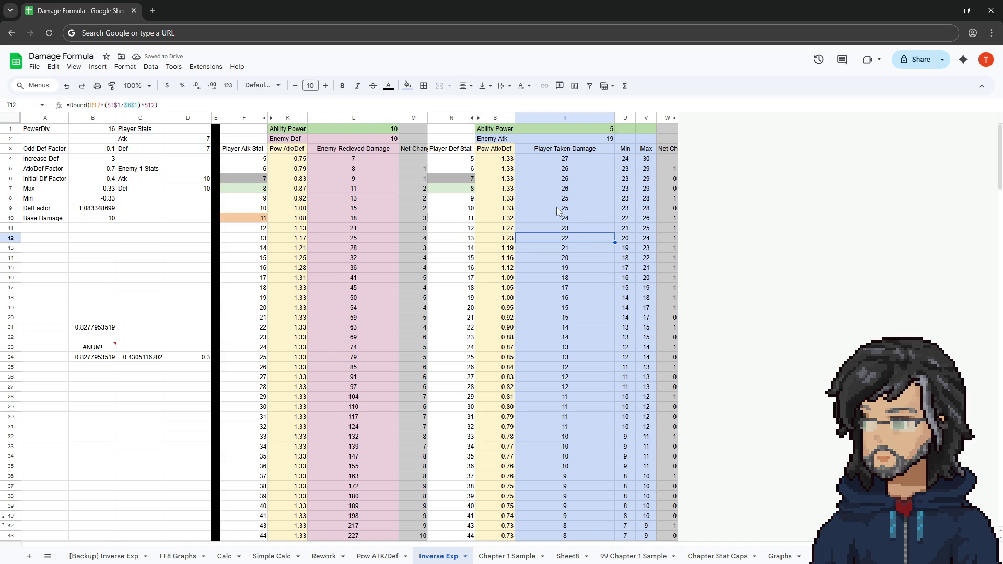
Try Ability Power 25 and 15, settle on 20, and check the T12 damage value.
left_click(569, 125)
type("25")
key("Return")
left_click(569, 124)
type("2")
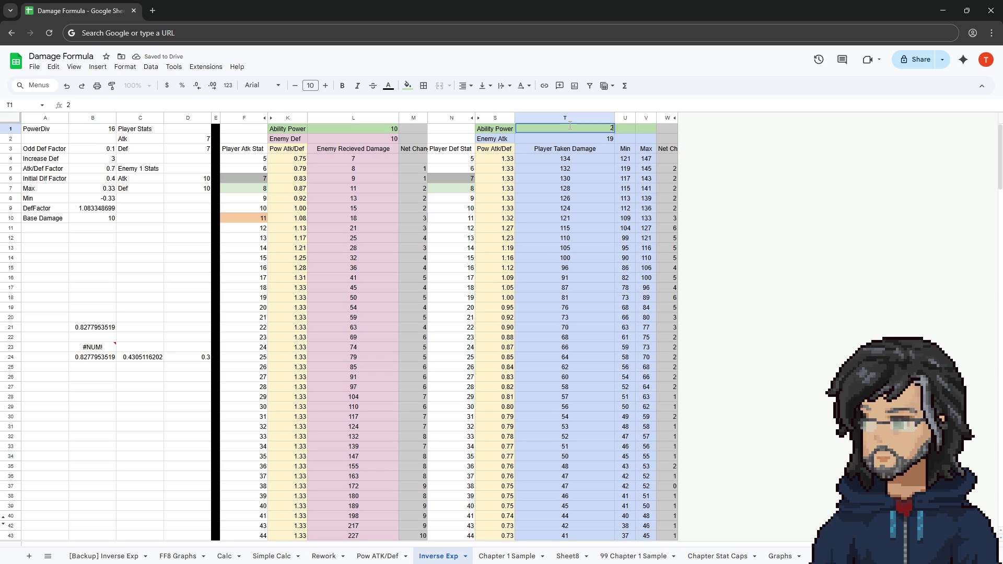
key("BackSpace")
type("15")
key("Return")
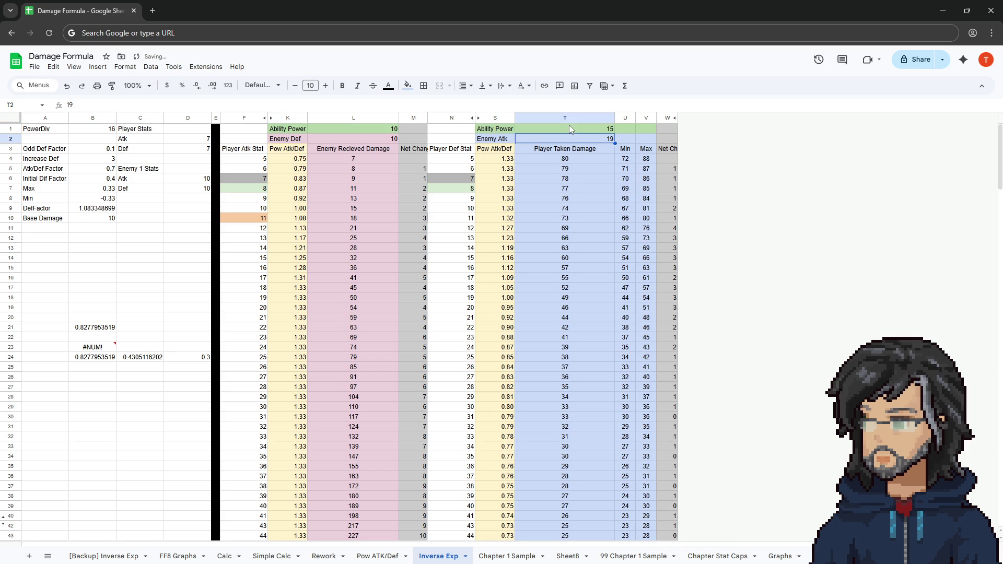
left_click(569, 125)
type("20")
key("Return")
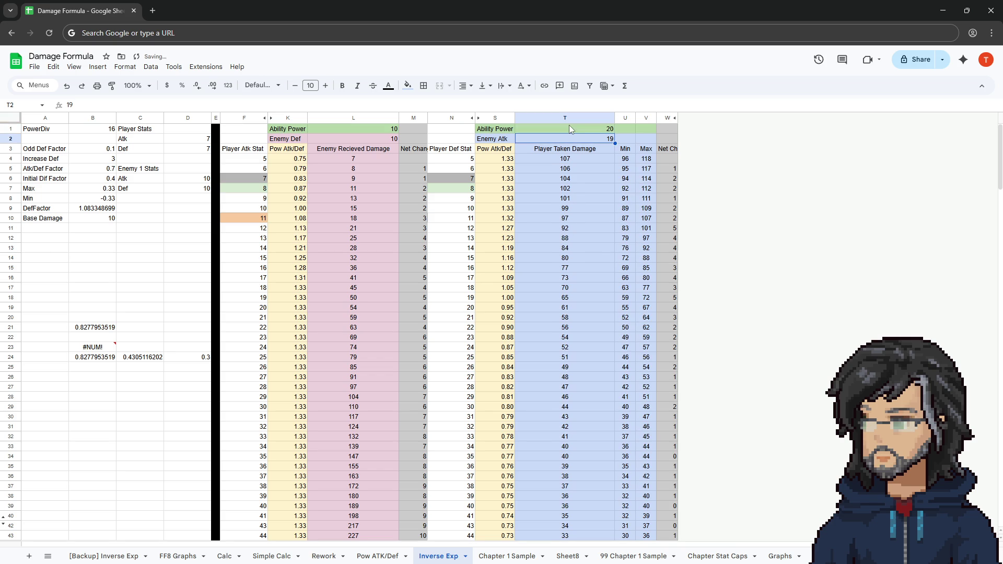
left_click(556, 238)
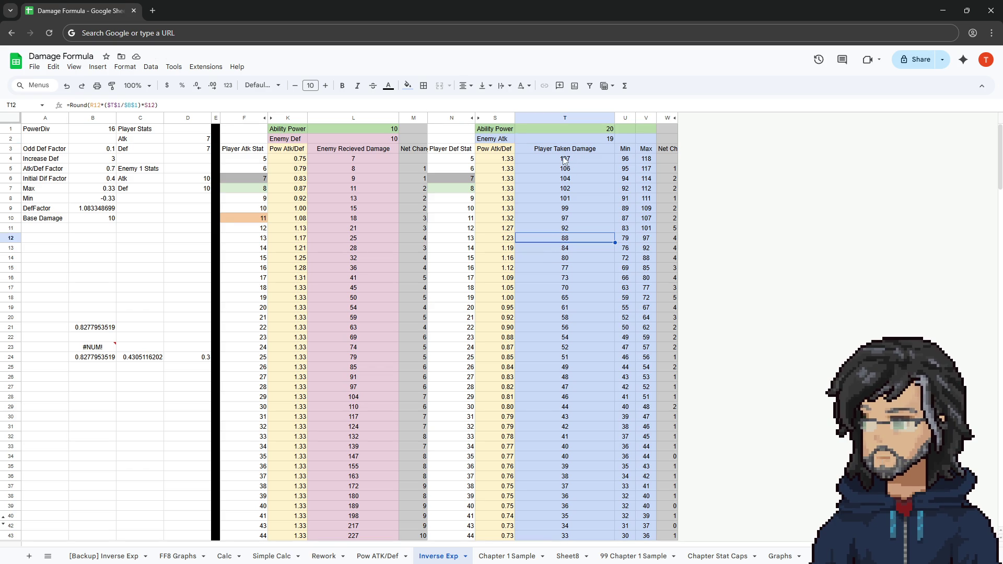
Back in Unity, set the boar's AISmash PowerDefault to 20 and its Atk to 19.
left_click(942, 10)
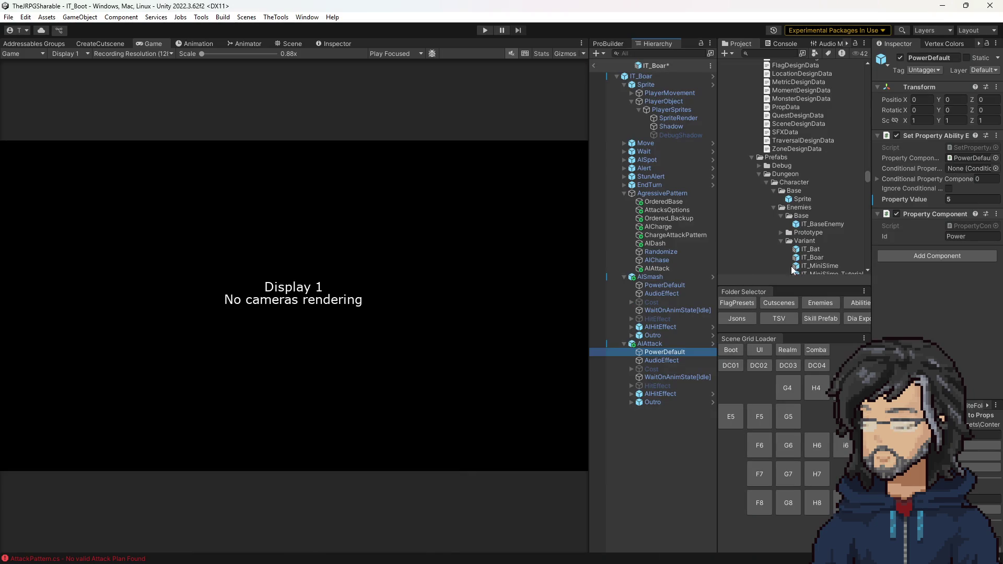
left_click(659, 285)
left_click(962, 200)
type("20")
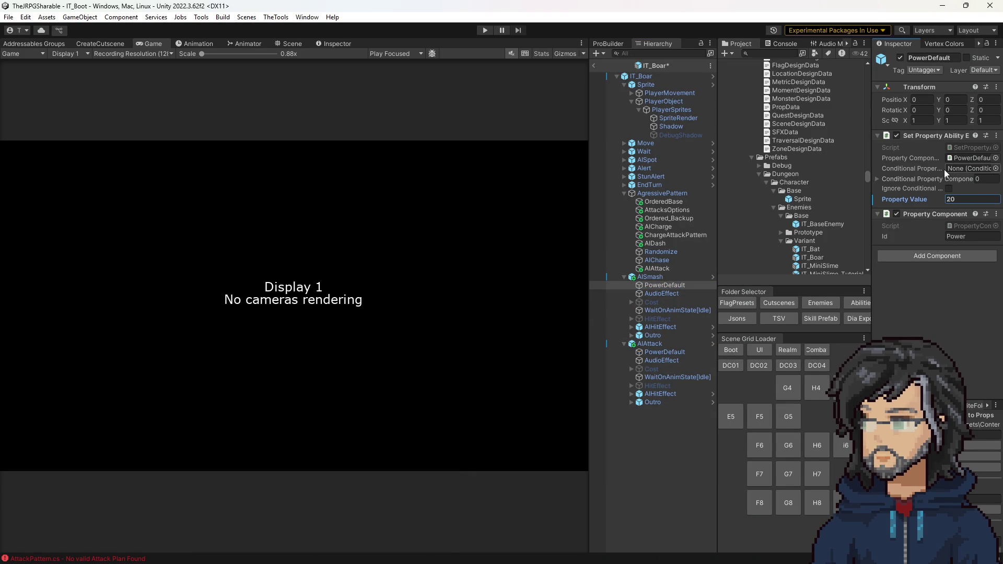
left_click(648, 77)
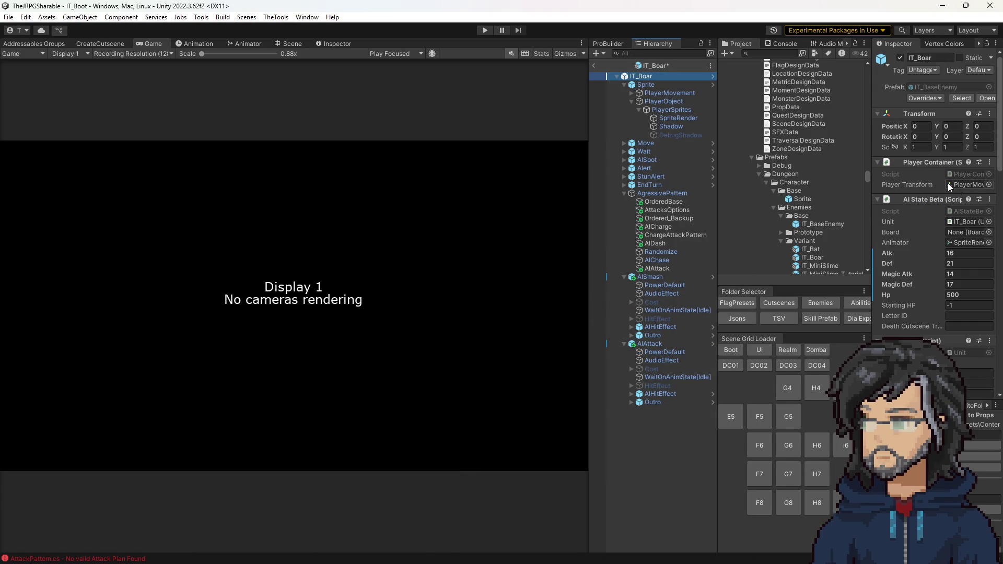
left_click(966, 255)
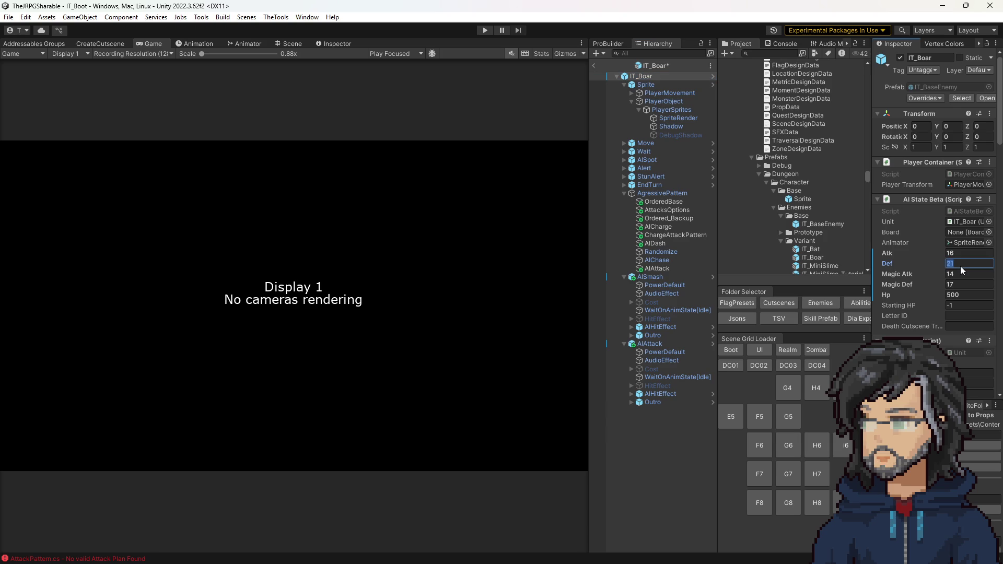
type("19")
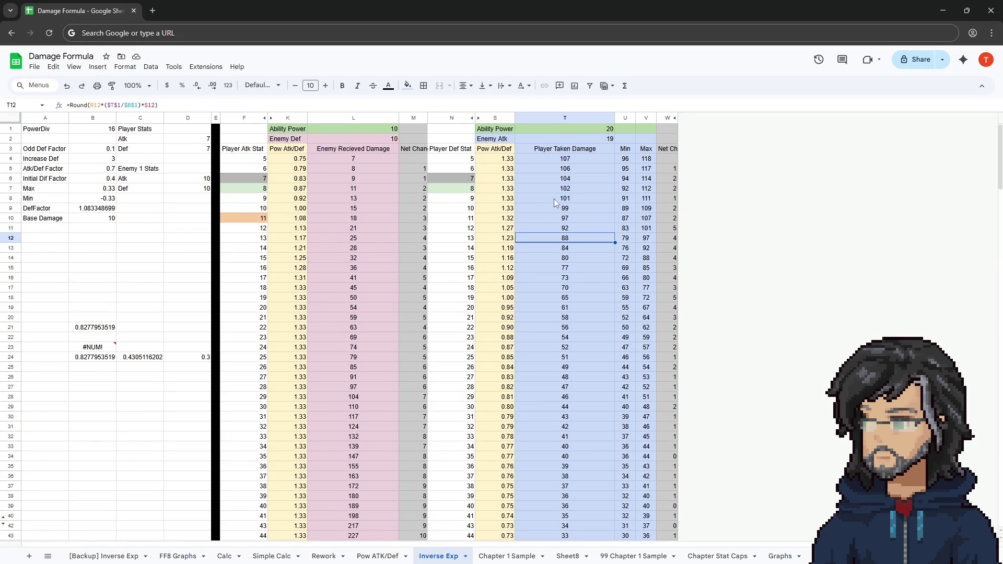
left_click(584, 139)
left_click(580, 130)
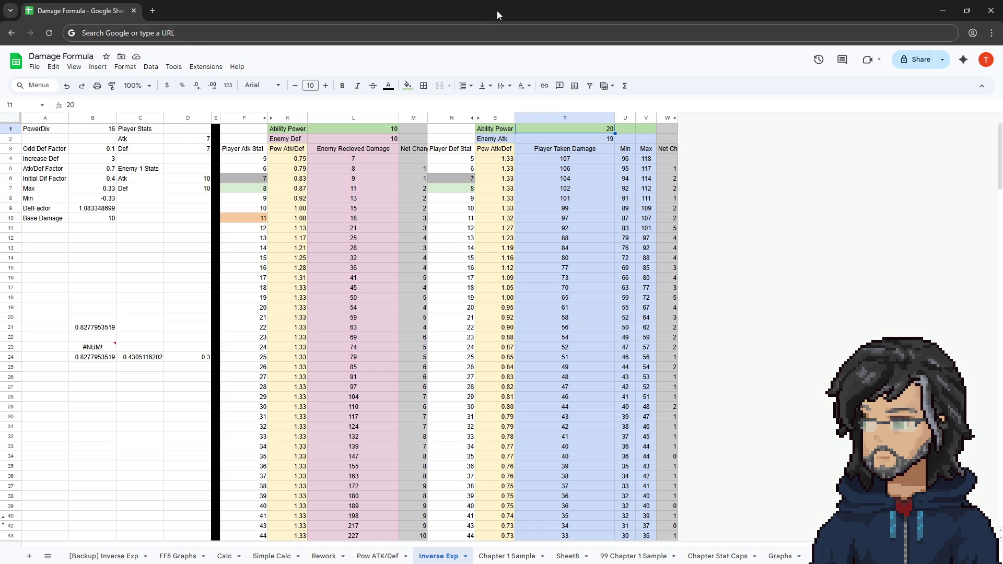
key("ctrl+super+Right")
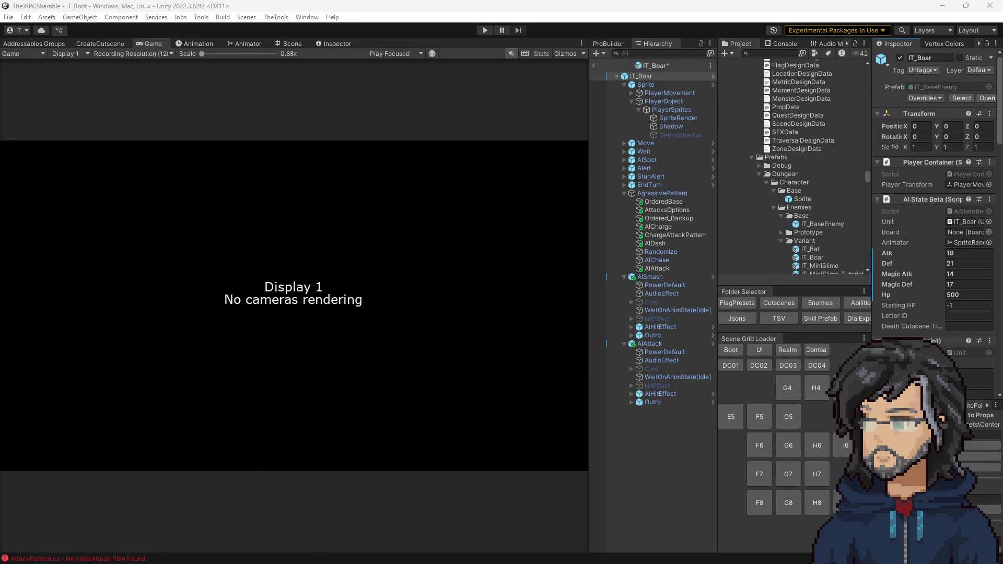
key("alt+Tab")
scroll(334, 303, "up", 2)
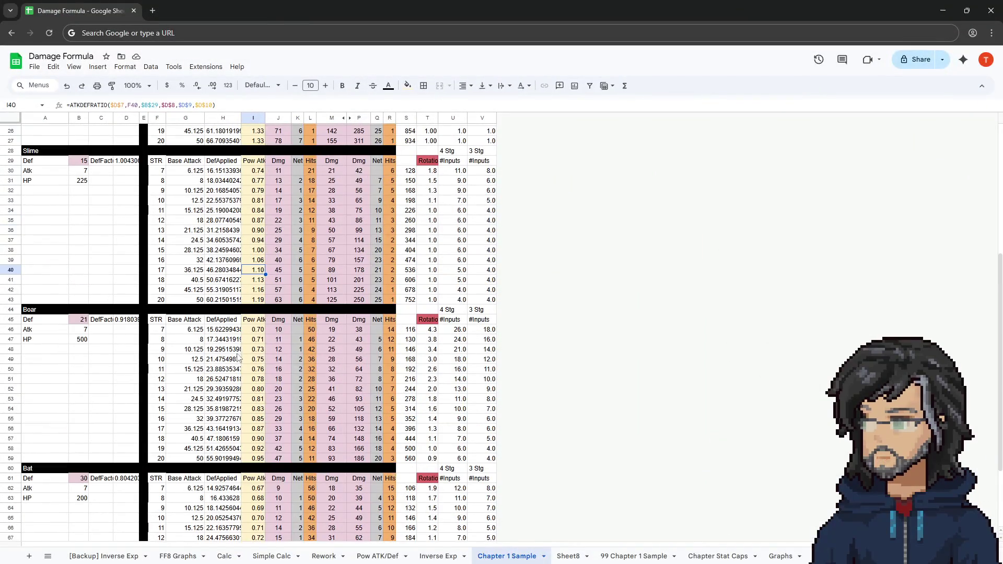
Review the Chapter 1 Sample Boar table, its HP in B47 and the T50:T51 rotation formula.
left_click_drag(161, 335, 370, 377)
left_click(88, 342)
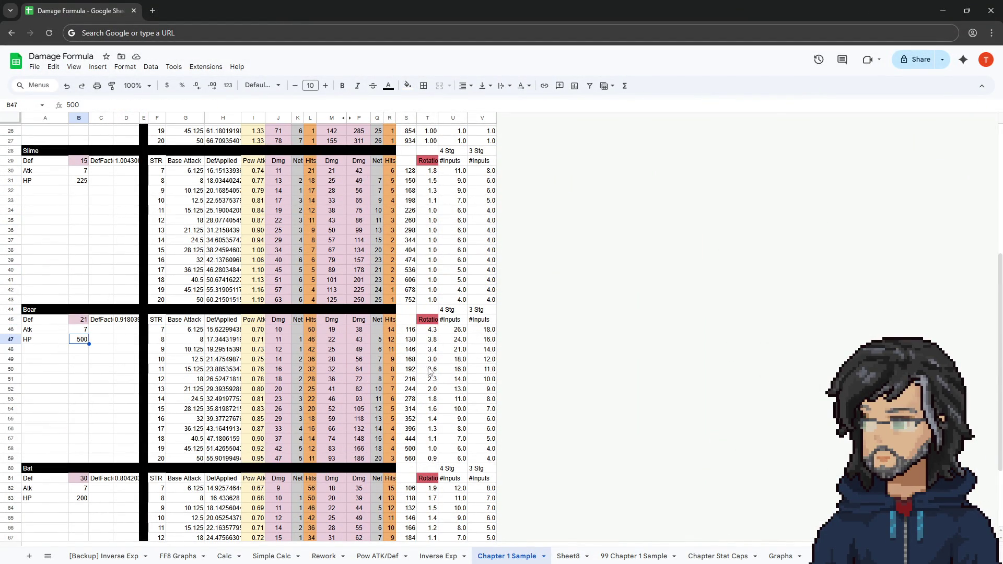
left_click_drag(431, 369, 433, 380)
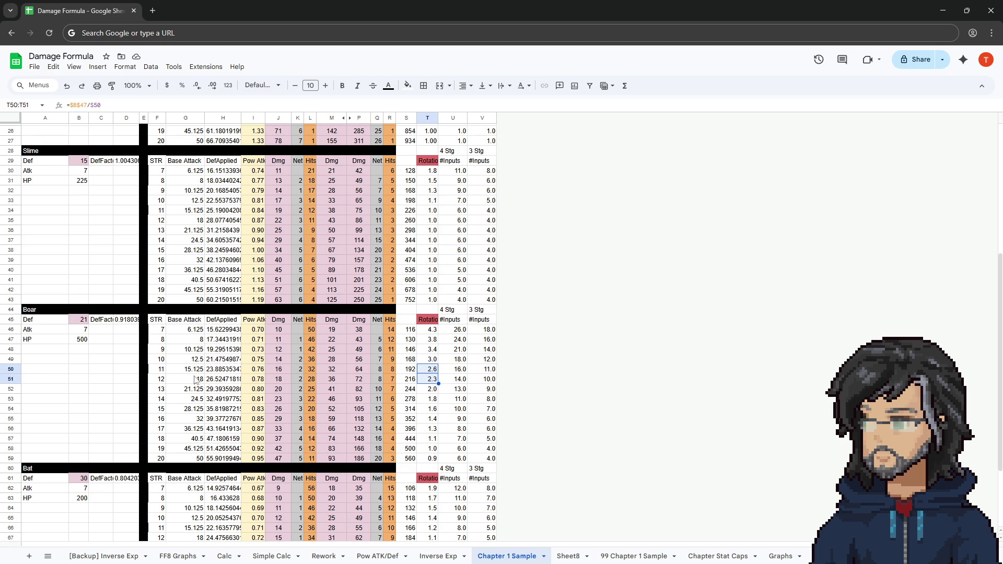
left_click(77, 344)
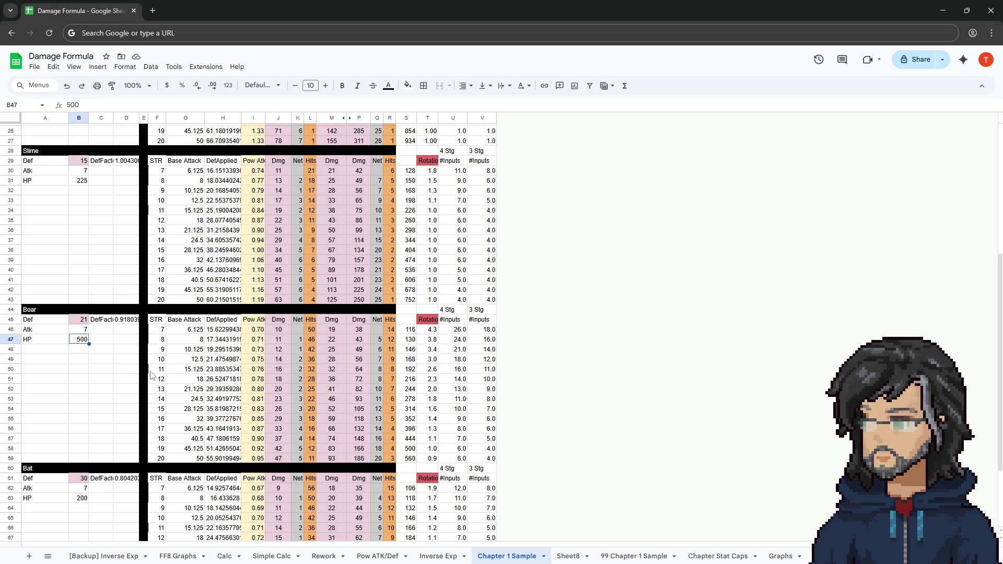
Inspect row 50's damage formula in P50 and rotation counts, then minimize the spreadsheet for Unity.
left_click_drag(155, 371, 324, 375)
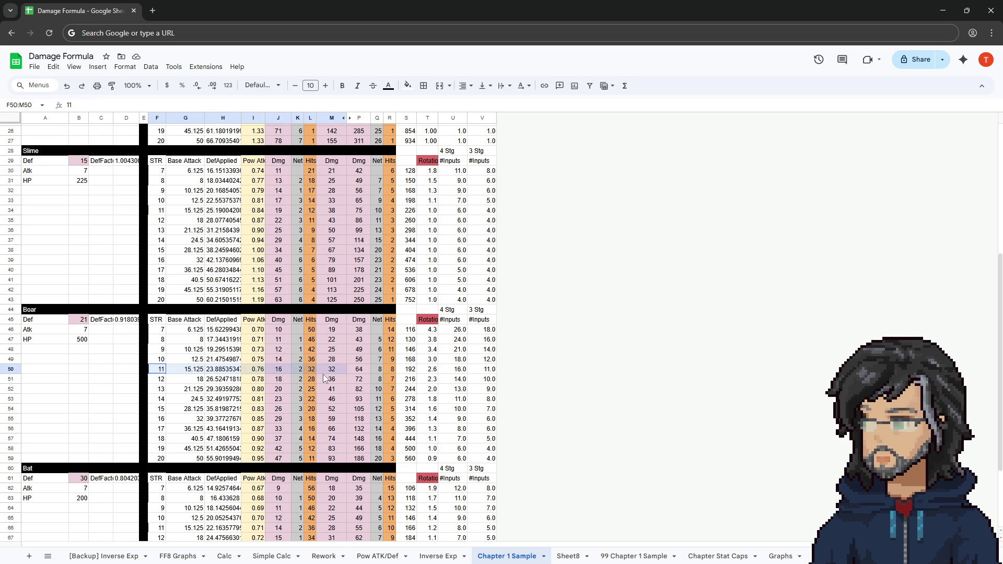
left_click_drag(324, 378, 393, 375)
left_click(359, 374)
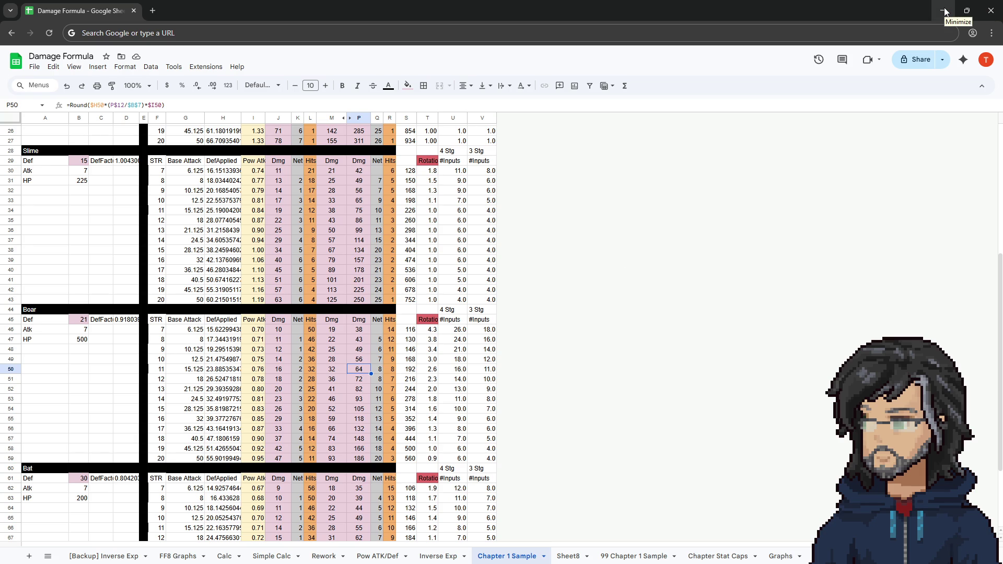
left_click_drag(430, 369, 470, 372)
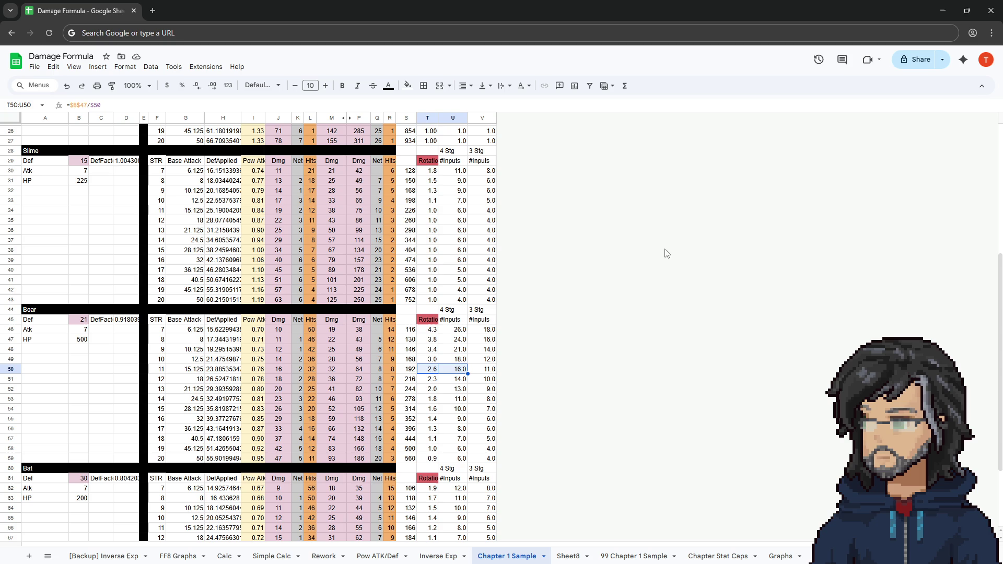
left_click(945, 8)
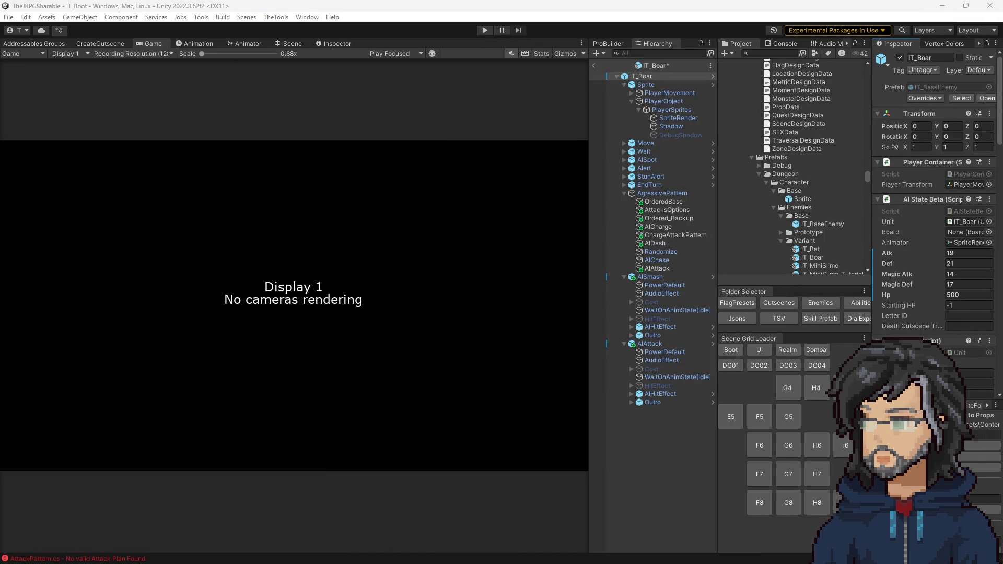
Set the boar prefab's Hp to 450, exit prefab mode to the IT_Boot scene, and start play mode.
left_click(970, 253)
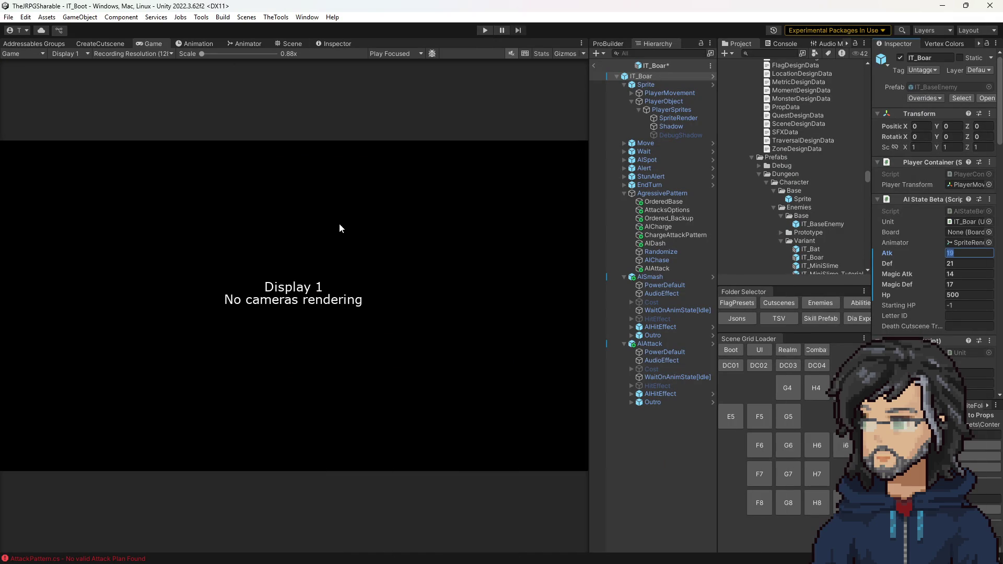
left_click(404, 200)
left_click(976, 296)
type("450")
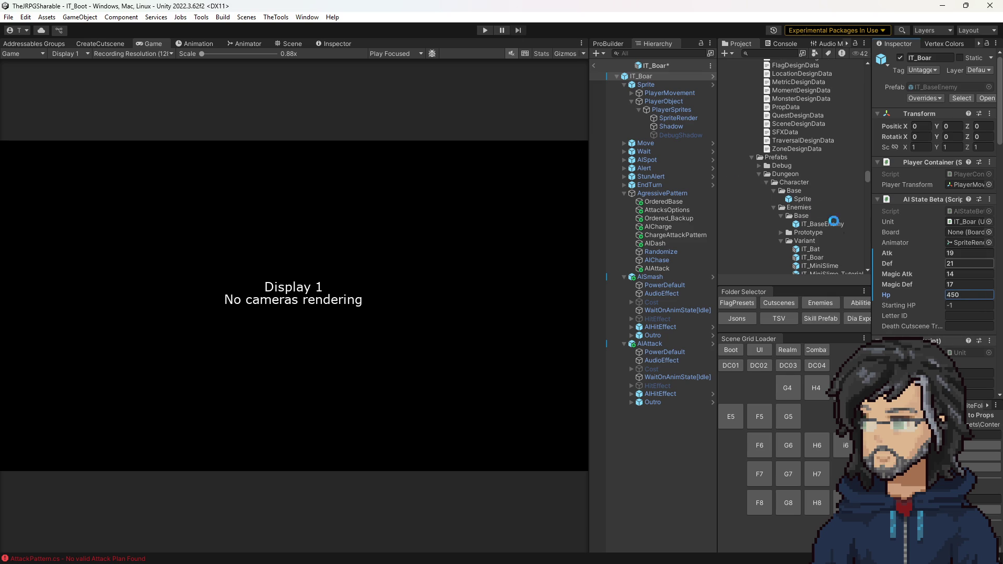
left_click(616, 65)
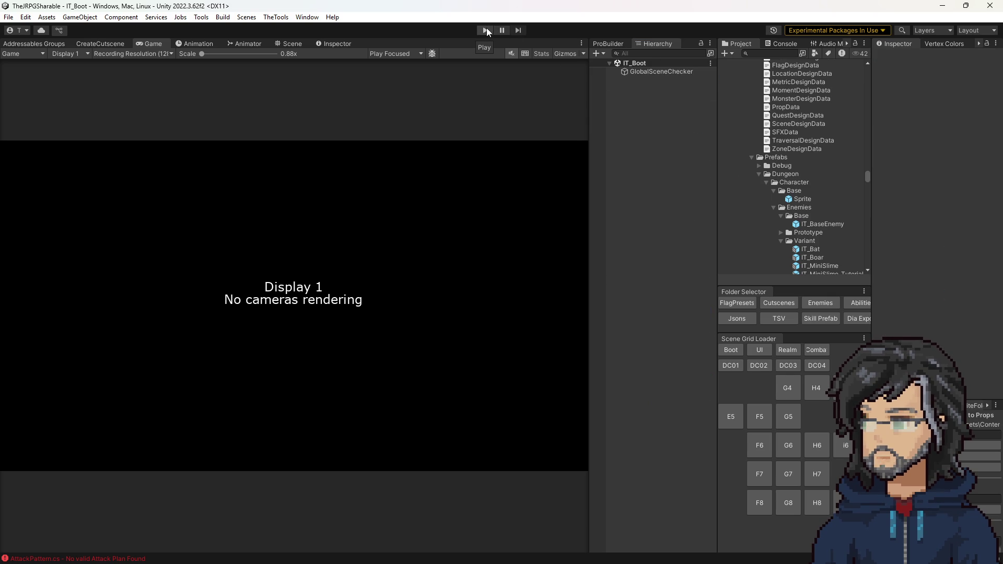
left_click(487, 30)
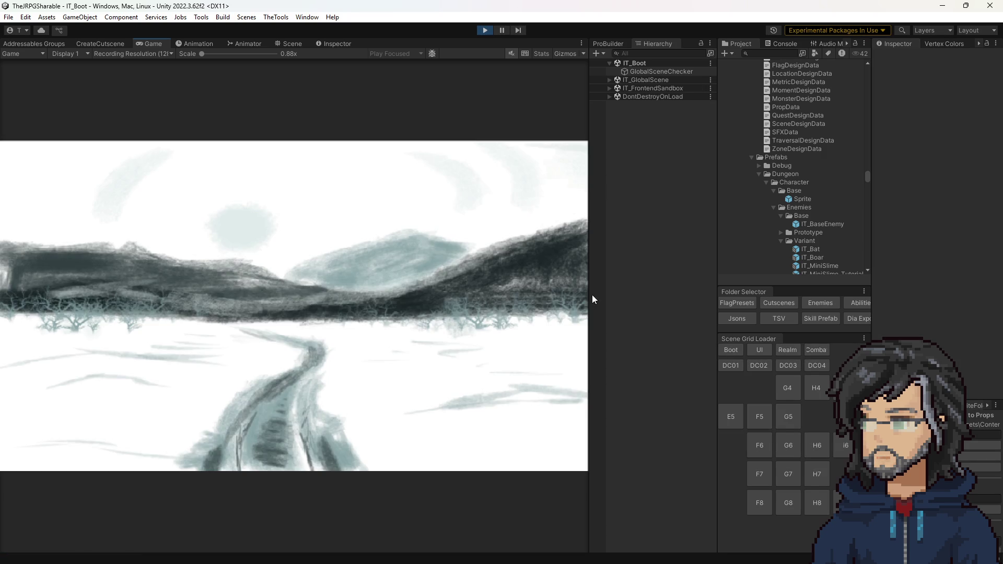
Enlarge the Game view, choose Continue and load save slot 1 into the woods room.
left_click_drag(587, 296, 671, 304)
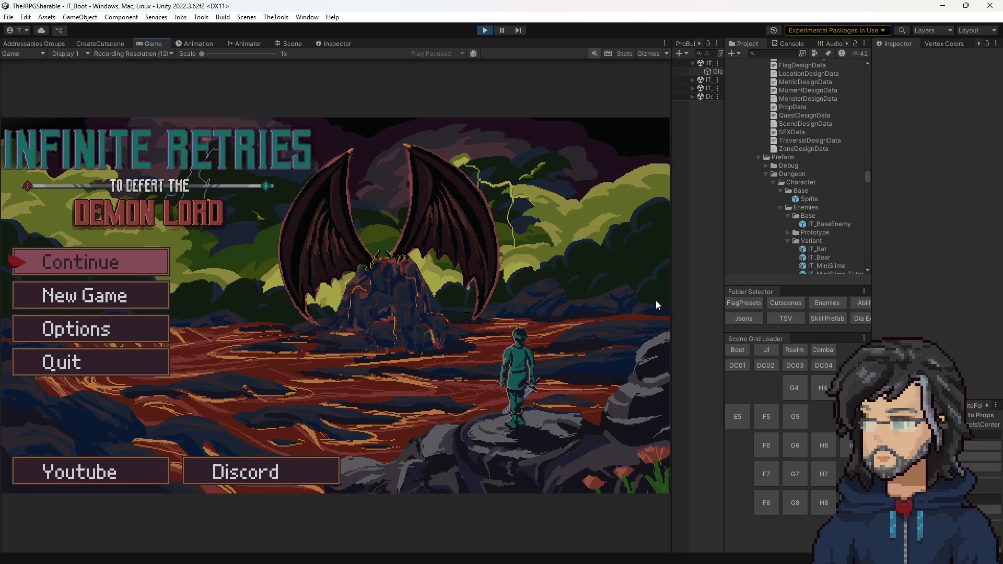
key("Return")
key("Down")
key("Up")
key("Down")
key("Return")
key("Return")
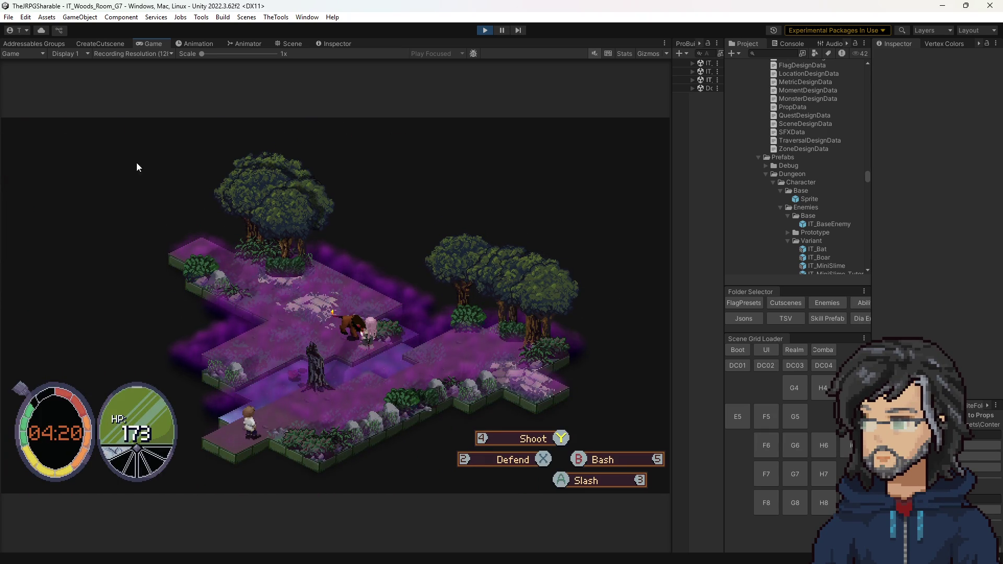
Walk the player along the forest path and defend and parry against the boar.
key("w")
key("w")
key("a")
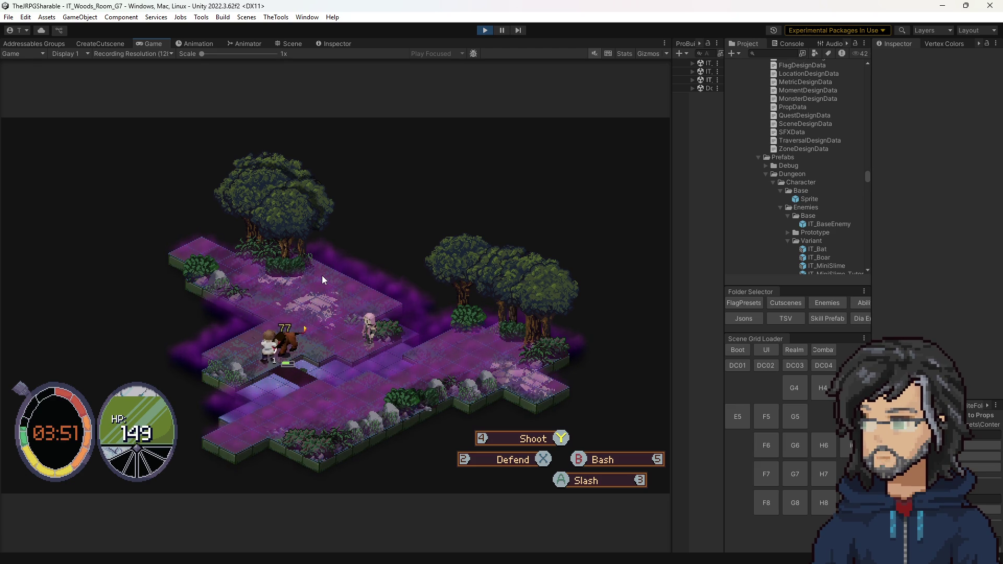
key("2")
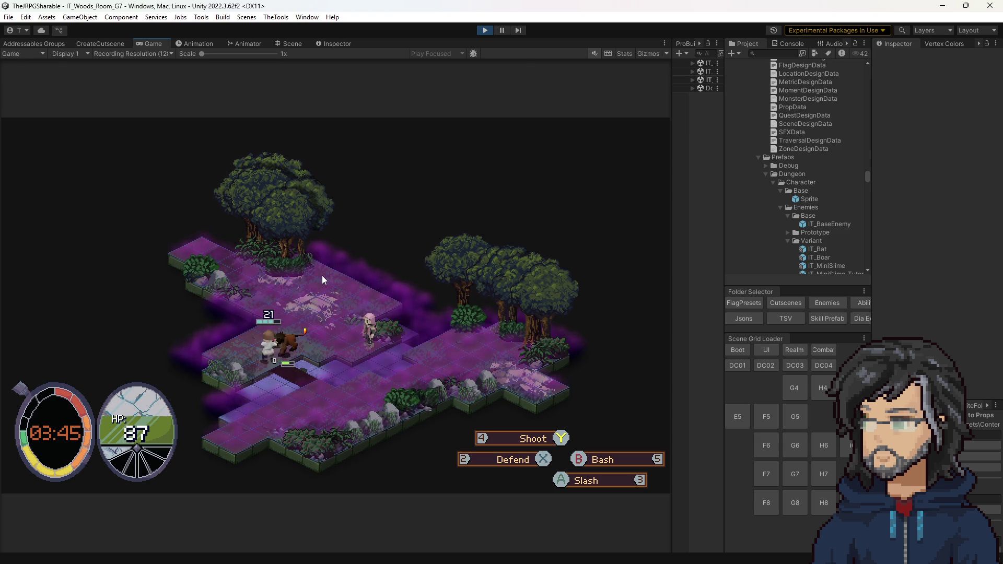
key("2")
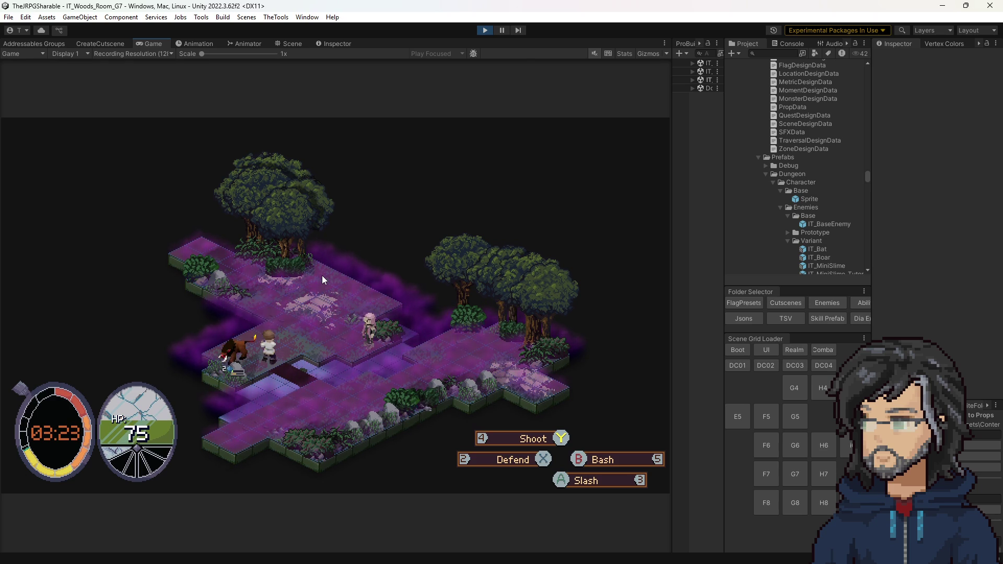
key("2")
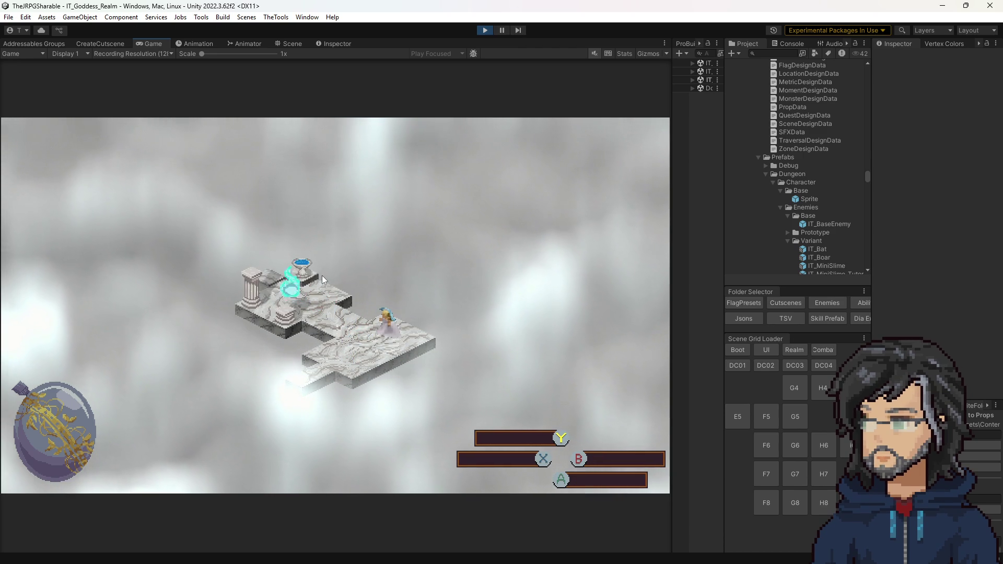
Choose Shield at the shrine and browse the Increase Health by 5 nodes around the Starting Node.
key("Right")
key("Right")
key("Left")
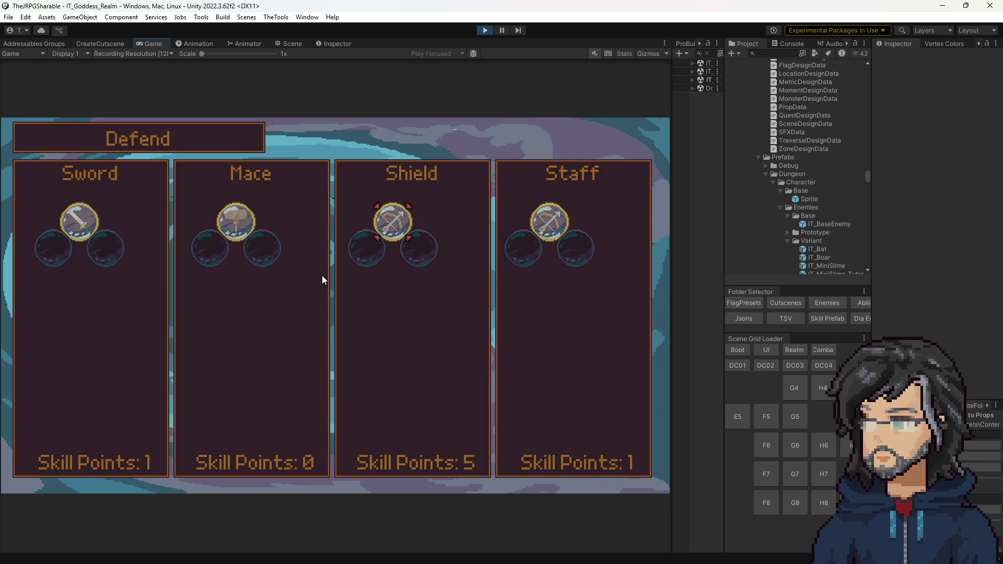
key("Return")
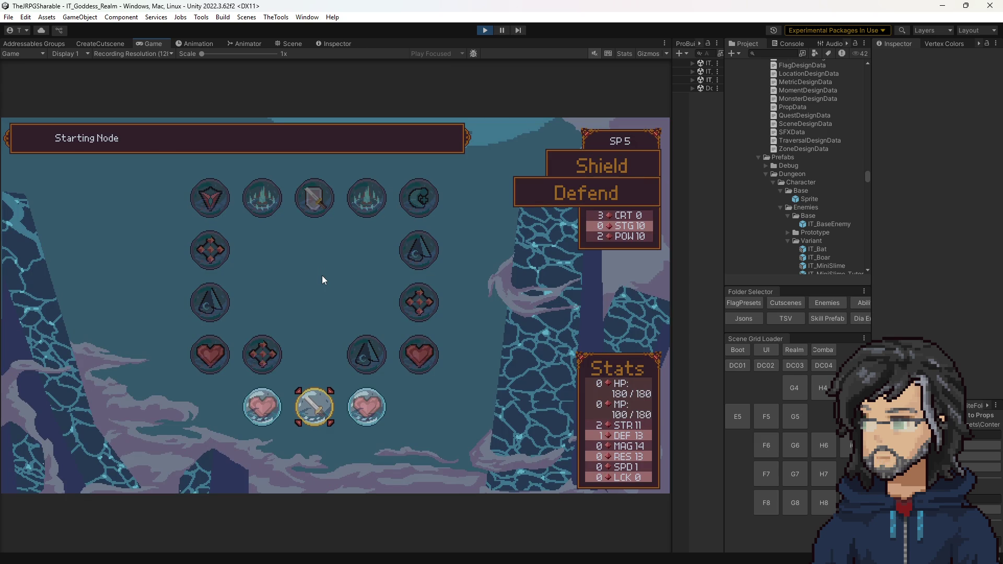
key("Left")
key("Right")
key("Left")
key("Left")
key("Right")
key("Left")
key("Down")
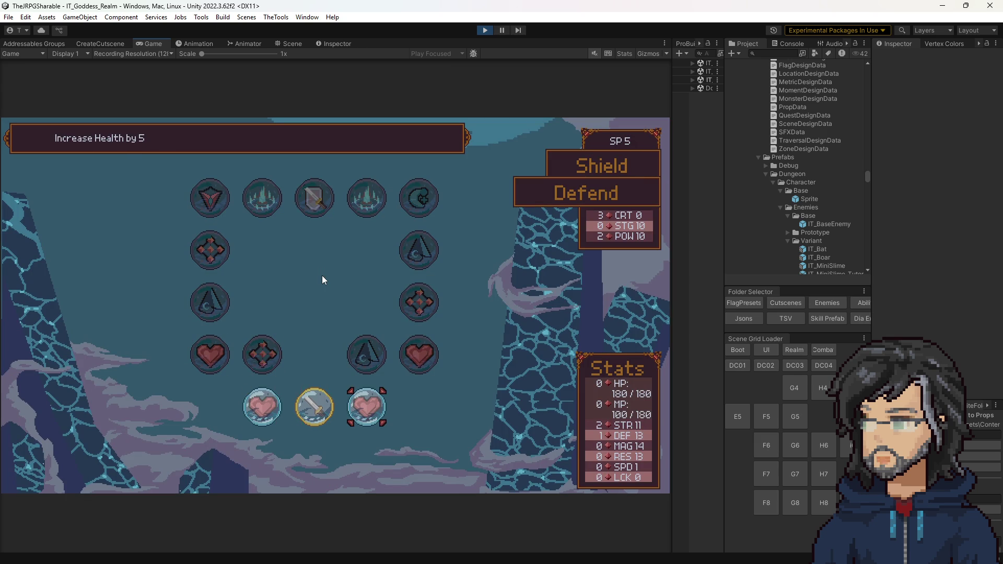
key("Left")
key("Right")
key("Left")
Browse the bottom-row health nodes across the tree to the Increase Resistance by 1 node.
key("Left")
key("Right")
key("Down")
key("Right")
key("Right")
key("Left")
key("Left")
key("Up")
key("Left")
key("Up")
key("Down")
key("Right")
key("Down")
key("Right")
key("Right")
key("Up")
key("Right")
key("Left")
From the Starting Node, view the Increase Defense by 1, Resistance by 1 and Health by 5 nodes.
key("Down")
key("Up")
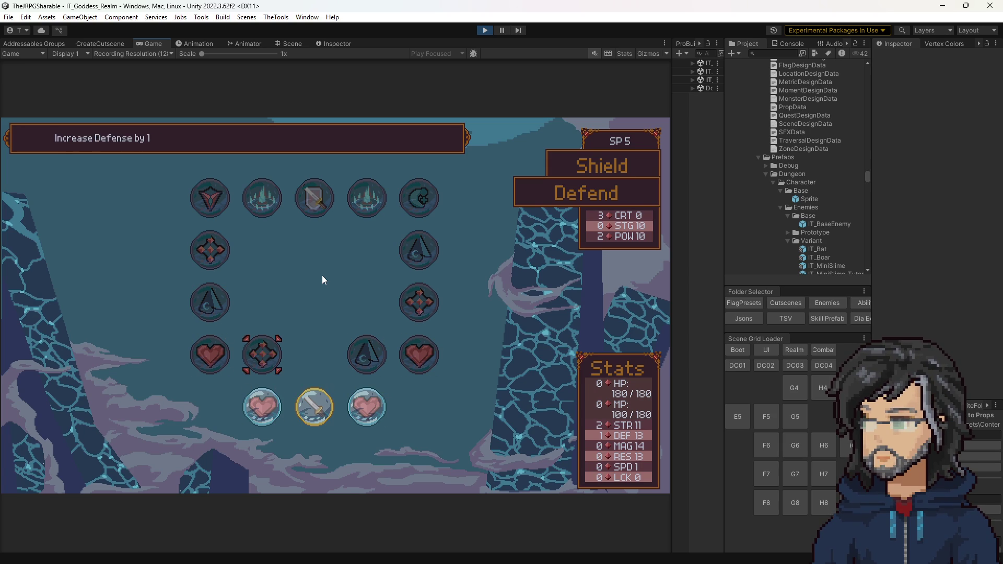
key("Down")
key("Up")
key("Down")
key("Up")
key("Down")
key("Right")
key("Up")
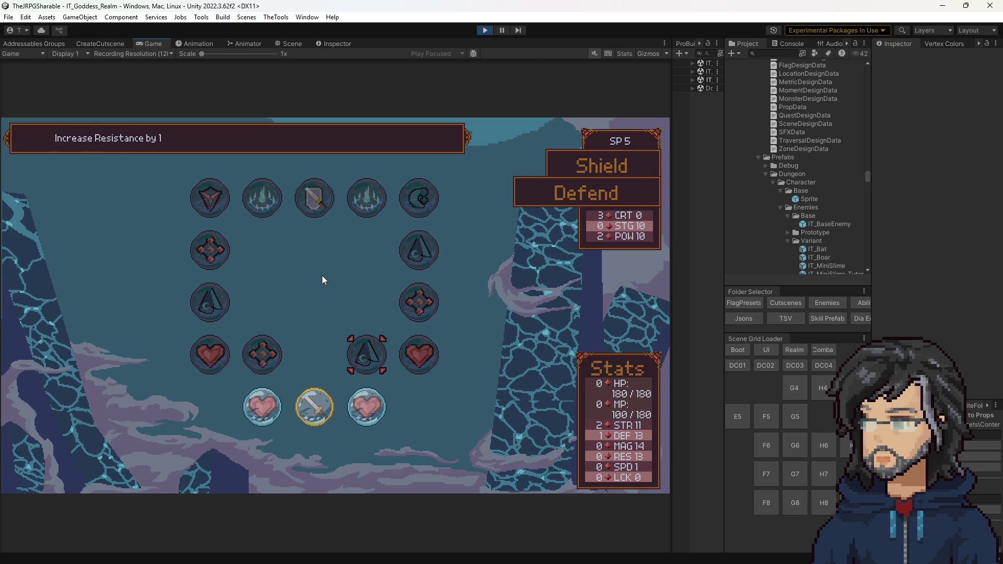
key("Right")
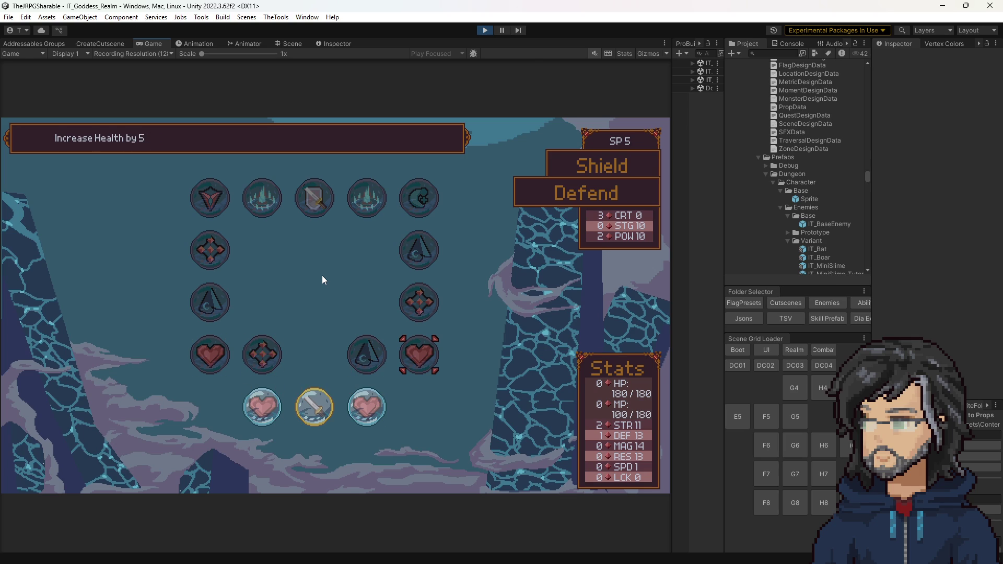
key("Left")
key("Down")
Inspect the Shield tree's Increase Defense by 1, Increase Health by 5 and Increase Resistance by 1 nodes.
key("Left")
key("Left")
key("Up")
key("Left")
key("Right")
key("Down")
key("Right")
key("Up")
key("Down")
key("Right")
key("Up")
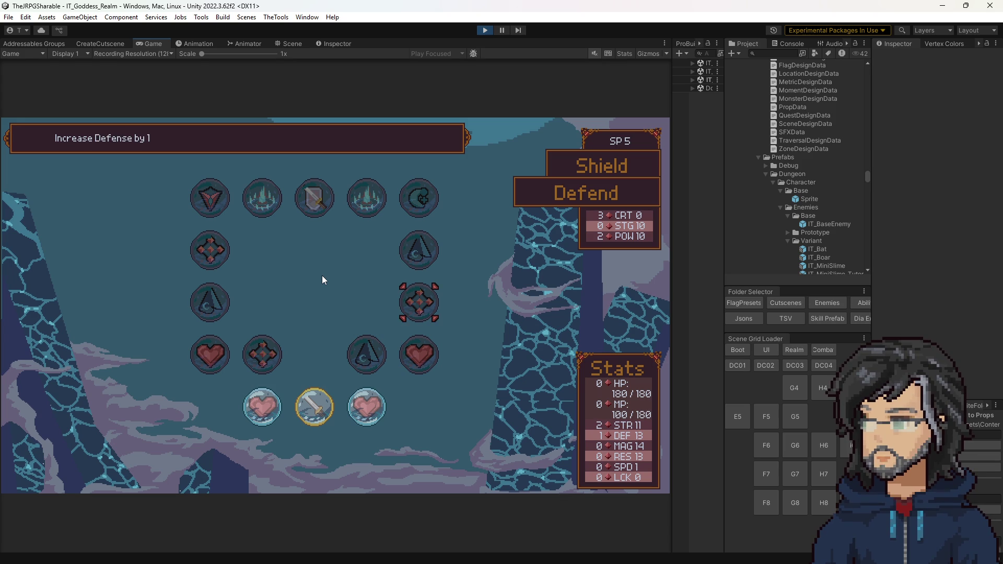
Compare the top-row nodes around Unlock Counter, including Increase Power by 5.
key("Up")
key("Up")
key("Left")
key("Left")
key("Left")
key("Right")
key("Right")
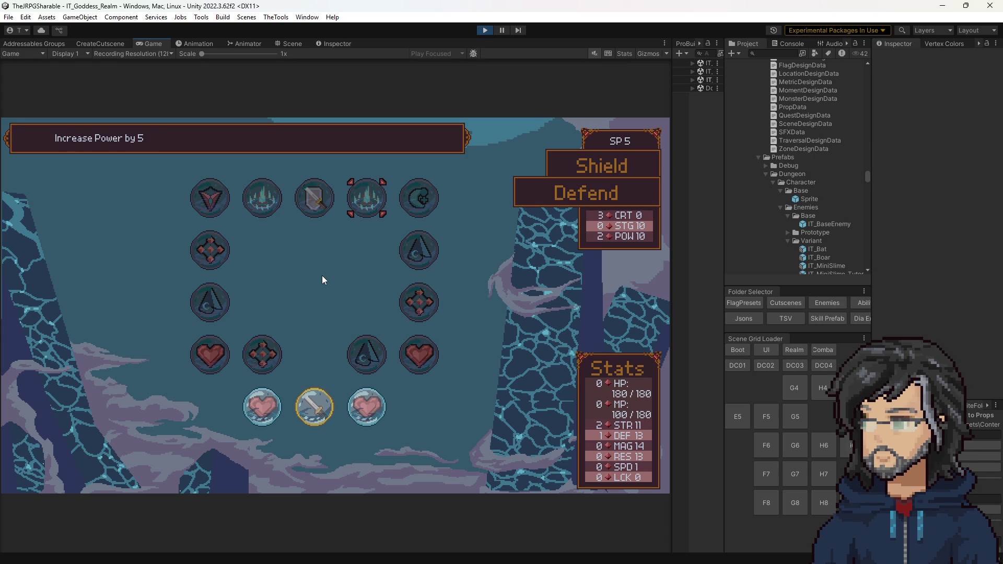
key("Left")
key("Left")
key("Right")
key("Right")
key("Left")
key("Left")
key("Right")
key("Right")
key("Left")
key("Left")
key("Right")
key("Right")
key("Left")
key("Left")
key("Left")
Review the Increase Strength by 1 and Increase Magic by 1 nodes, then leave the Shield tree for the weapon screen.
key("Right")
key("Left")
key("Down")
key("Down")
key("Down")
key("Right")
key("Down")
key("Right")
key("Left")
key("Up")
key("Up")
key("Up")
key("Up")
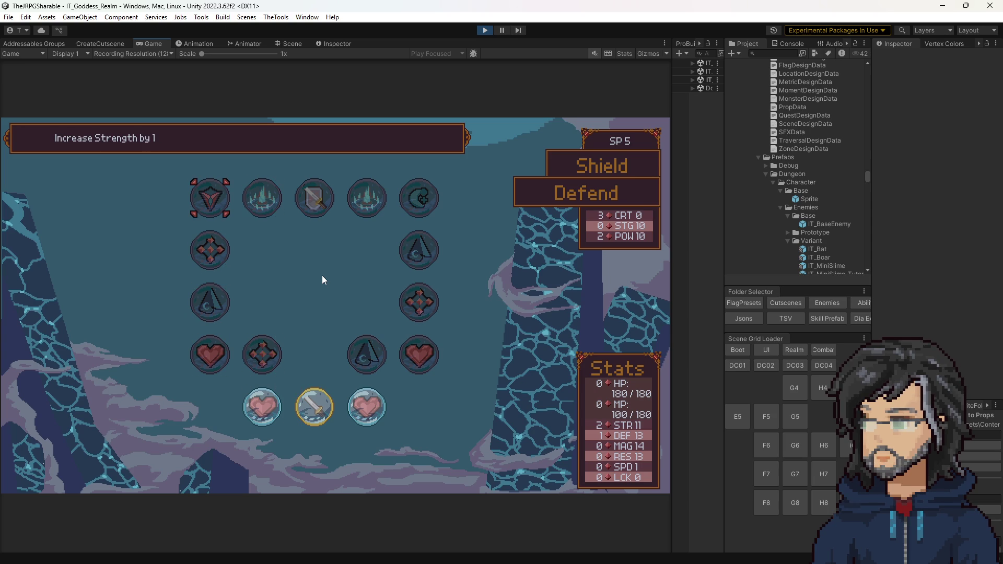
key("Right")
key("Right")
key("Right")
key("Right")
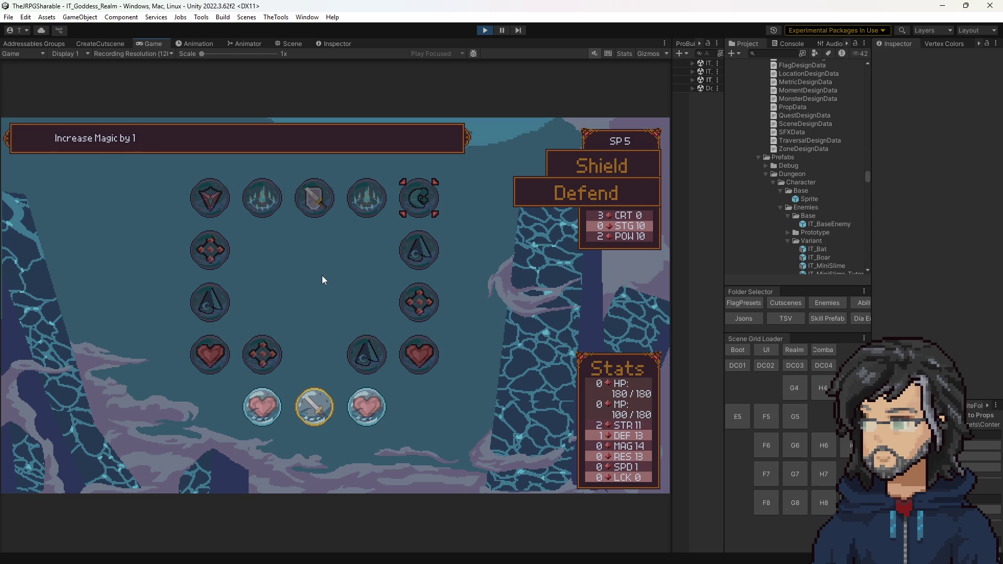
key("Down")
key("Down")
key("Down")
key("Up")
key("Up")
key("Up")
key("Left")
key("Left")
key("Left")
key("Left")
key("Right")
key("Right")
key("Right")
key("Right")
key("Left")
key("Left")
key("Left")
key("Right")
key("Escape")
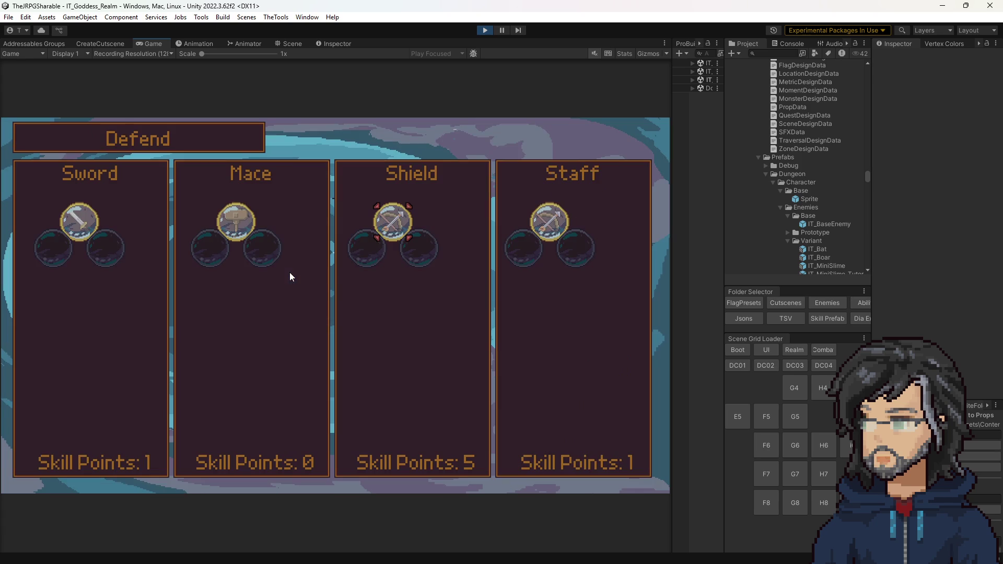
Enter the Sword skill tree and browse its health nodes.
key("Left")
key("Left")
key("Return")
key("Right")
key("Right")
key("Right")
key("Up")
key("Right")
key("Right")
key("Down")
key("Down")
key("Right")
key("Right")
key("Up")
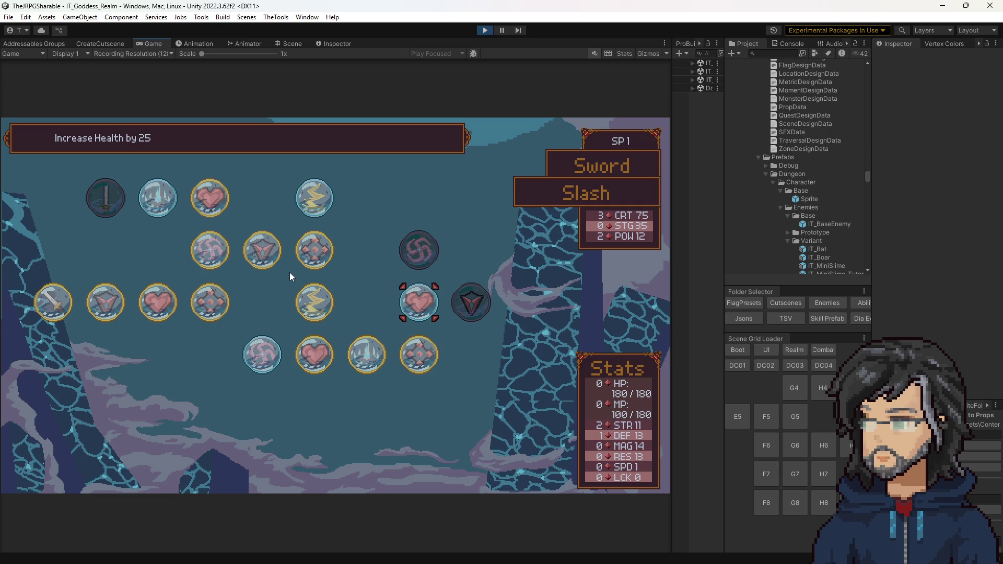
Return to weapon choice, enter the Staff tree, view its Increase Health by 5 node and close it.
key("Escape")
key("Right")
key("Right")
key("Right")
key("Return")
key("Up")
key("Left")
key("Left")
key("Left")
key("Up")
key("Up")
key("Right")
key("Right")
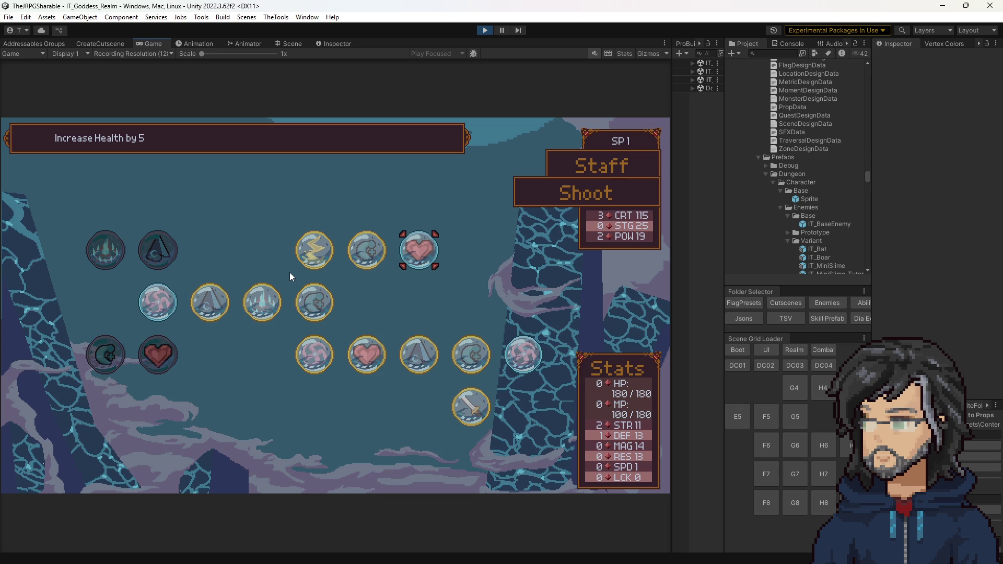
key("Left")
key("Down")
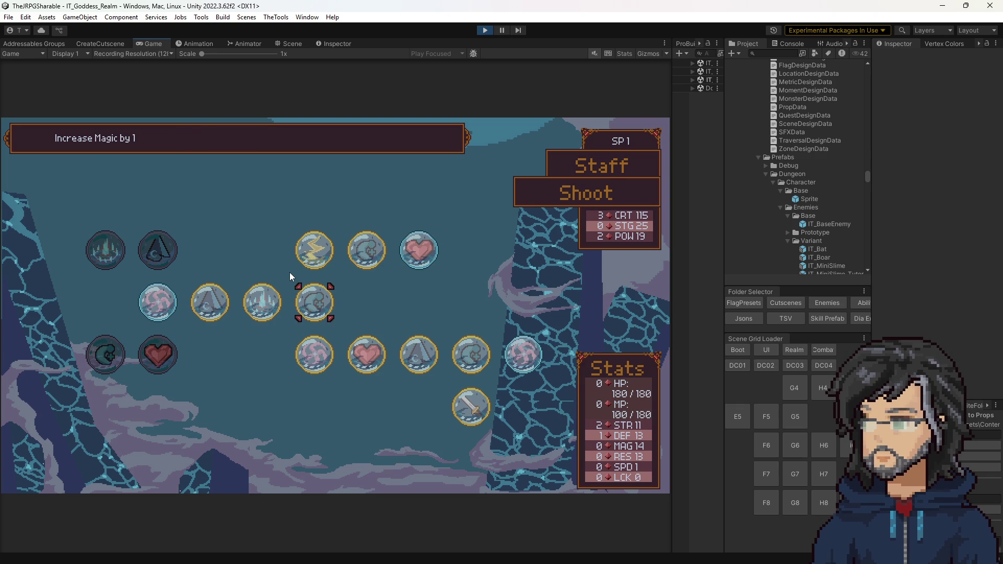
key("Escape")
key("Escape")
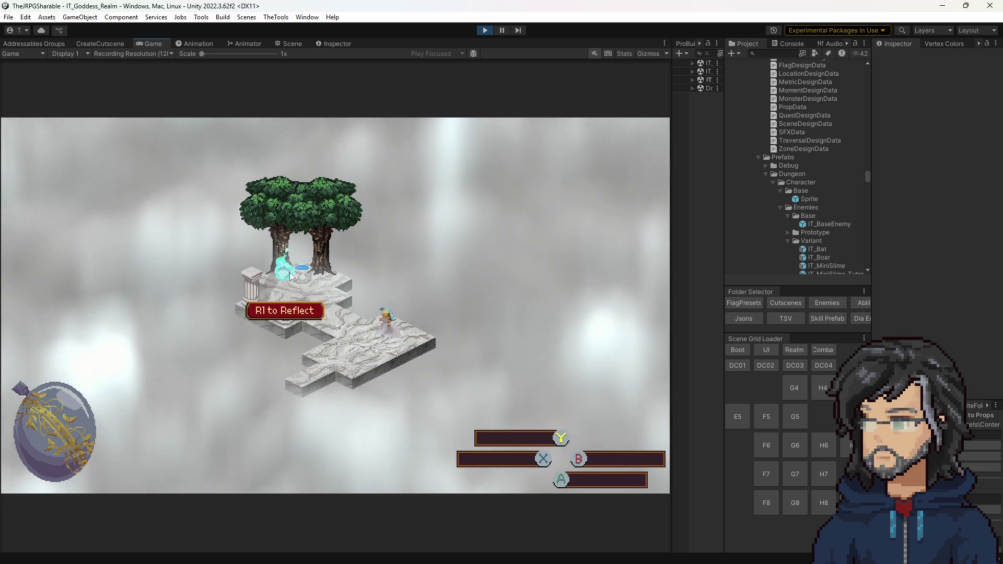
Hop quickly through the Shield, Staff and Mace trees from the weapon selection screen.
key("Escape")
key("Right")
key("Right")
key("Return")
key("Up")
key("Left")
key("Escape")
key("Right")
key("Return")
key("Escape")
key("Left")
key("Left")
key("Left")
key("Return")
key("Escape")
key("Right")
Browse the Mace tree's health and Increase Strength by 1 nodes, close it and stop play mode.
key("Return")
key("Left")
key("Left")
key("Left")
key("Left")
key("Left")
key("Down")
key("Up")
key("Up")
key("Right")
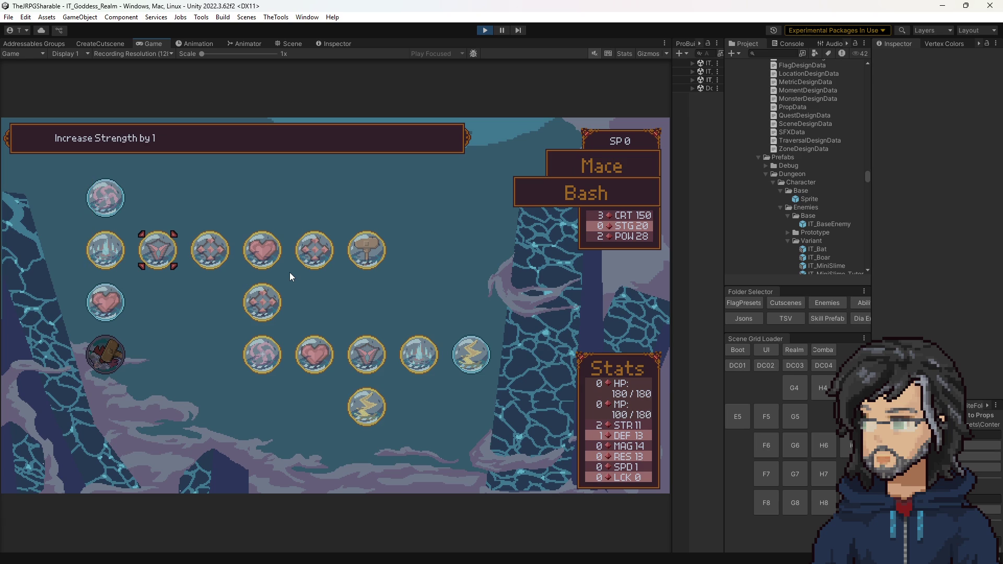
key("Right")
key("Right")
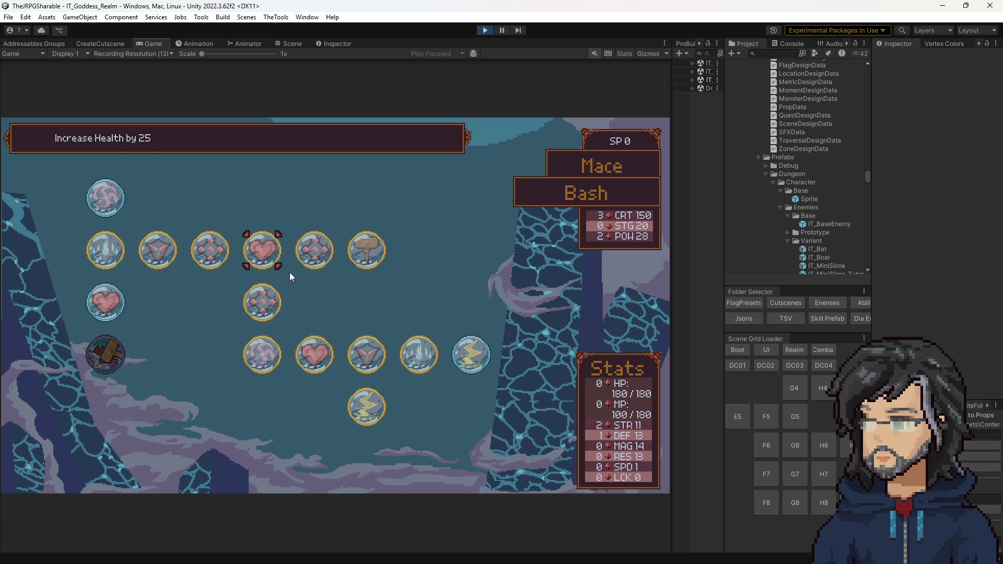
key("Escape")
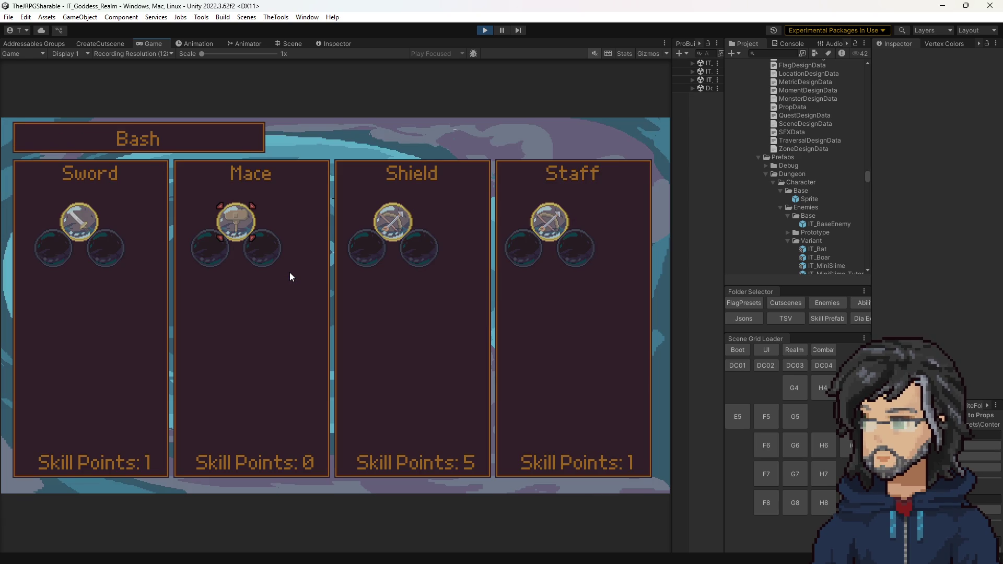
left_click(485, 30)
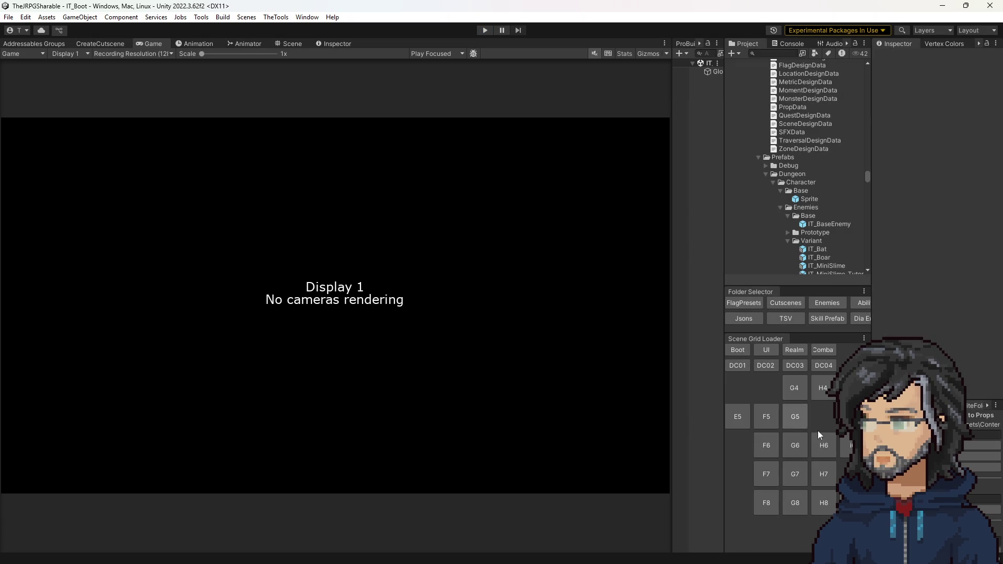
Load woods rooms G6, G5, G4 and H4 via the Scene Grid Loader with the level layout shown.
left_click(795, 445)
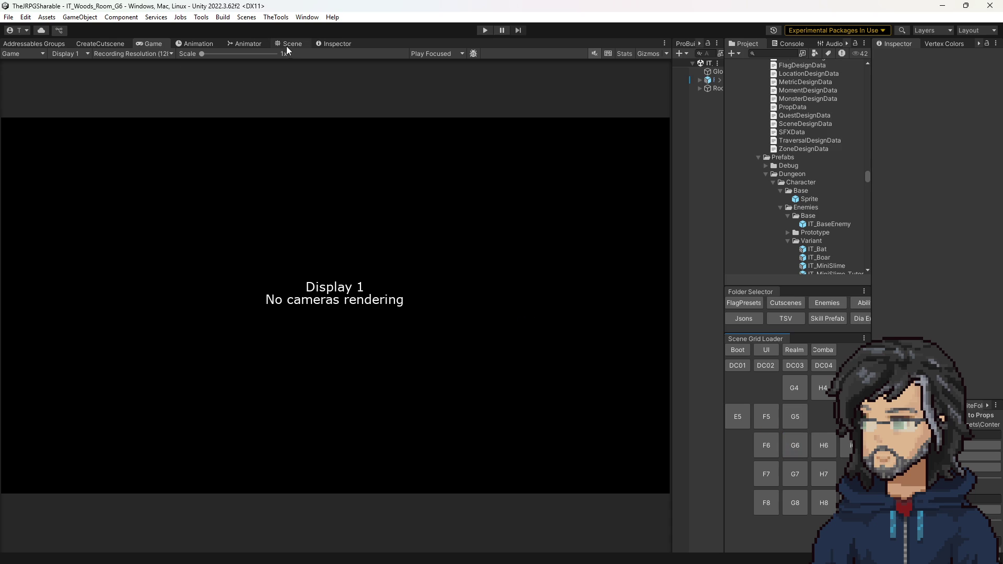
left_click(290, 44)
left_click(794, 416)
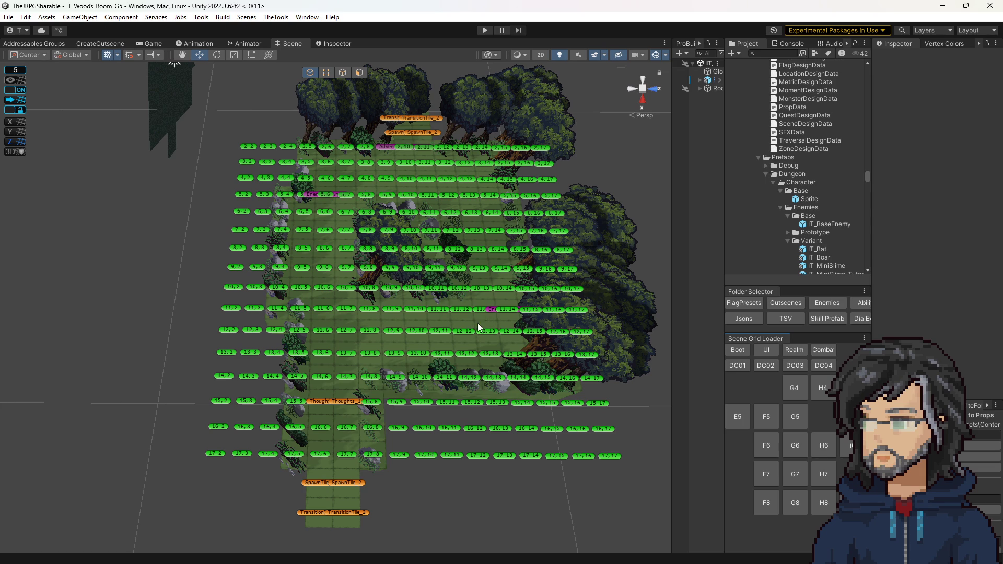
left_click(793, 388)
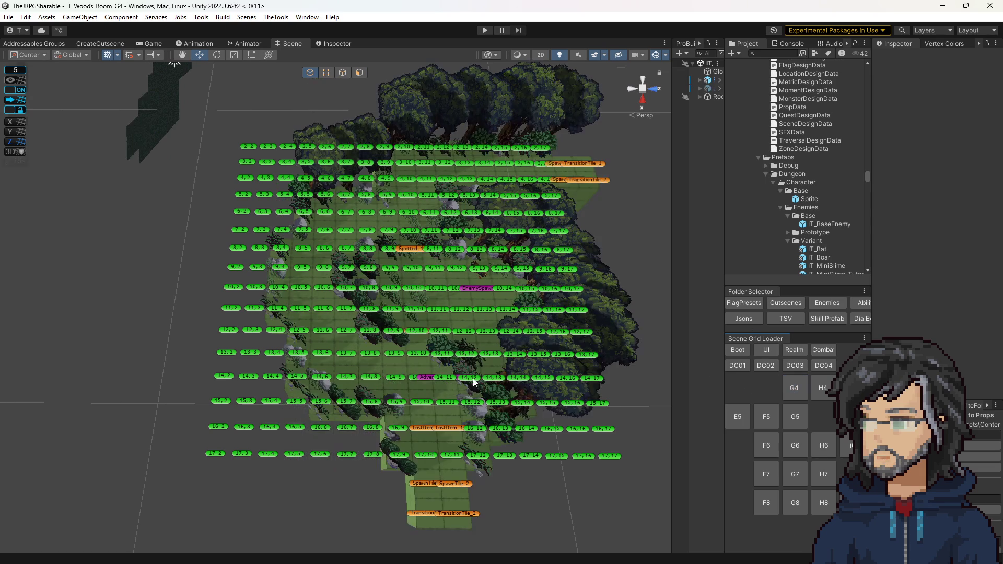
left_click(823, 388)
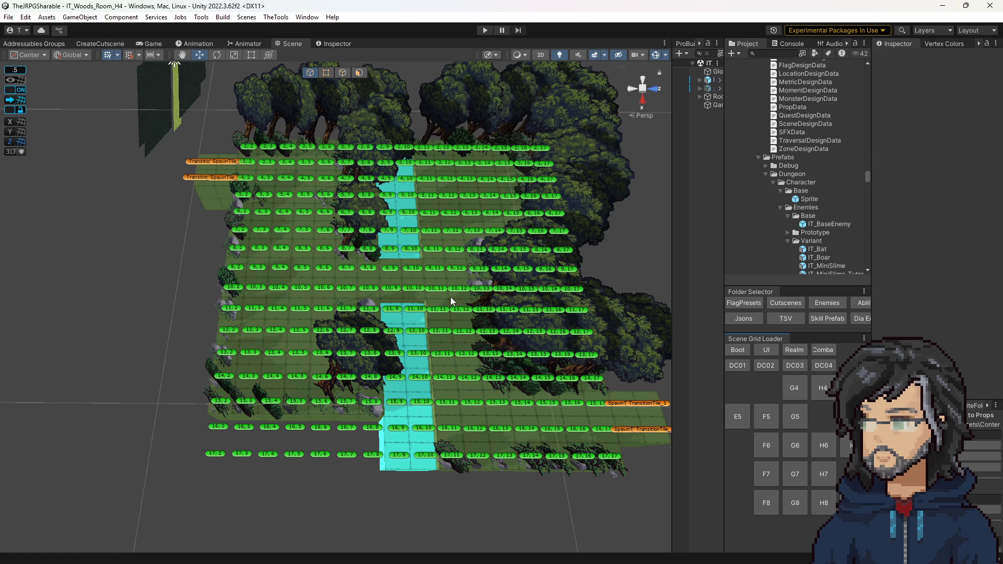
Check G4's EnemySpawn, reload the H4 room and widen the Hierarchy panel.
left_click(793, 388)
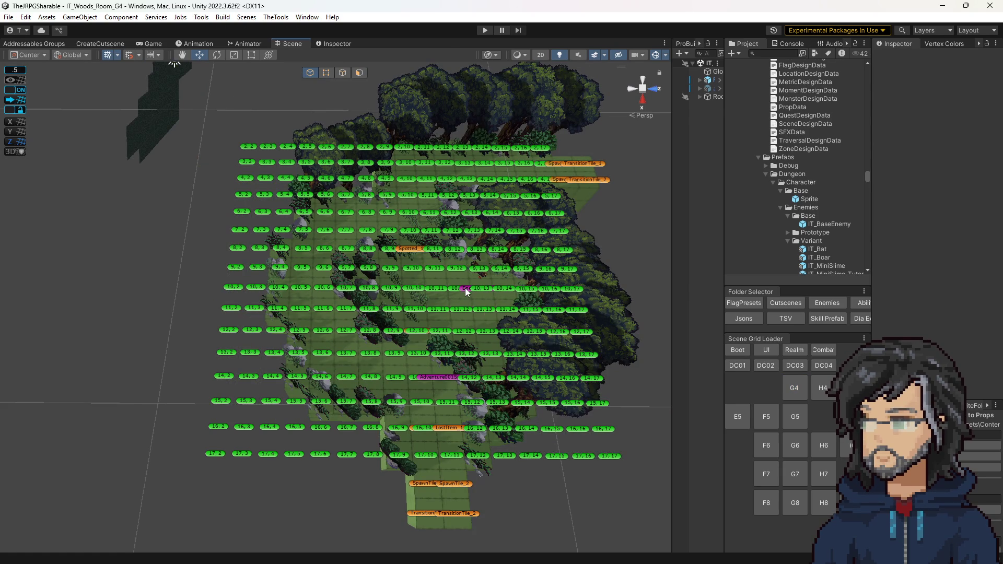
left_click(465, 288)
left_click(822, 391)
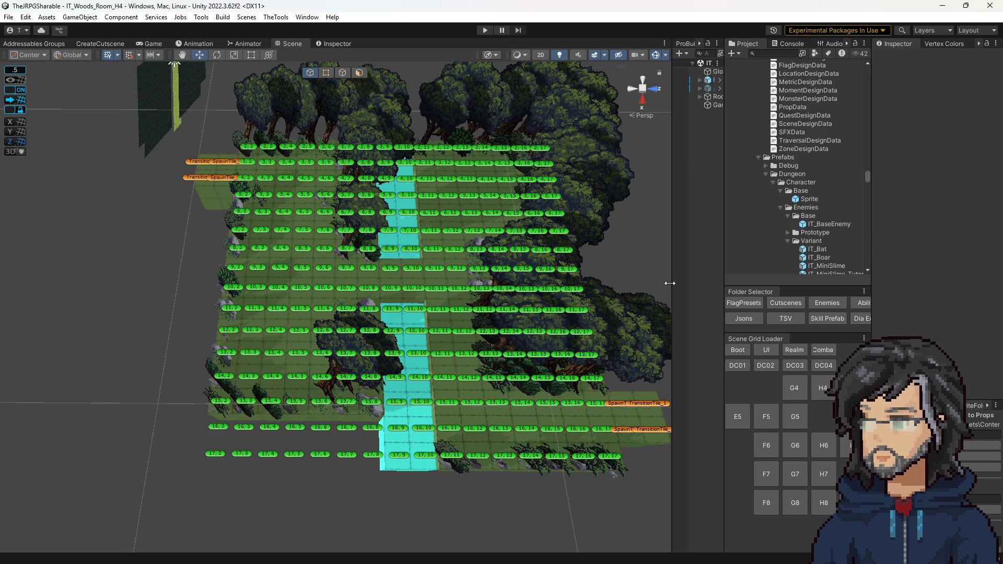
left_click_drag(672, 285, 559, 274)
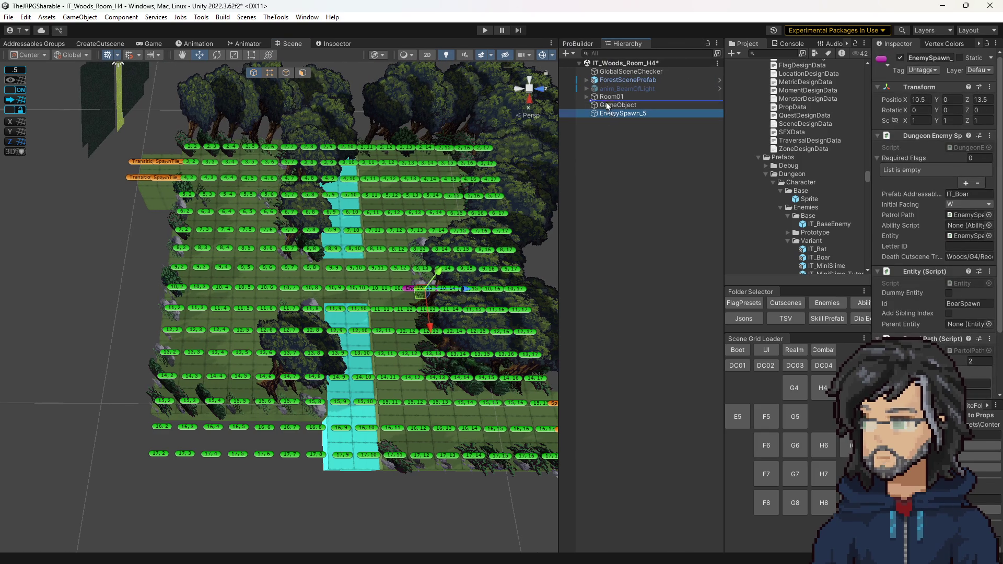
Move EnemySpawn_5 to the grid's left side and set its first patrol waypoint to X 10, Y 7.
left_click(586, 96)
mouse_move(423, 294)
left_mouse_down()
mouse_move(248, 265)
mouse_move(240, 272)
mouse_move(249, 299)
mouse_move(226, 369)
mouse_move(220, 354)
left_mouse_up()
scroll(908, 249, "down", 3)
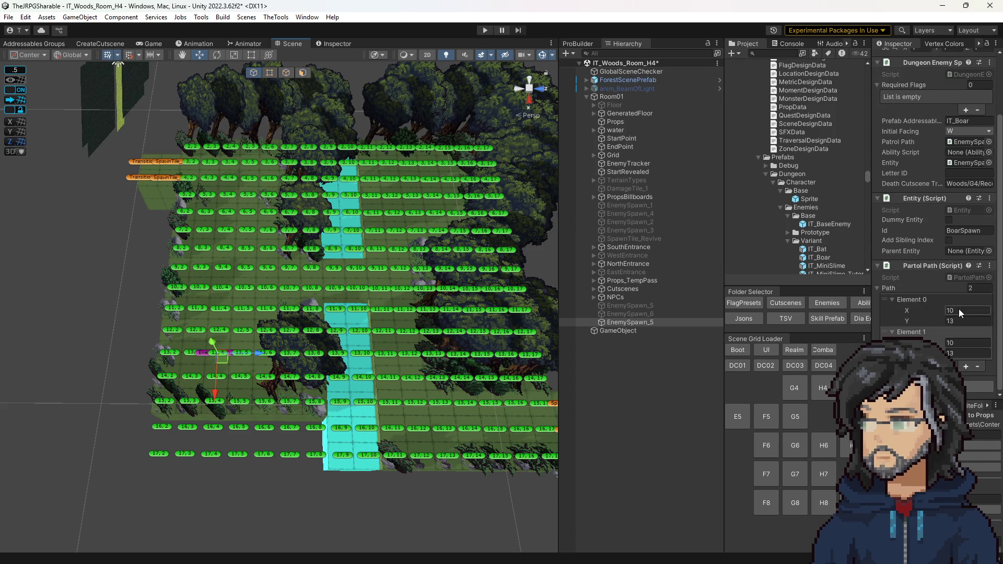
left_click(959, 309)
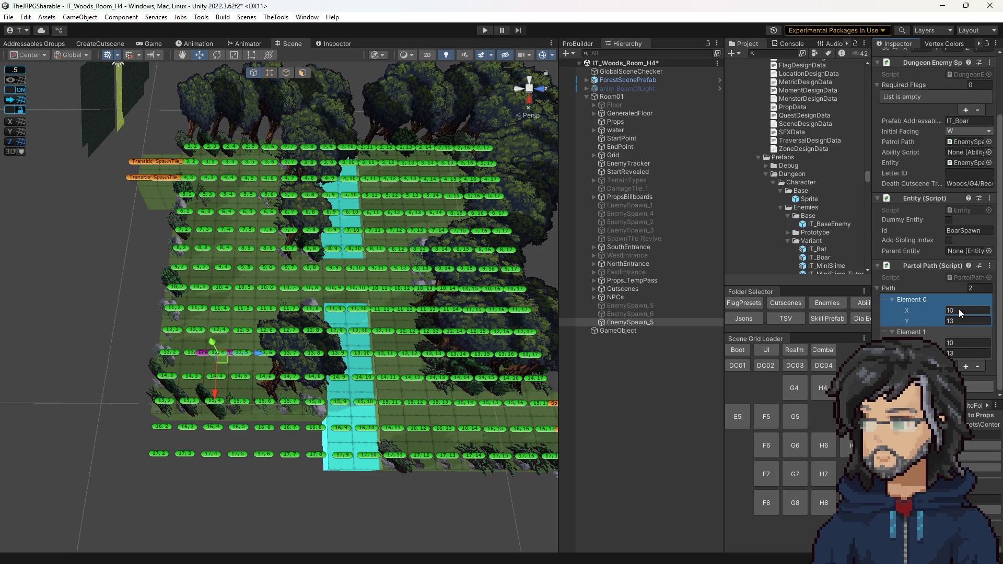
left_click(956, 320)
type("7")
Set the second waypoint to (7,3), add a third patrol waypoint and widen the Project panel.
left_click(951, 341)
type("7")
key("Tab")
type("4")
left_click(966, 366)
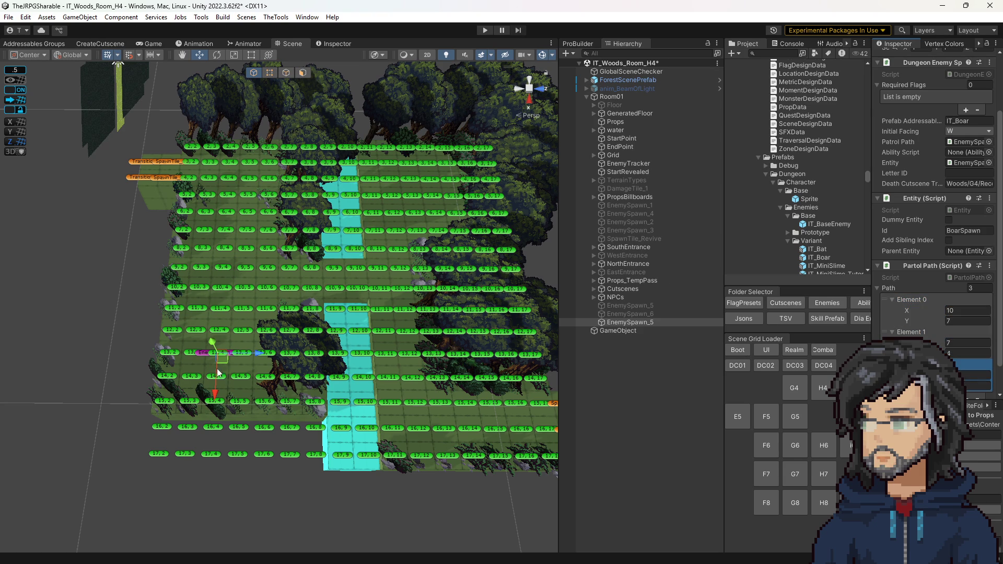
scroll(358, 377, "up", 5)
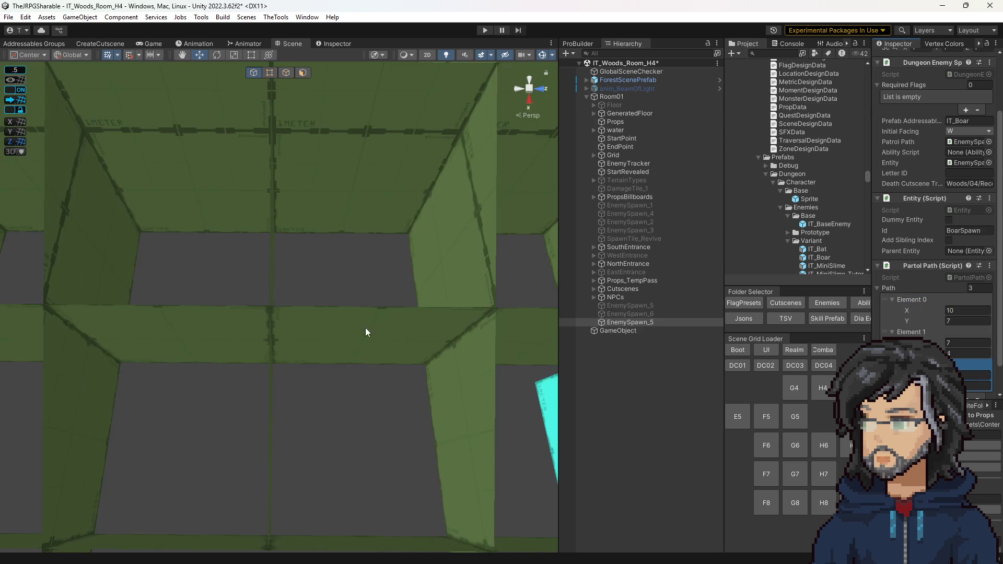
scroll(457, 340, "down", 5)
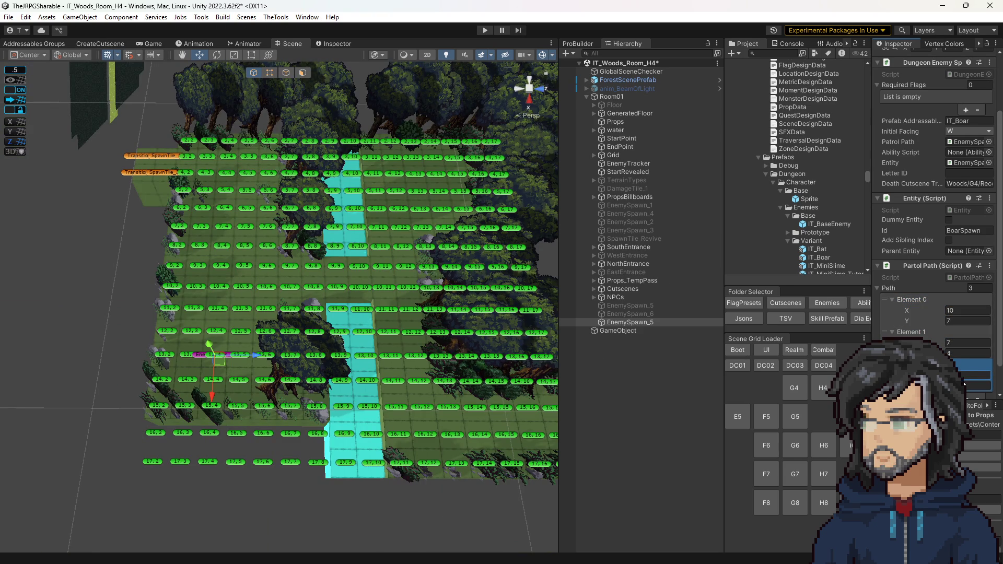
left_click_drag(440, 374, 741, 315)
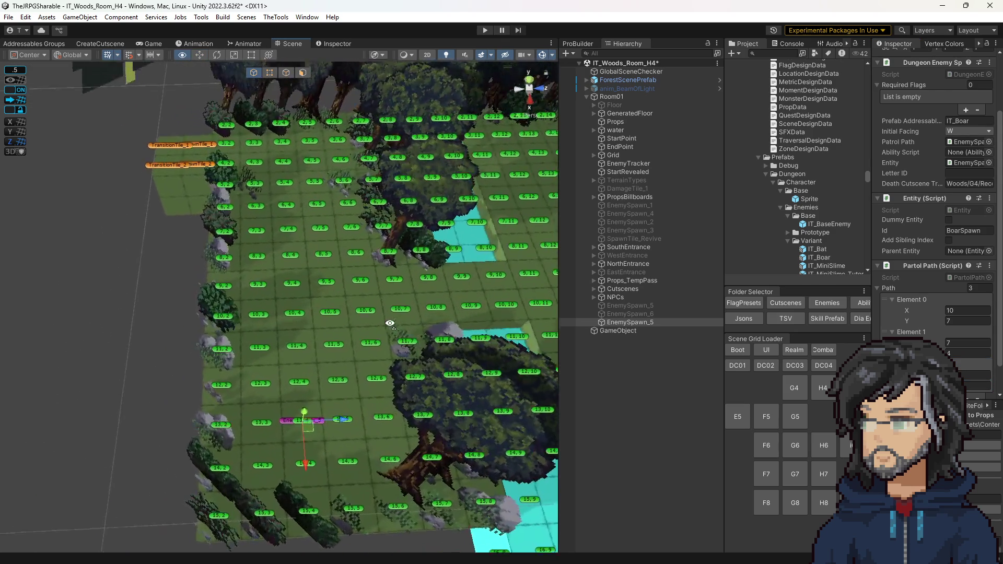
left_click(952, 347)
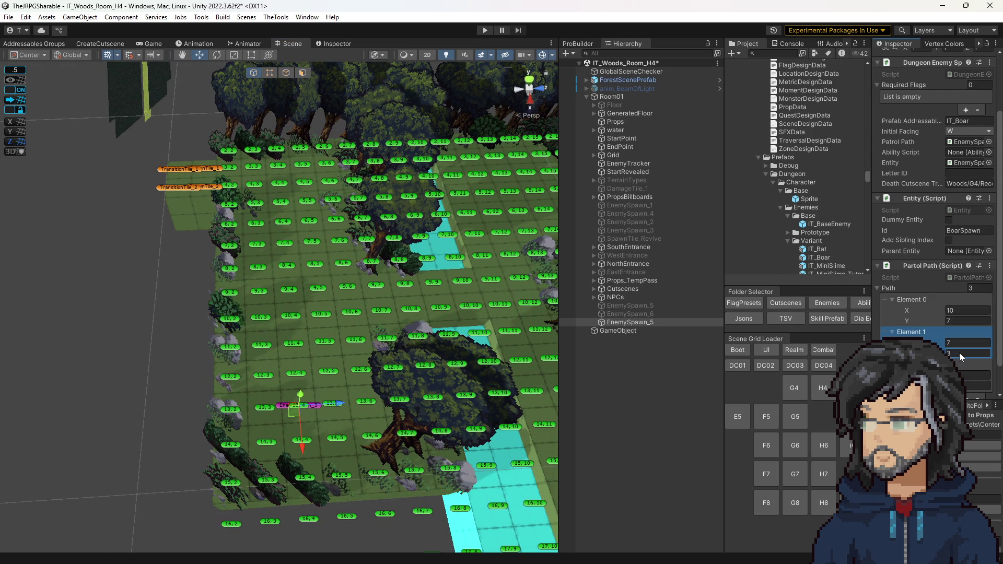
mouse_move(521, 337)
left_mouse_down()
mouse_move(484, 333)
mouse_move(480, 321)
left_mouse_up()
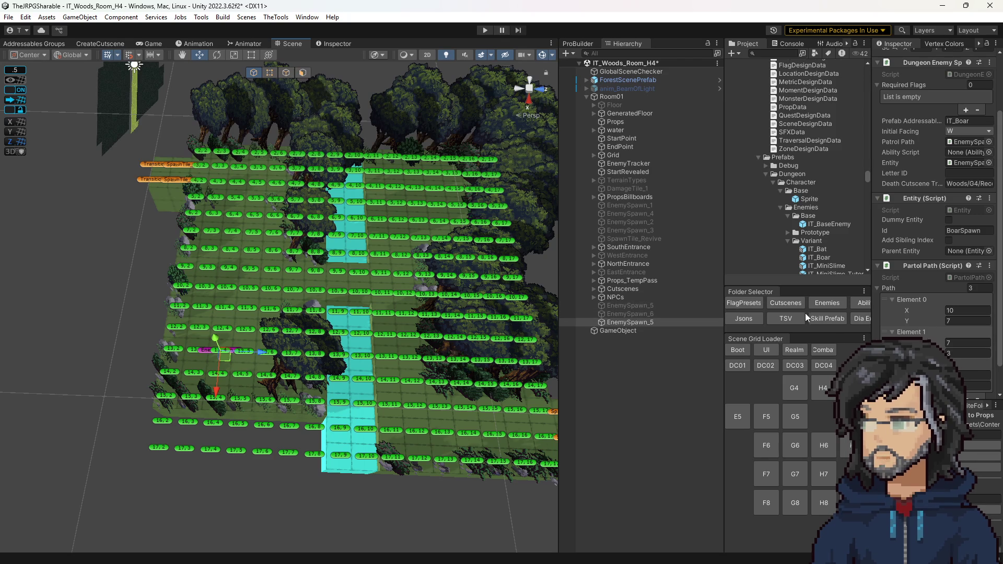
left_click_drag(725, 384, 668, 381)
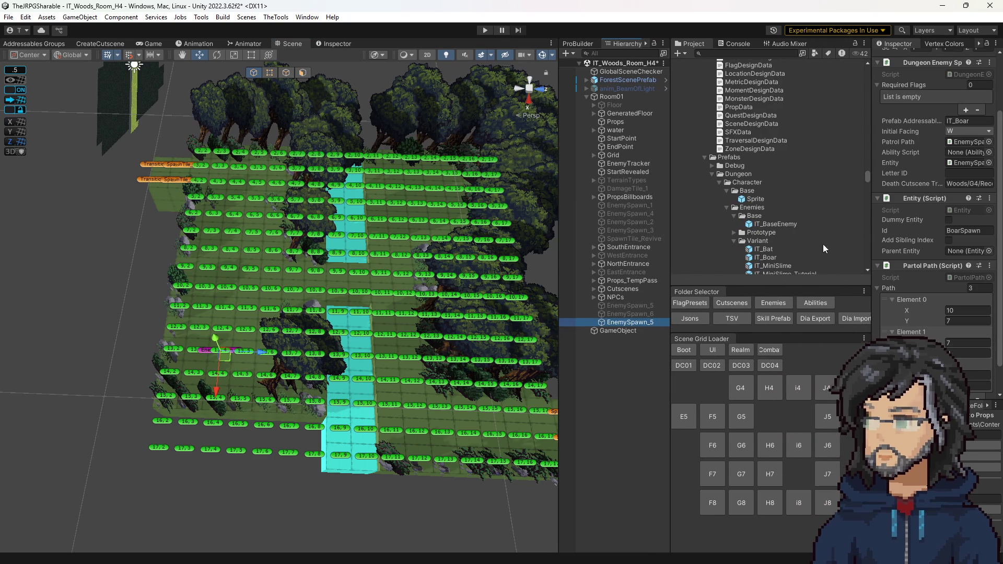
Set EnemySpawn_5's Prefab Addressable and Id to IT_Bat.
left_click(956, 121)
type("IT_Bat")
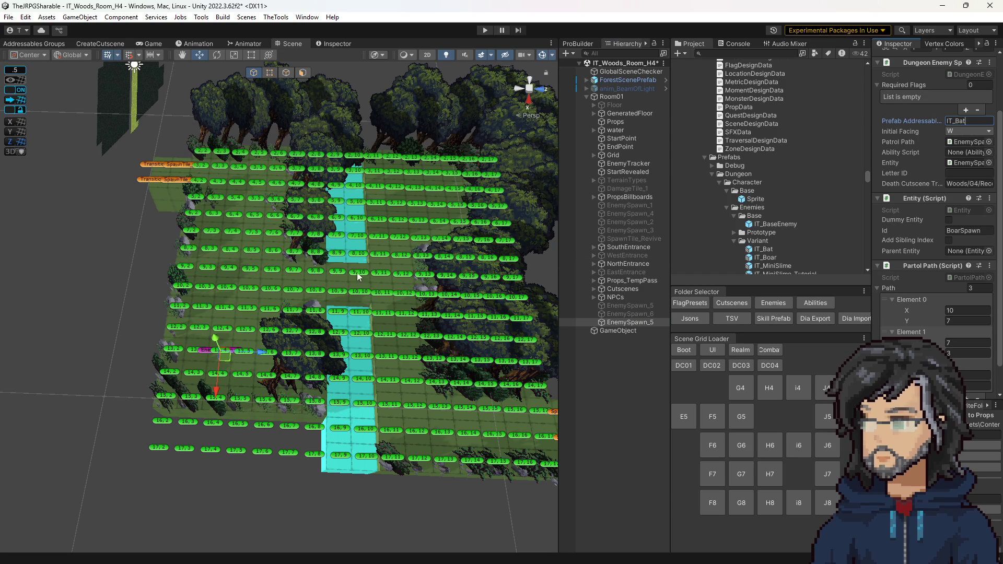
left_click(632, 323)
scroll(979, 277, "down", 2)
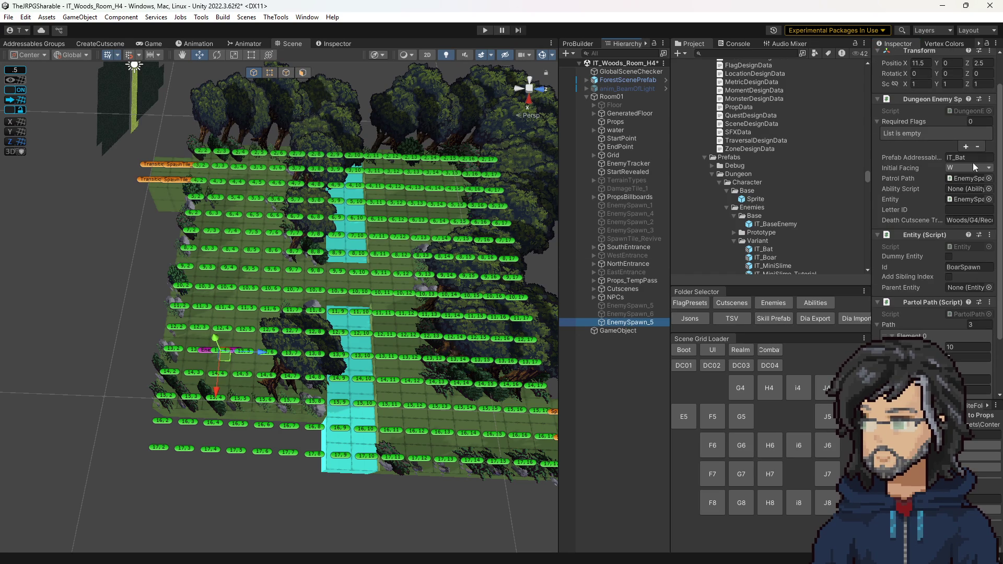
left_click(966, 267)
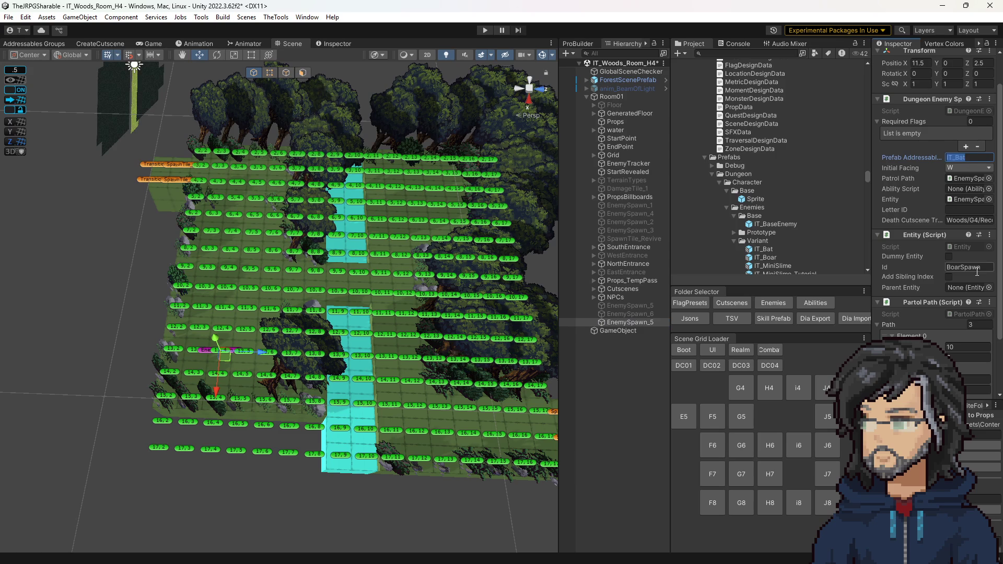
type("IT_Bat")
left_click(619, 322)
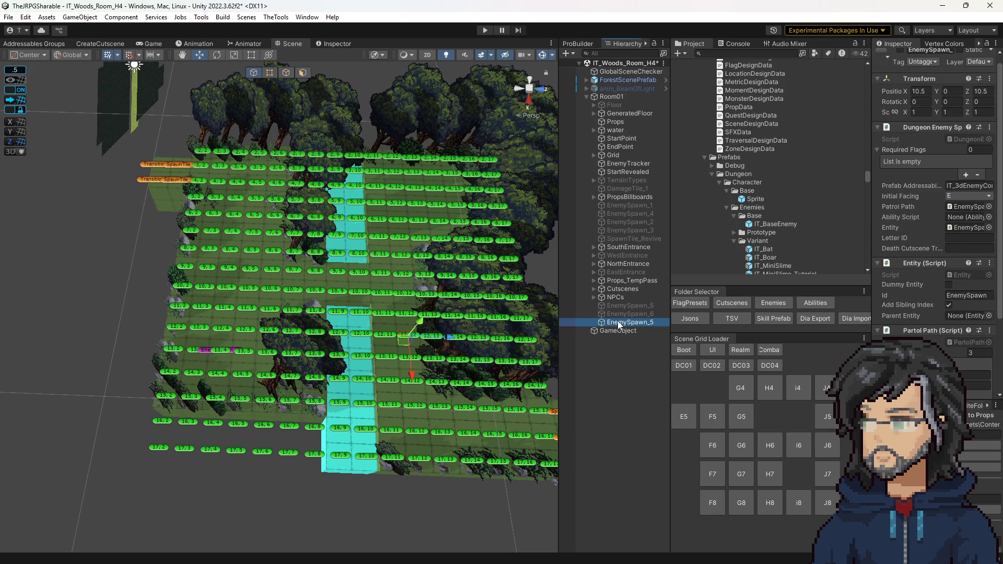
Duplicate the spawn as EnemySpawn_7 in the upper-right grid with Prefab Addressable and Id IT_Boar.
key("ctrl+d")
left_click_drag(222, 357, 441, 206)
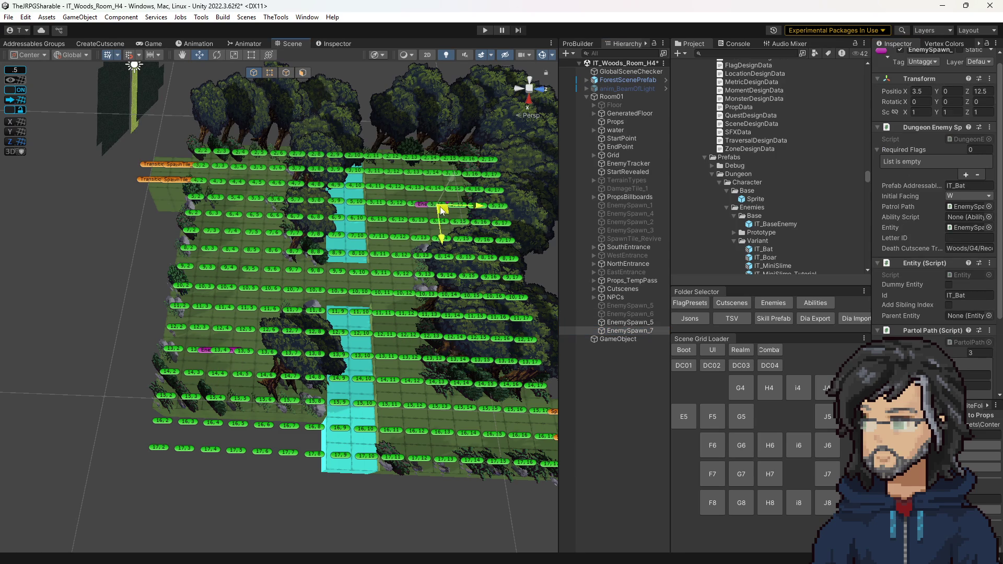
left_click(979, 187)
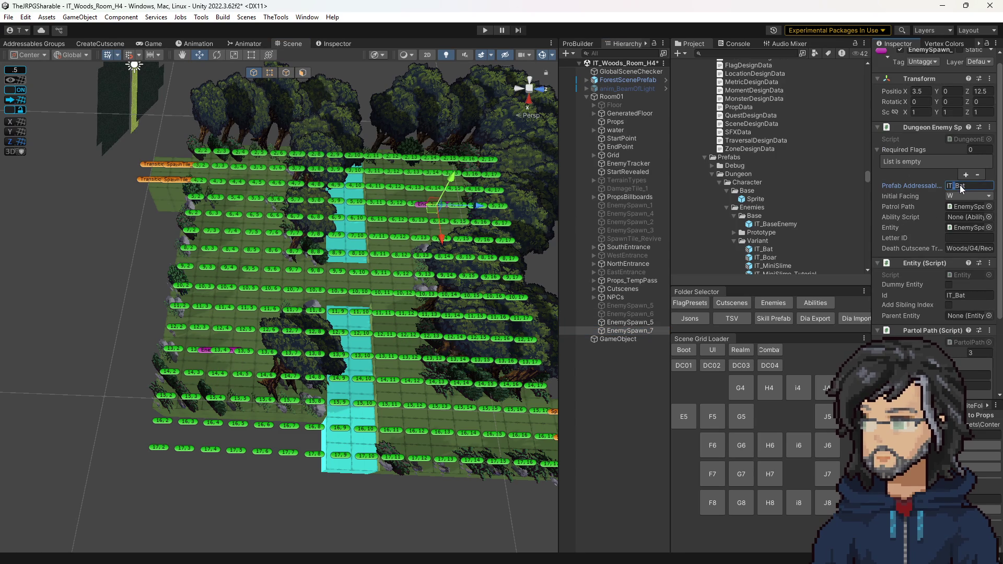
type("IT_Boar")
scroll(954, 287, "down", 2)
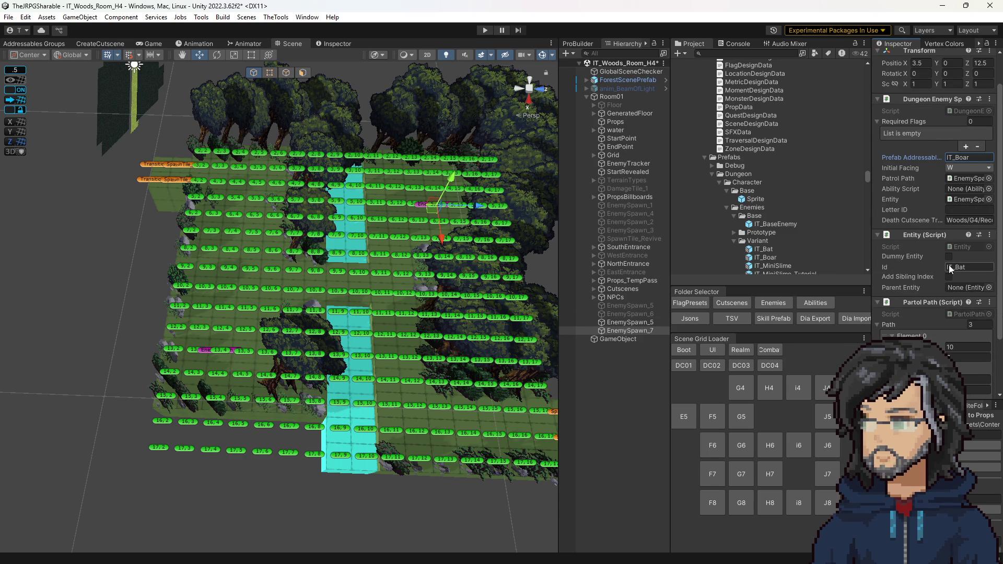
double_click(955, 158)
key("ctrl+c")
left_click(971, 267)
key("ctrl+v")
scroll(921, 298, "down", 3)
mouse_move(400, 267)
left_mouse_down()
mouse_move(384, 278)
mouse_move(414, 242)
left_mouse_up()
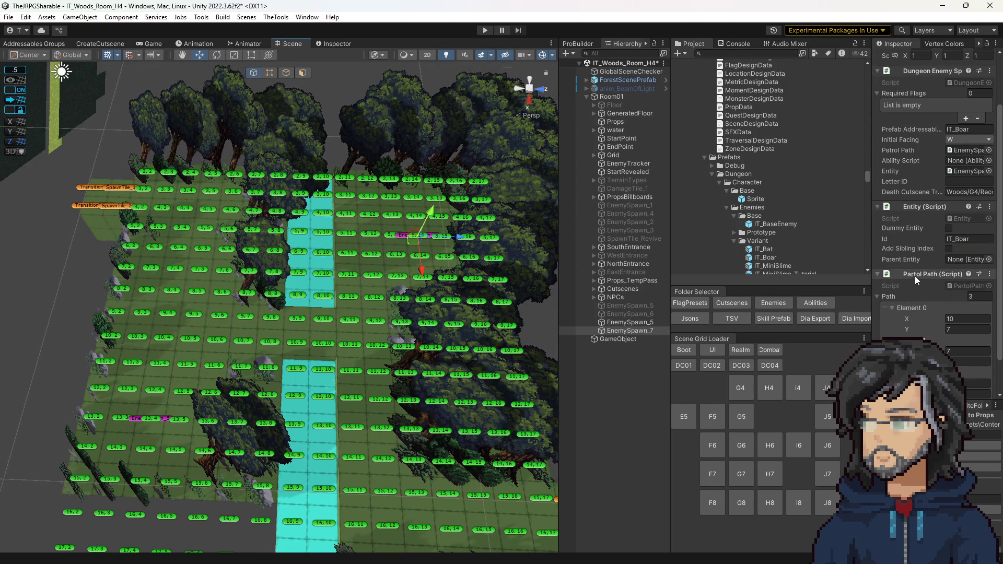
Enter EnemySpawn_7's patrol waypoints (14,11), (10,12) and (4,14) for Elements 0–2.
left_click(964, 316)
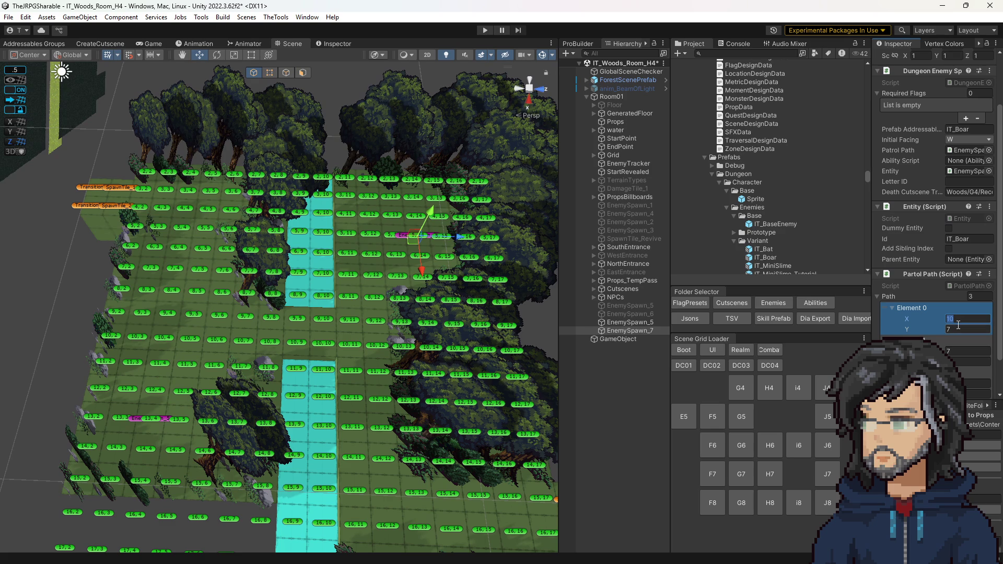
type("4")
key("BackSpace")
type("14")
key("Tab")
type("11")
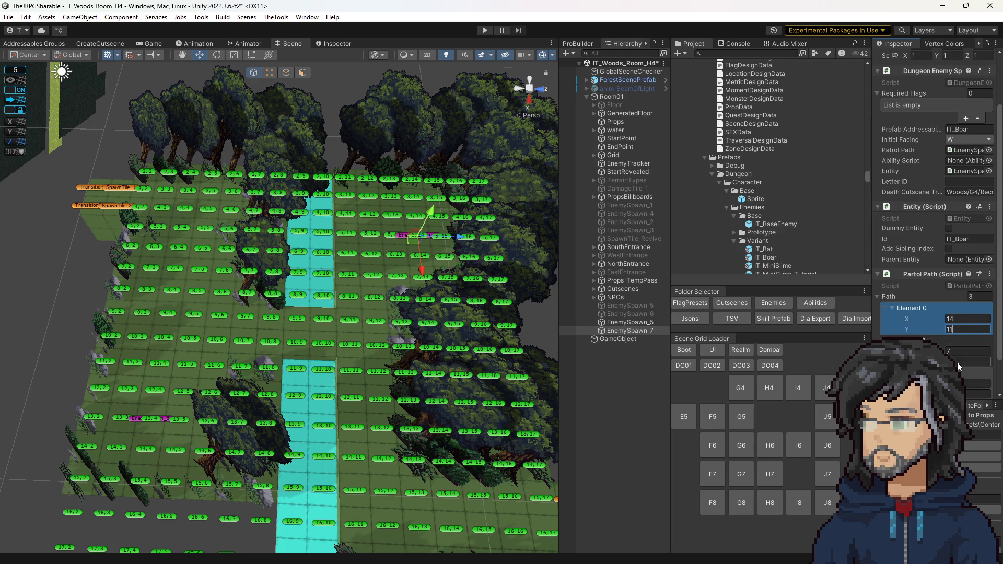
left_click(964, 348)
type("10")
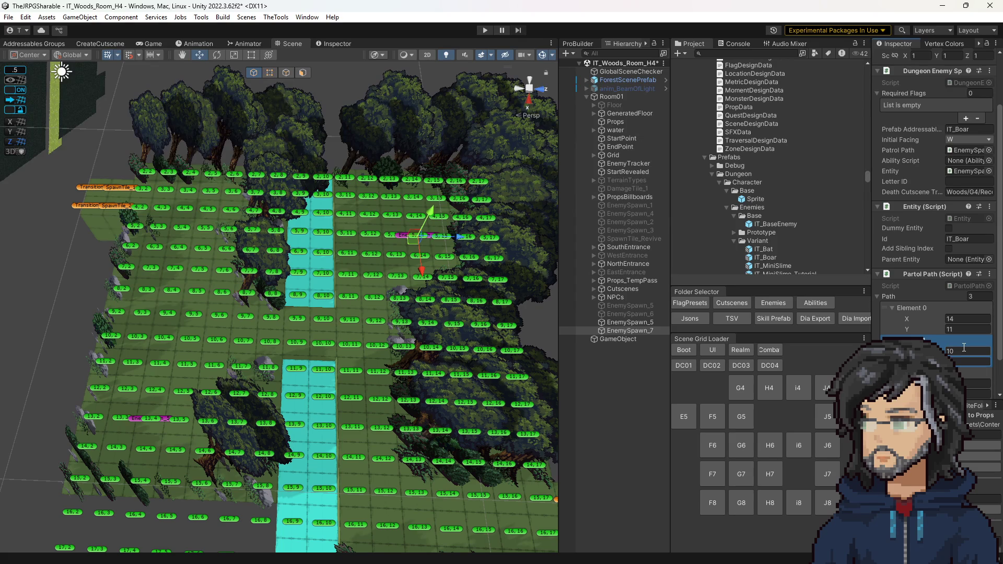
scroll(984, 341, "down", 1)
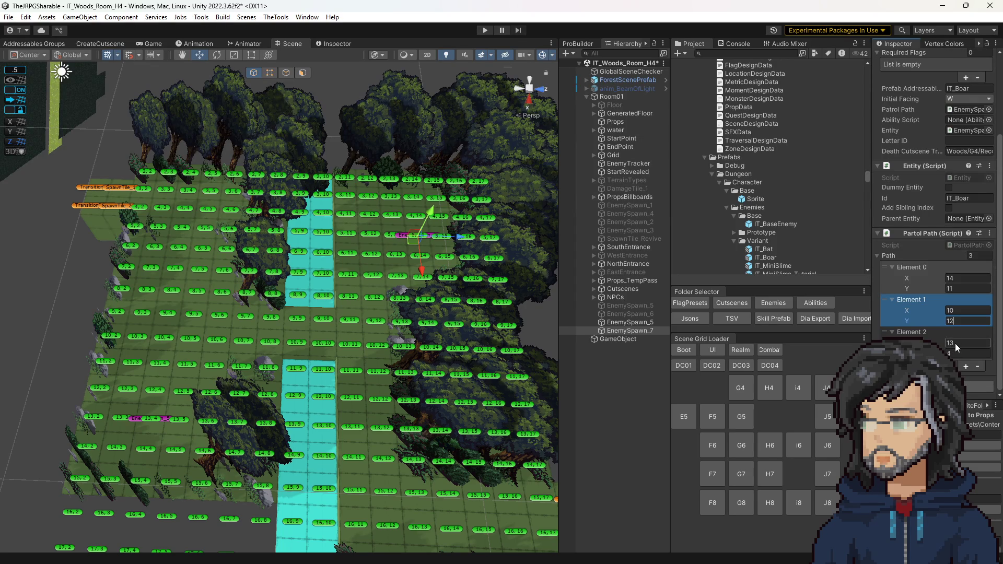
left_click(955, 343)
type("4")
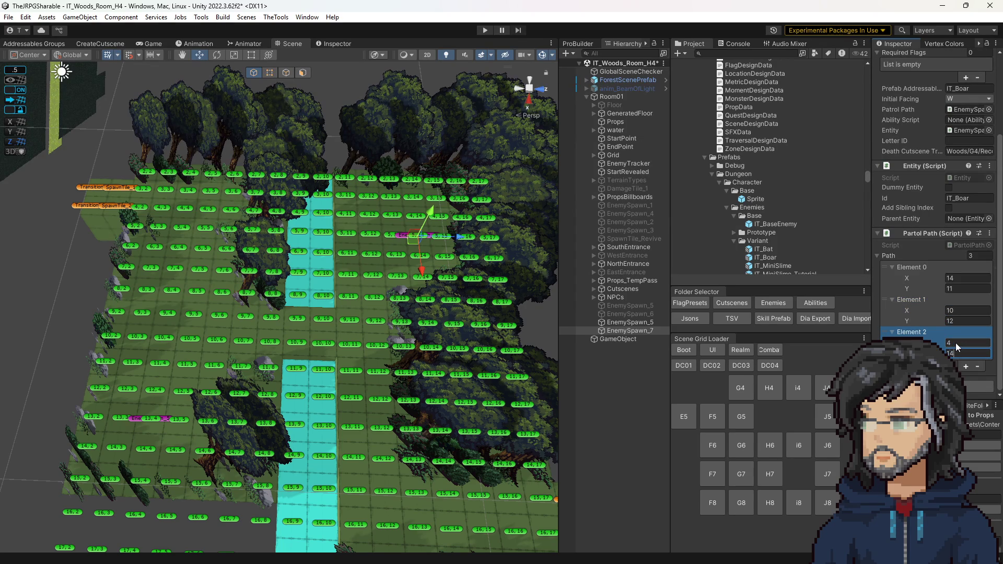
key("Tab")
type("14")
key("Return")
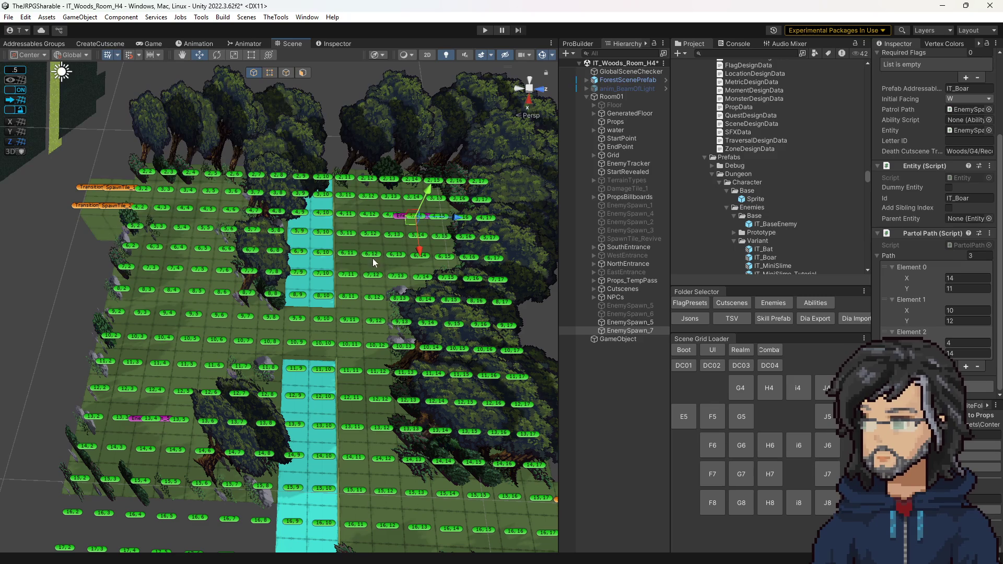
left_click_drag(401, 477, 491, 386)
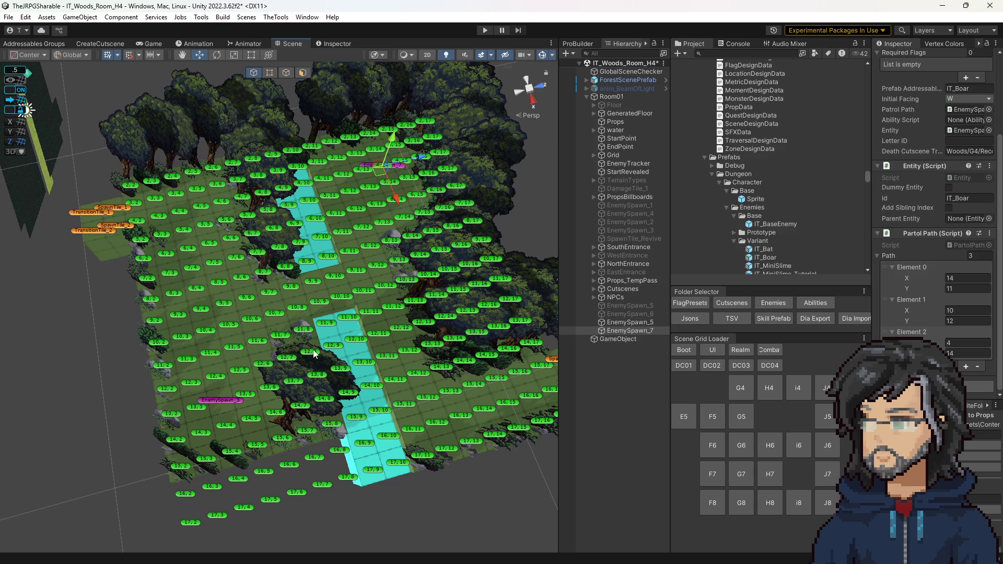
scroll(365, 367, "up", 2)
Save the IT_Woods_Room_H4 scene with Ctrl+S, then load the neighbouring I4 room.
key("ctrl+s")
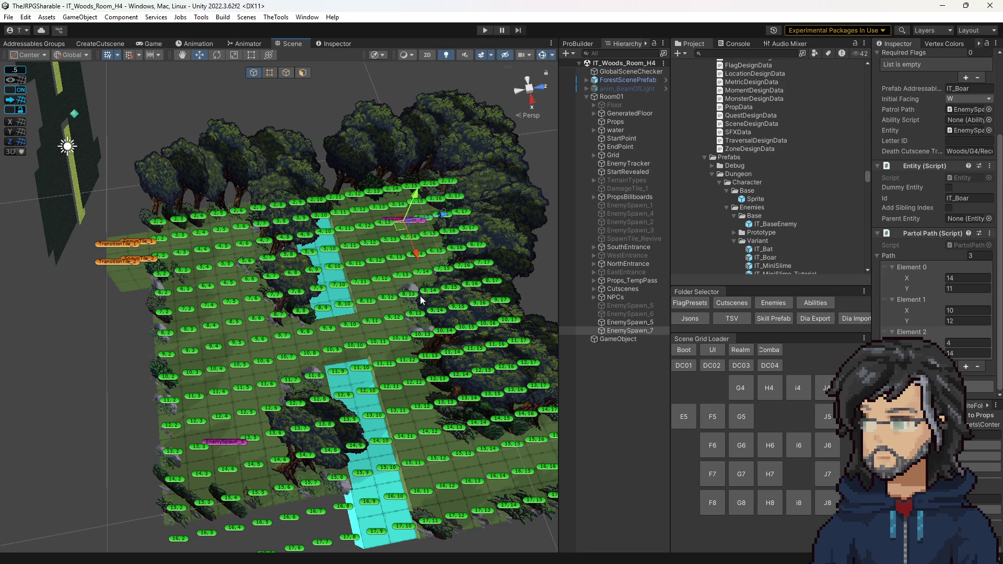
left_click_drag(412, 328, 471, 306)
left_click(800, 388)
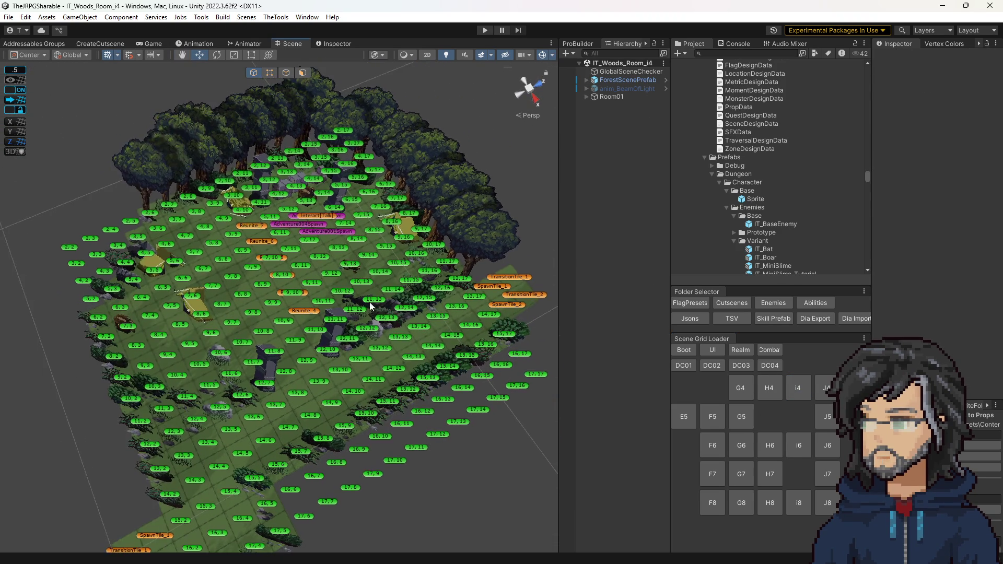
Tour the H4, G4, G6, G7 and G5 woods rooms via the Scene Grid Loader.
left_click_drag(367, 307, 335, 401)
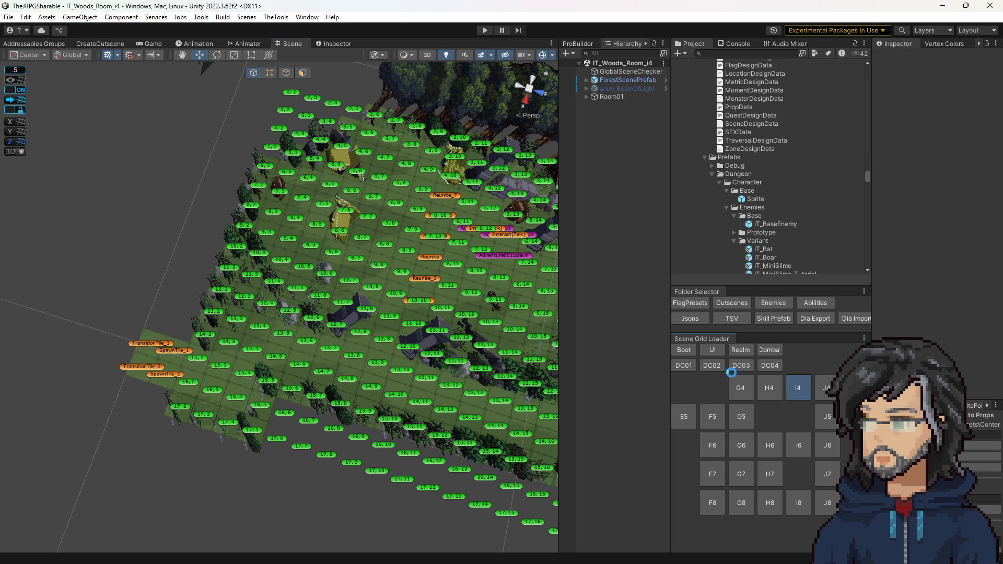
left_click(769, 388)
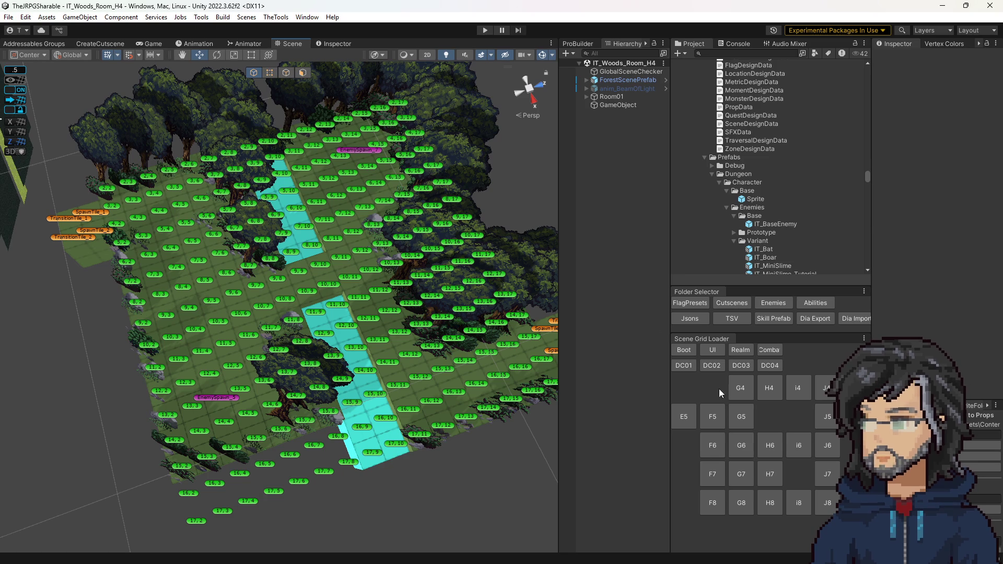
left_click(733, 386)
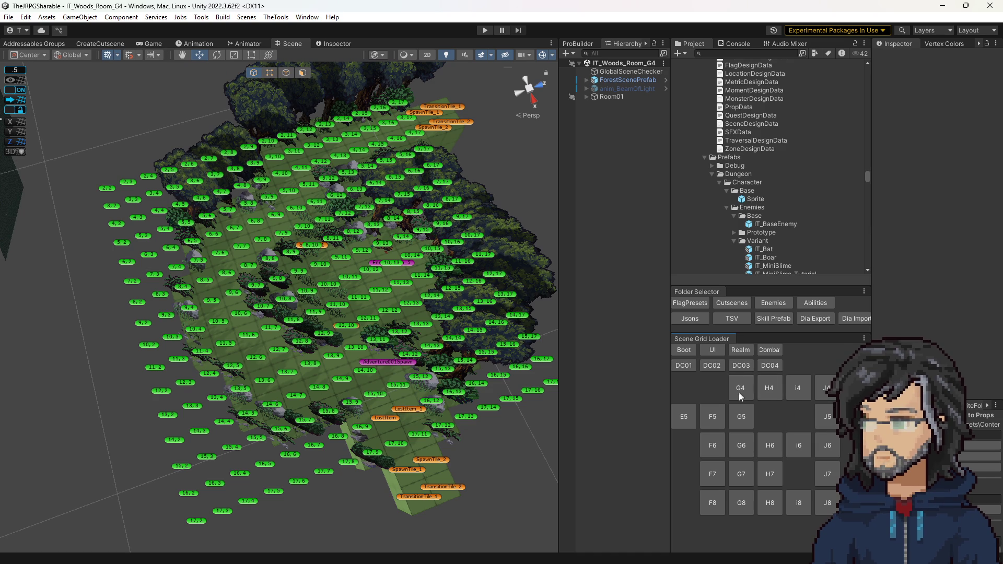
left_click(741, 444)
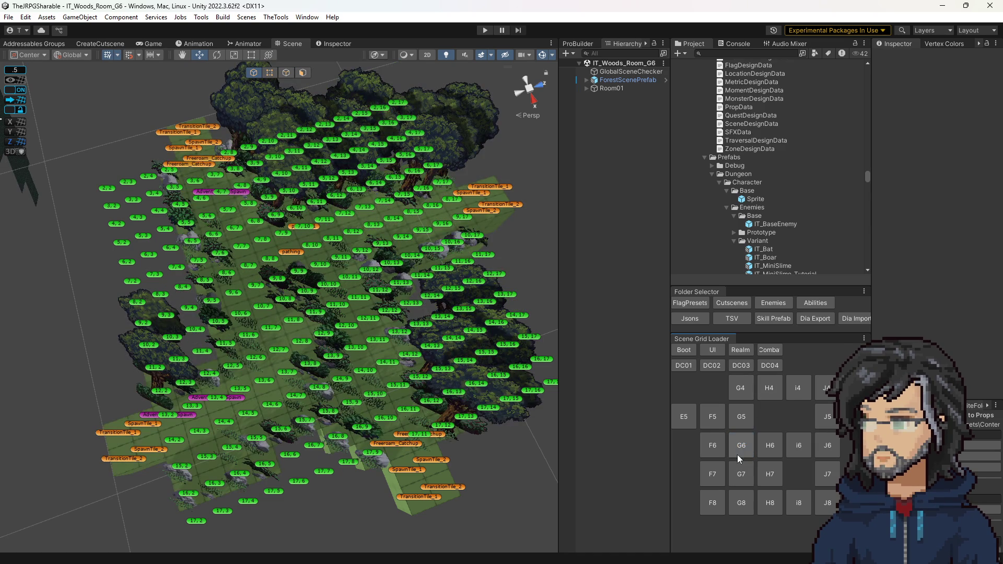
left_click(742, 475)
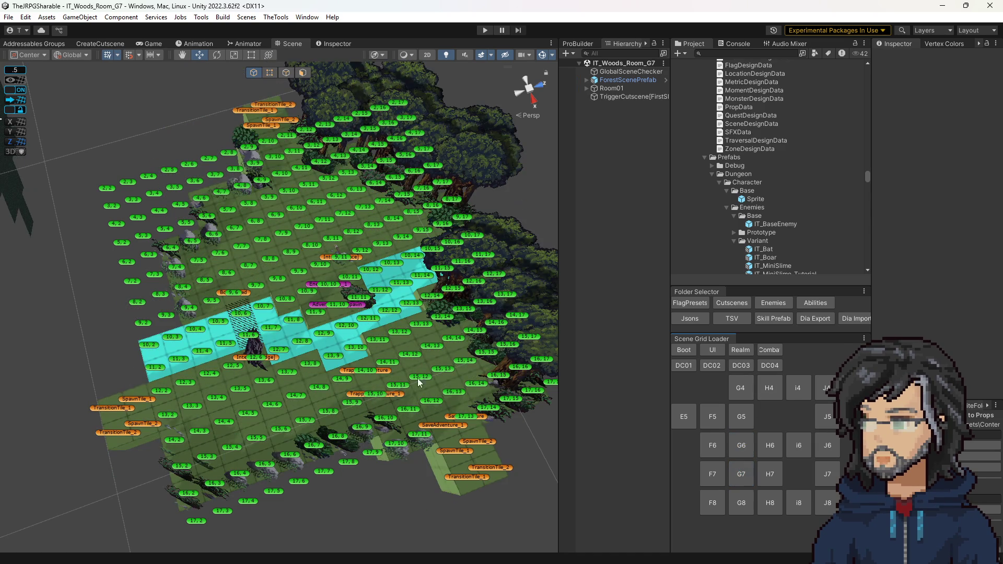
left_click(738, 420)
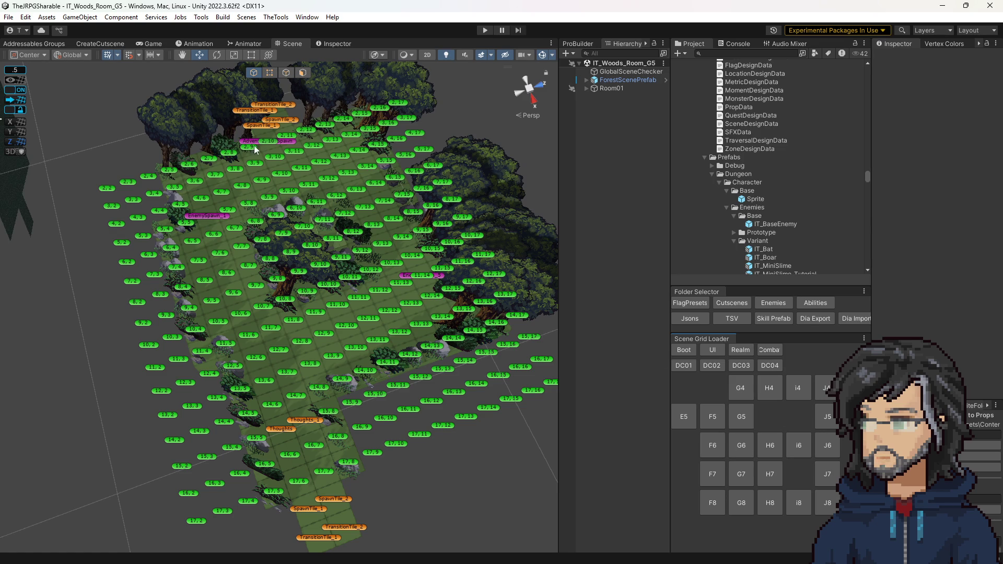
Revisit G4 and H4, settle on IT_Woods_Room_G7 and jump to the Skill prefabs folder.
left_click(741, 387)
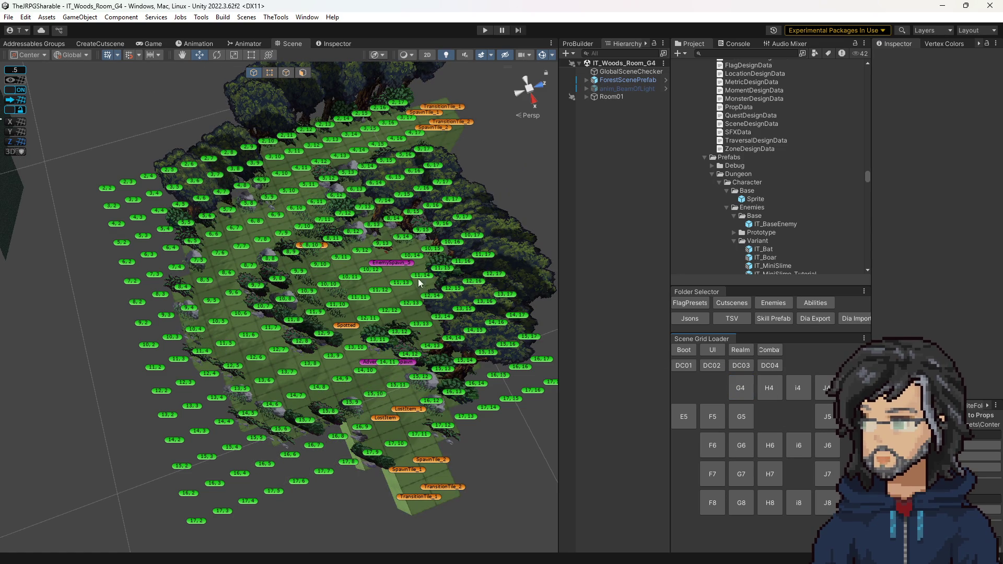
left_click(769, 389)
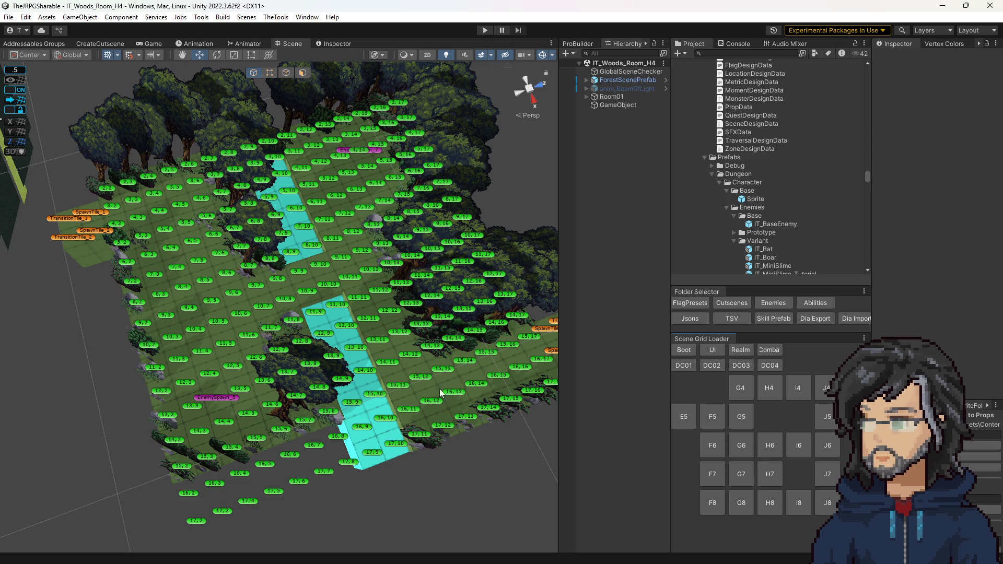
left_click_drag(458, 390, 381, 366)
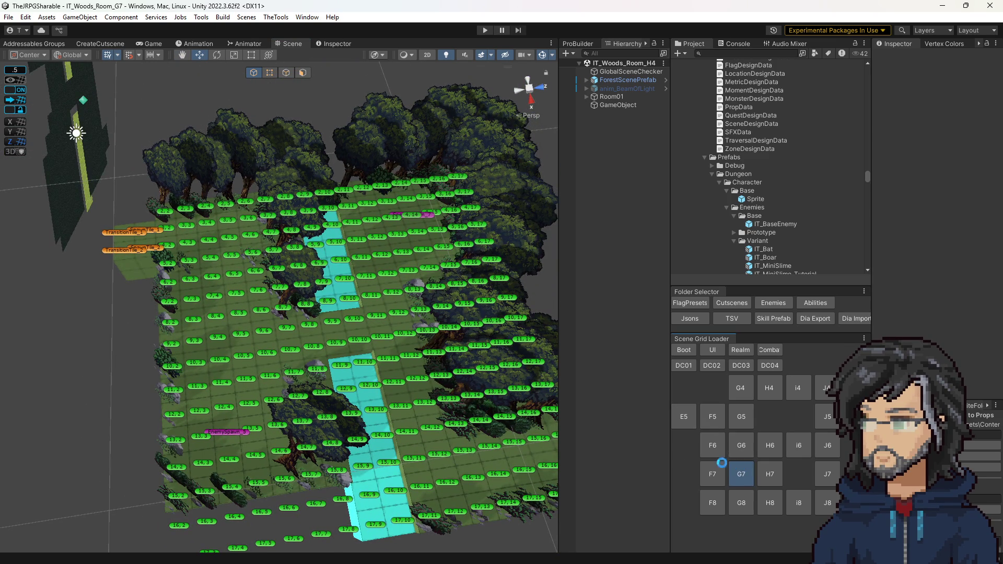
left_click(729, 465)
left_click_drag(439, 376, 400, 397)
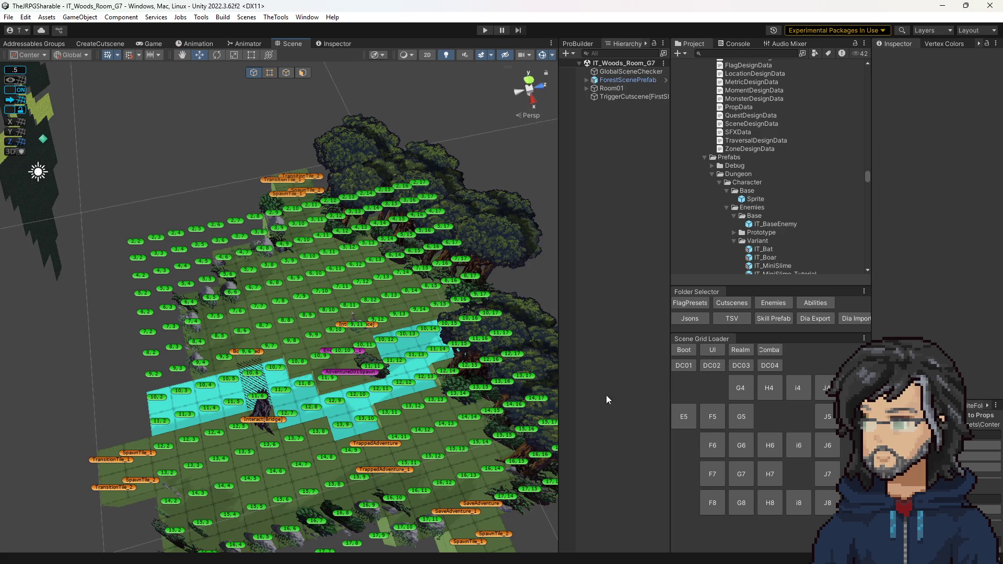
left_click(778, 319)
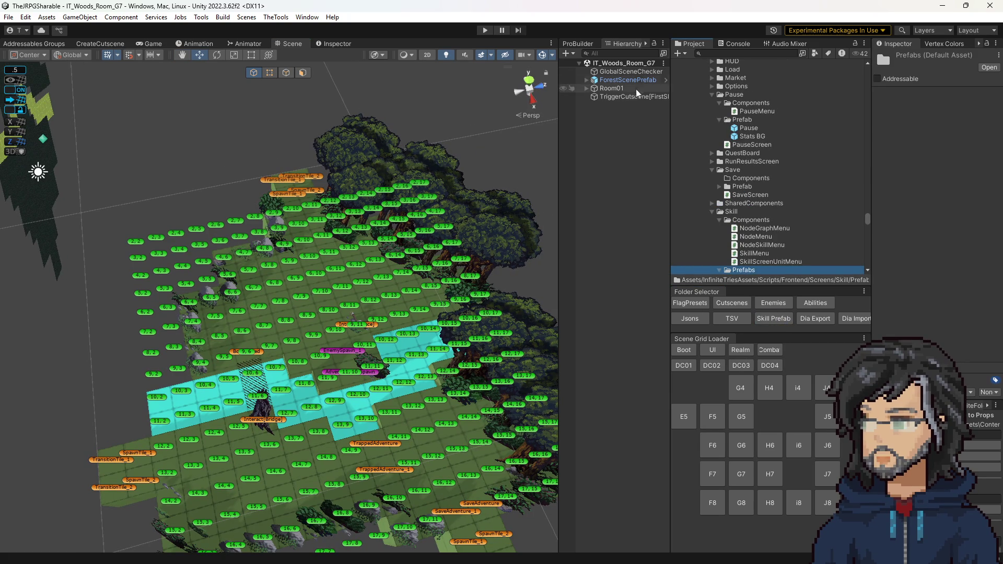
scroll(771, 266, "down", 3)
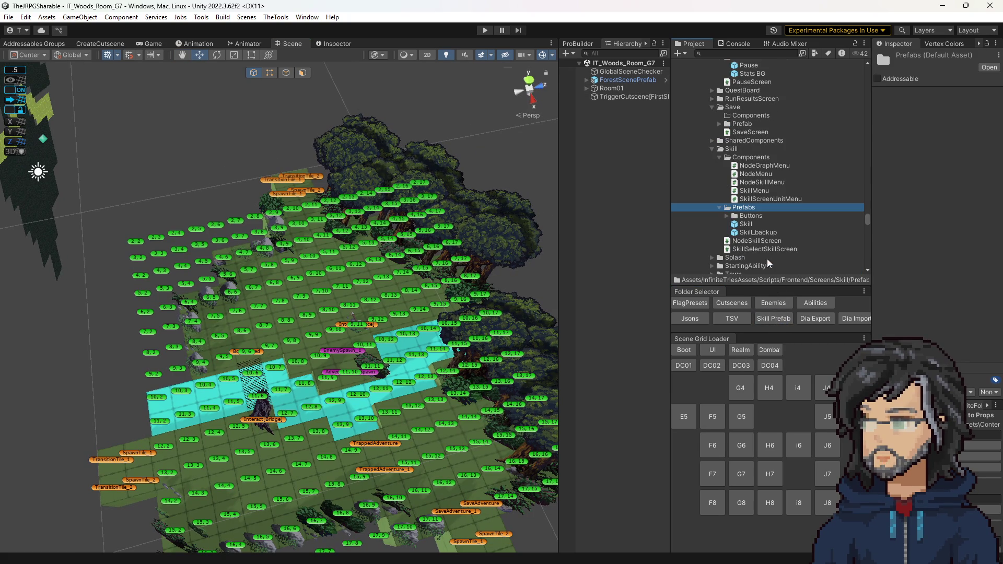
Load the Shoot ability's skill nodes through the Skill prefab's NodesLoader.
double_click(742, 226)
left_click(645, 201)
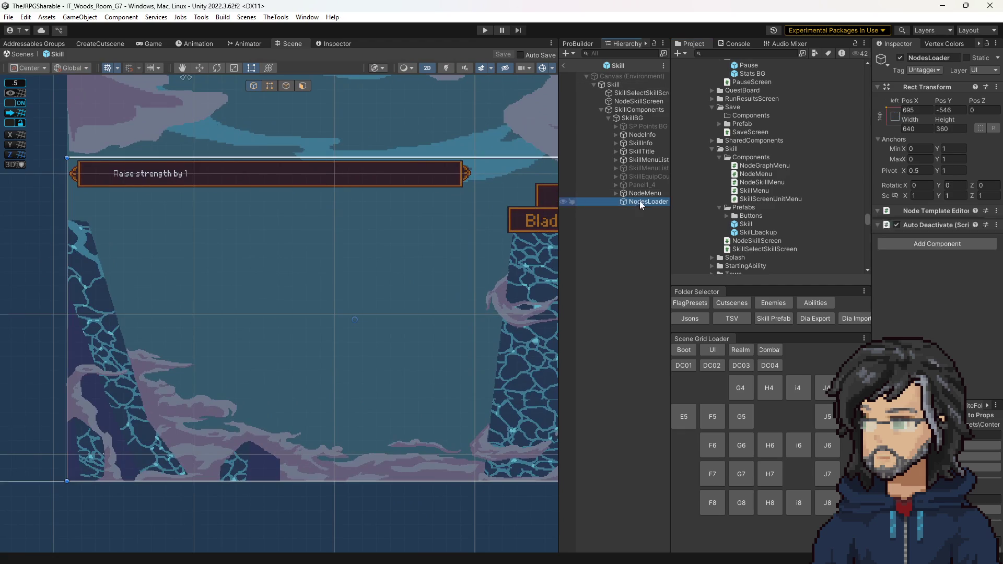
scroll(969, 251, "down", 3)
left_click(961, 252)
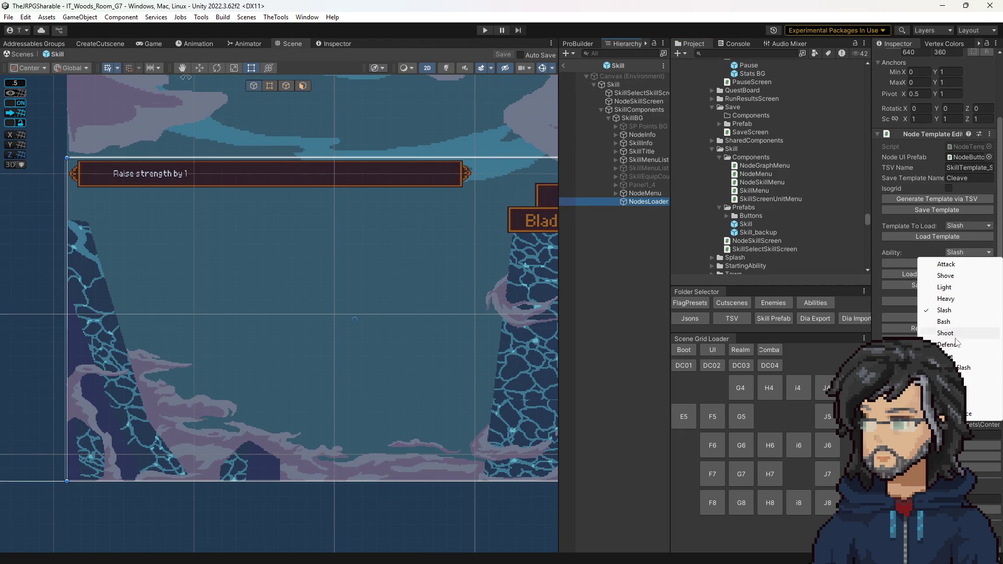
left_click(953, 337)
left_click(930, 264)
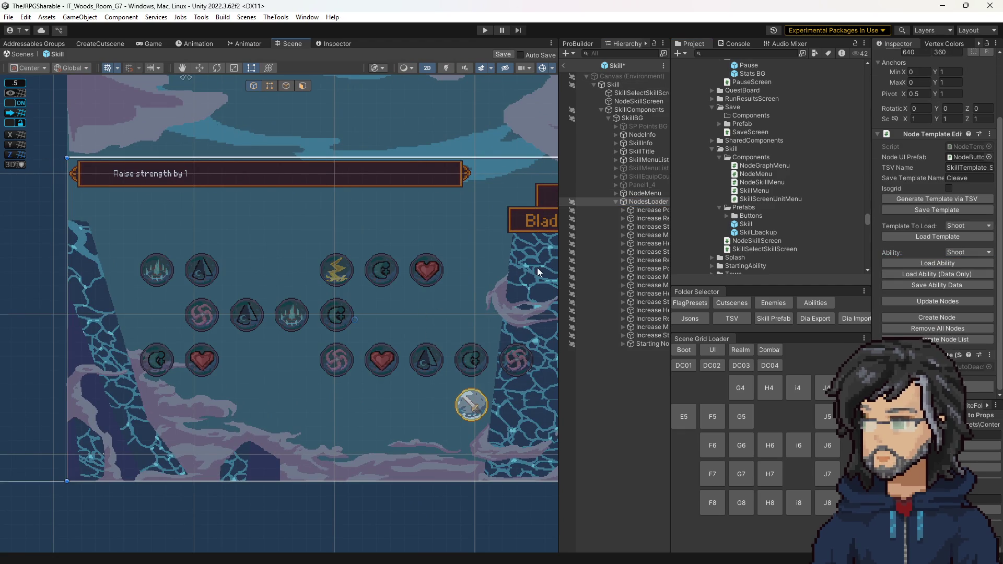
left_click_drag(559, 270, 513, 271)
Set the Increase Health nodes' Amount to 25 and update the nodes.
left_click(657, 243)
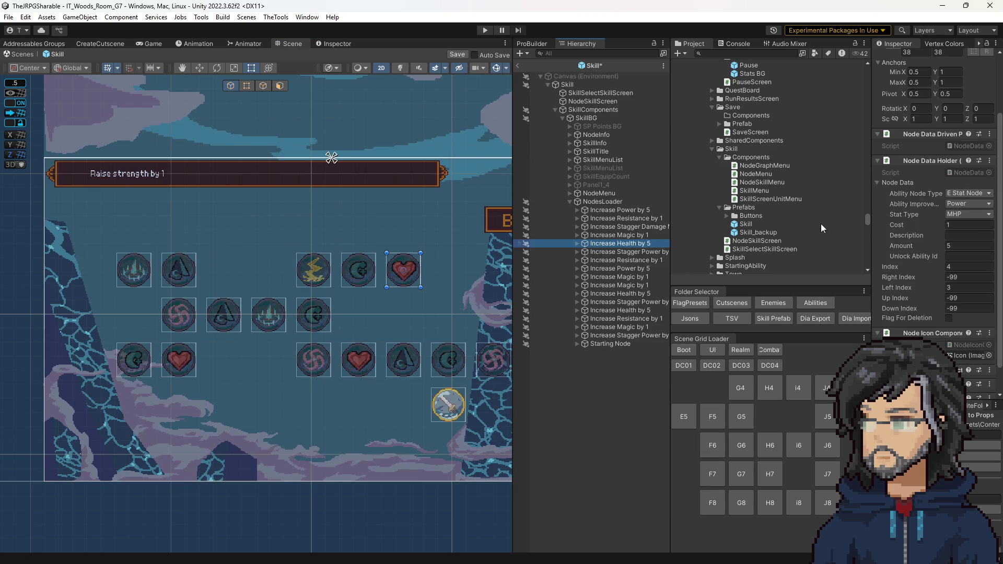
left_click(959, 246)
type("25")
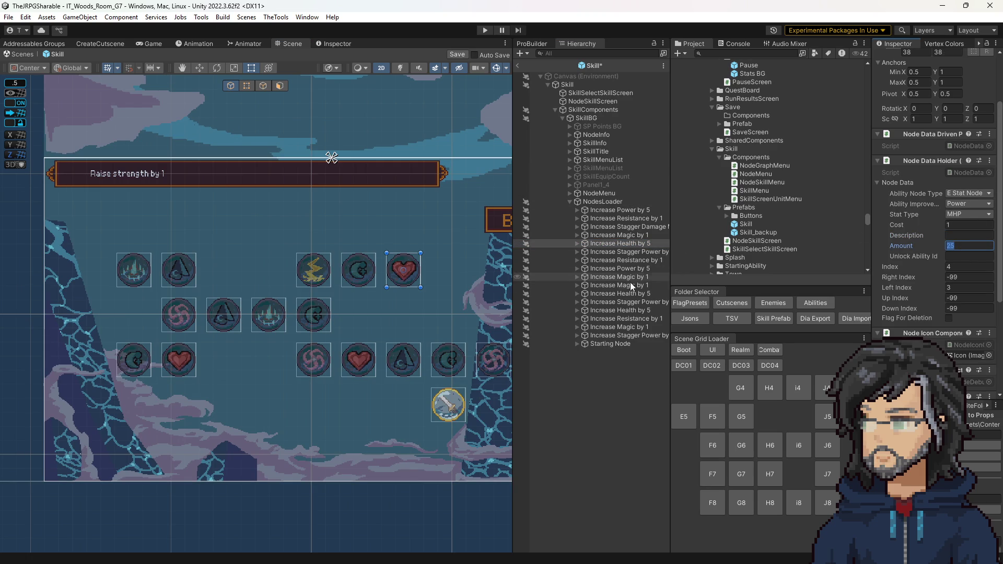
left_click(628, 294)
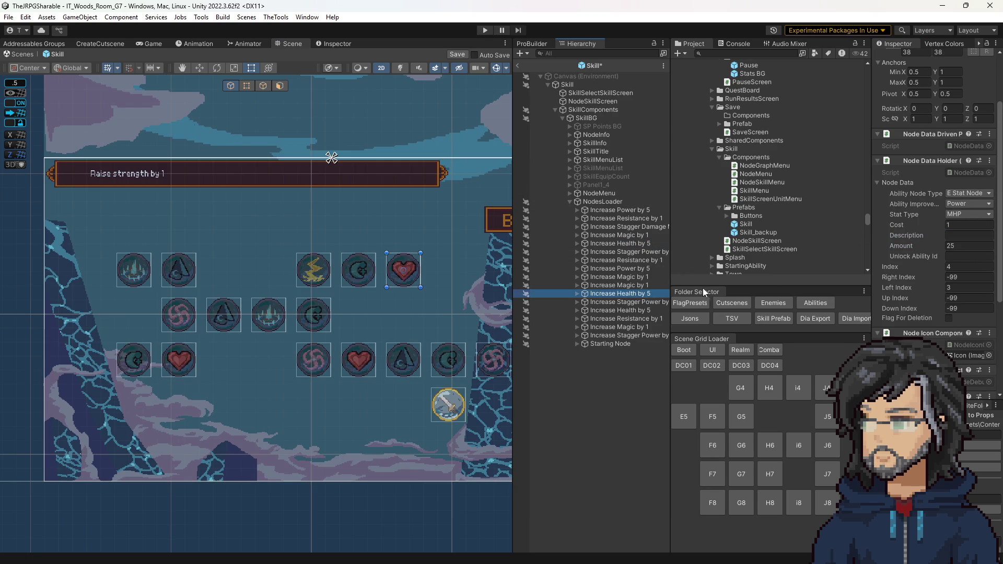
left_click(960, 246)
type("25")
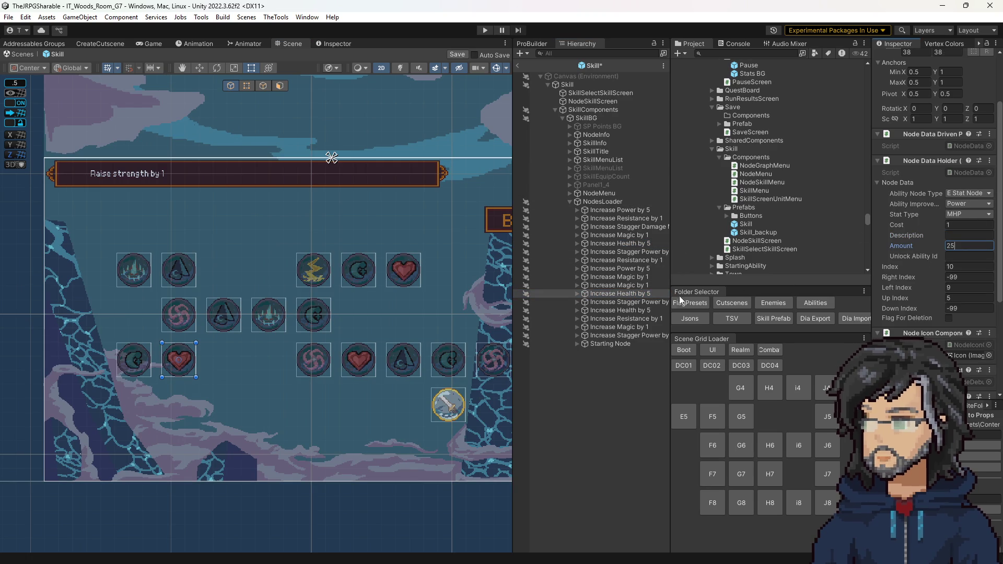
left_click(643, 311)
left_click(956, 246)
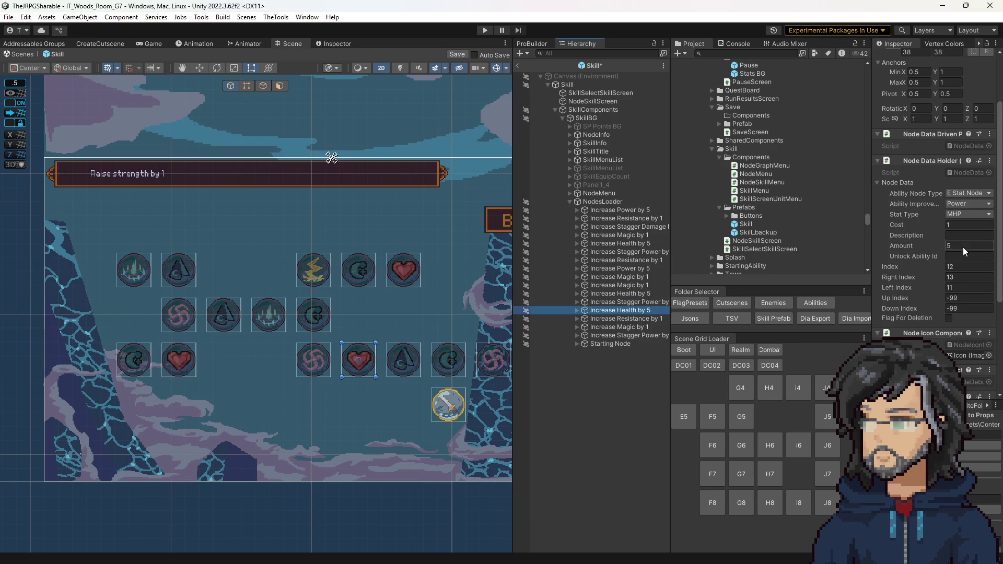
type("25")
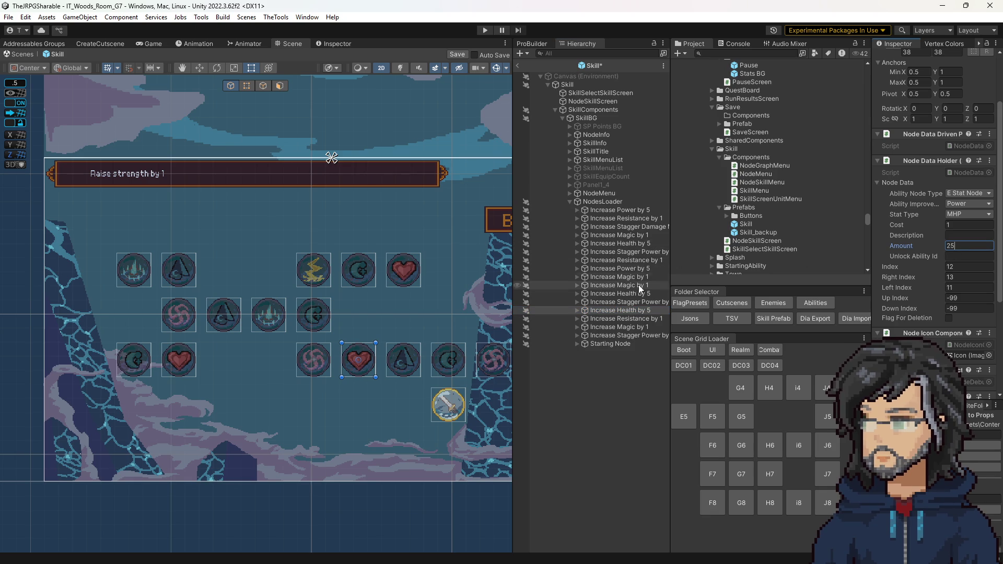
left_click(602, 201)
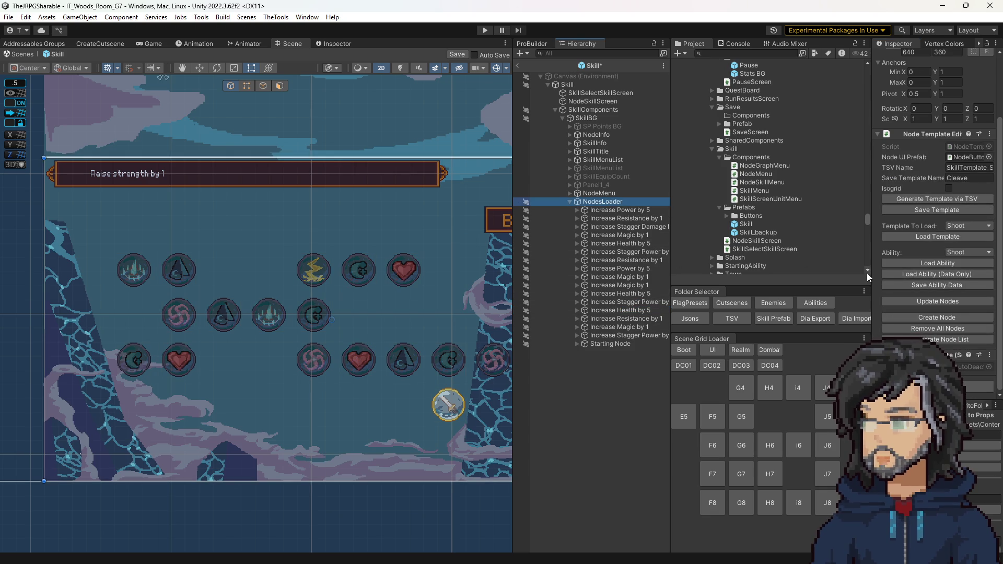
left_click(944, 302)
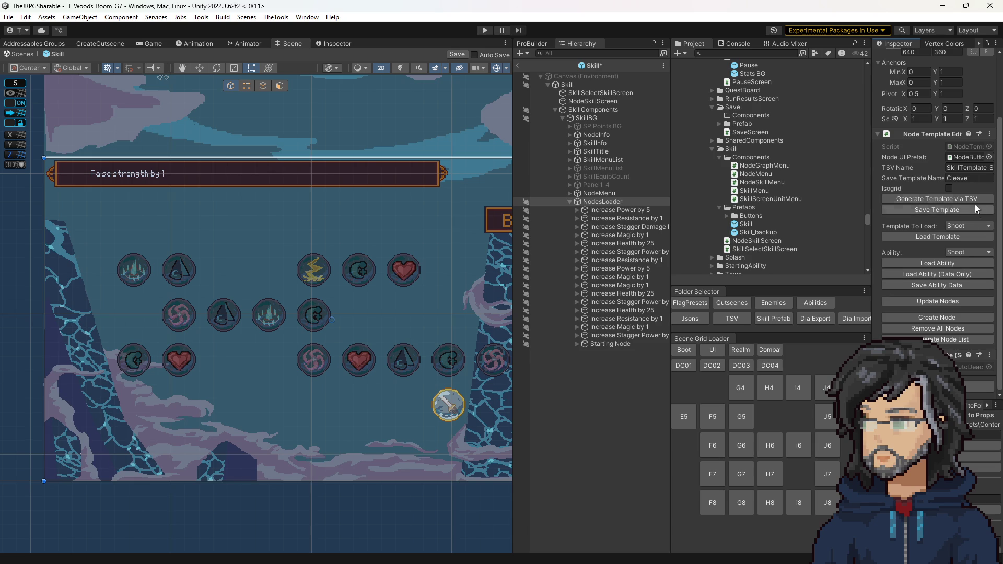
Load the Defend ability's skill nodes in the NodesLoader.
left_click(957, 226)
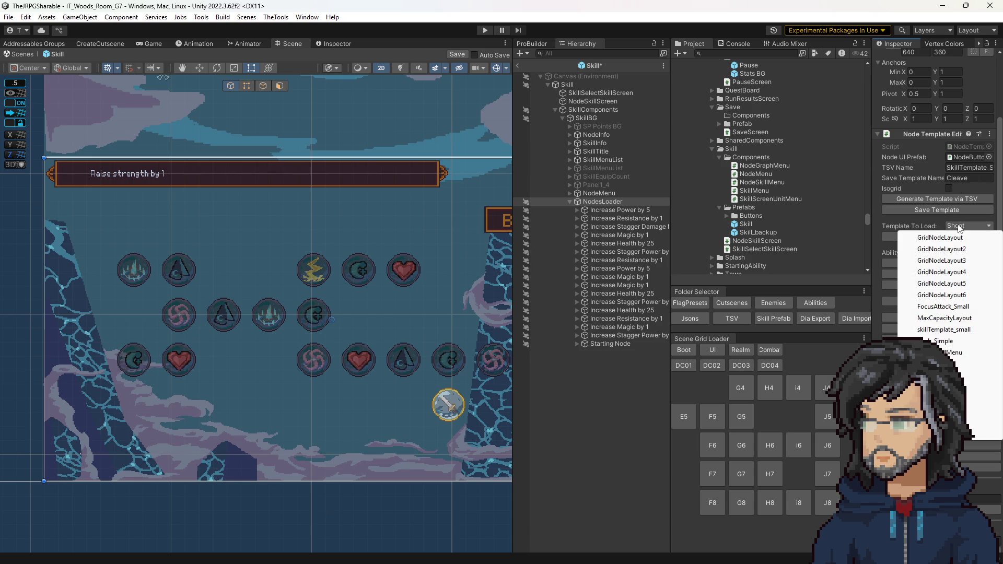
left_click(890, 254)
left_click(969, 252)
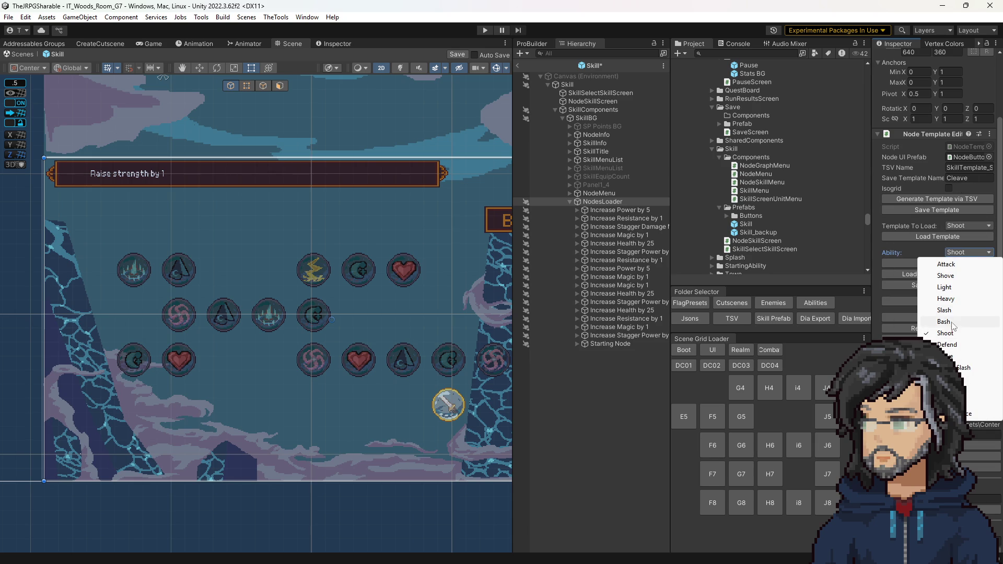
left_click(950, 345)
left_click(935, 265)
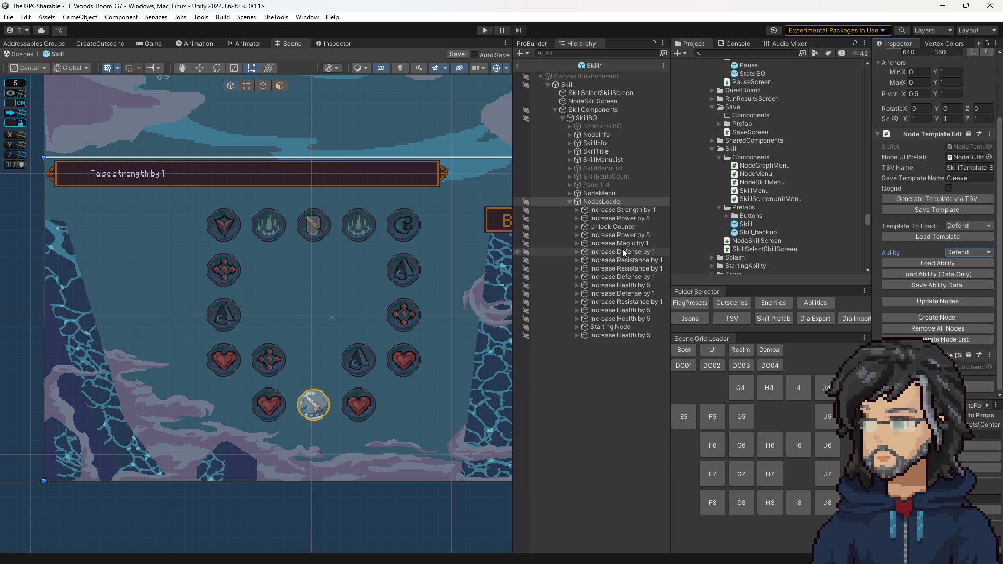
Set the Defend tree's Increase Health nodes' Amount to 25.
left_click(624, 311)
left_click(965, 245)
type("25")
left_click_drag(623, 310, 634, 325)
left_click(964, 246)
left_click(602, 339)
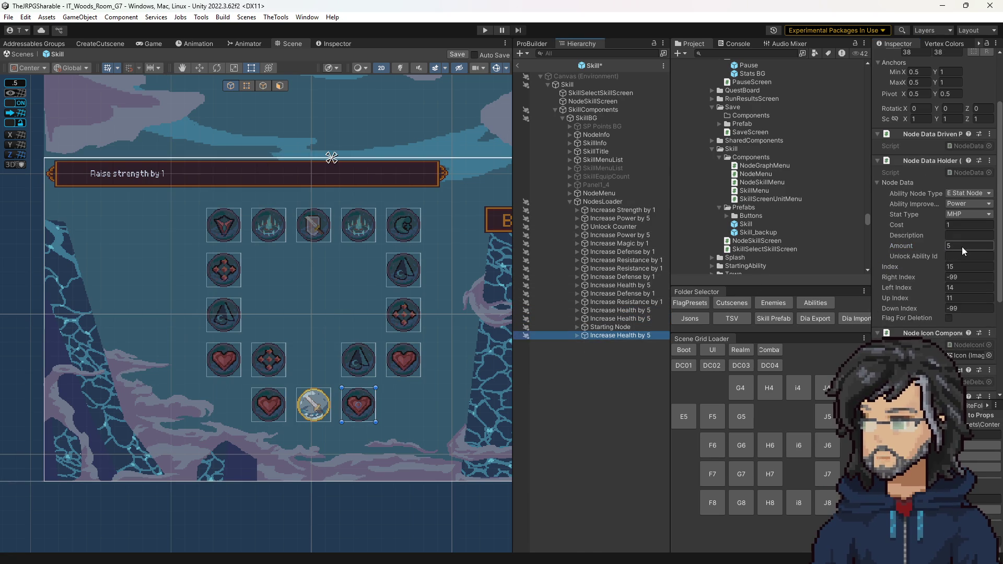
left_click(620, 285)
left_click(964, 246)
Change two power nodes' Ability Improvement to Stagger Power and update the nodes.
left_click(620, 218)
left_click(968, 204)
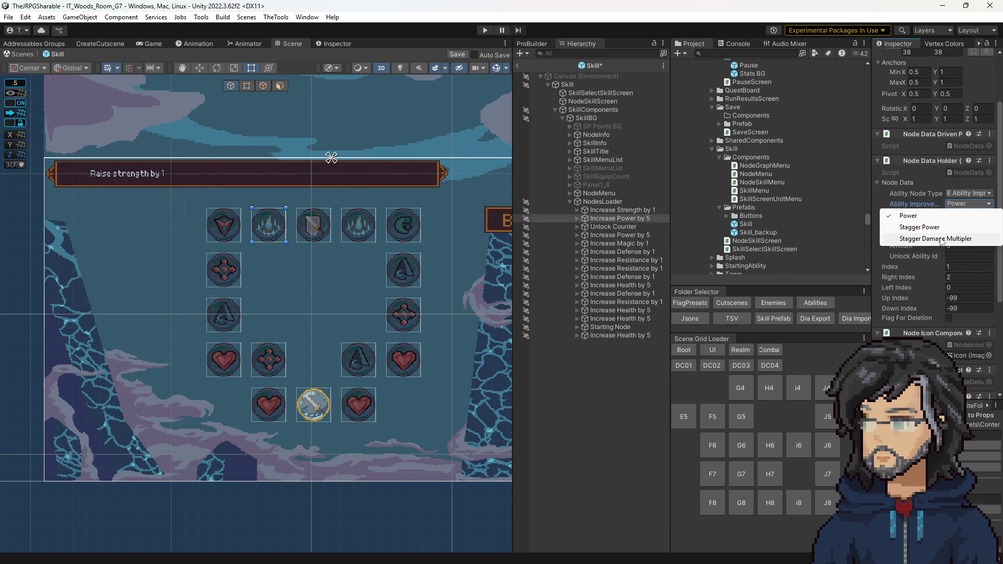
left_click(921, 227)
left_click(968, 204)
left_click(929, 226)
left_click(604, 202)
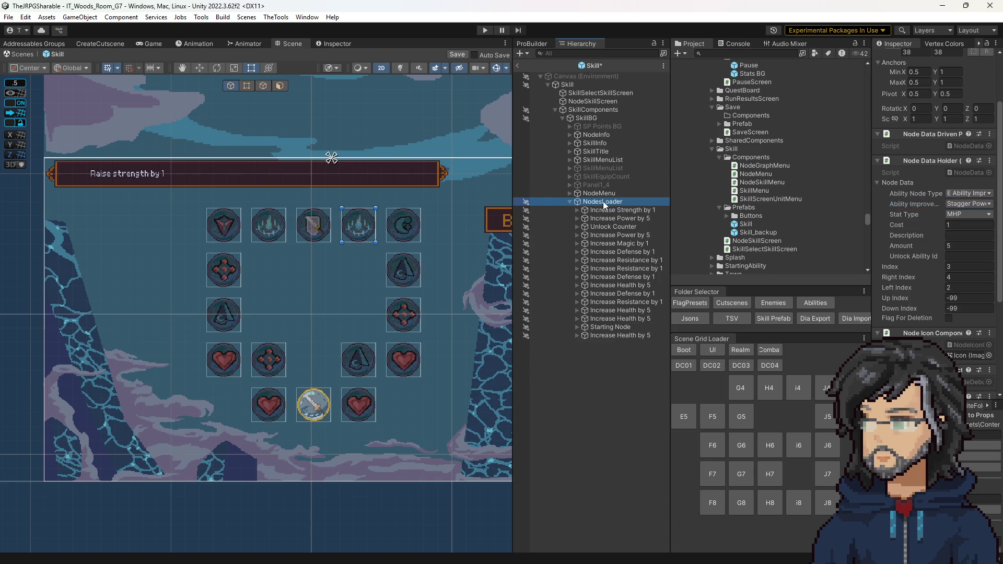
left_click(930, 302)
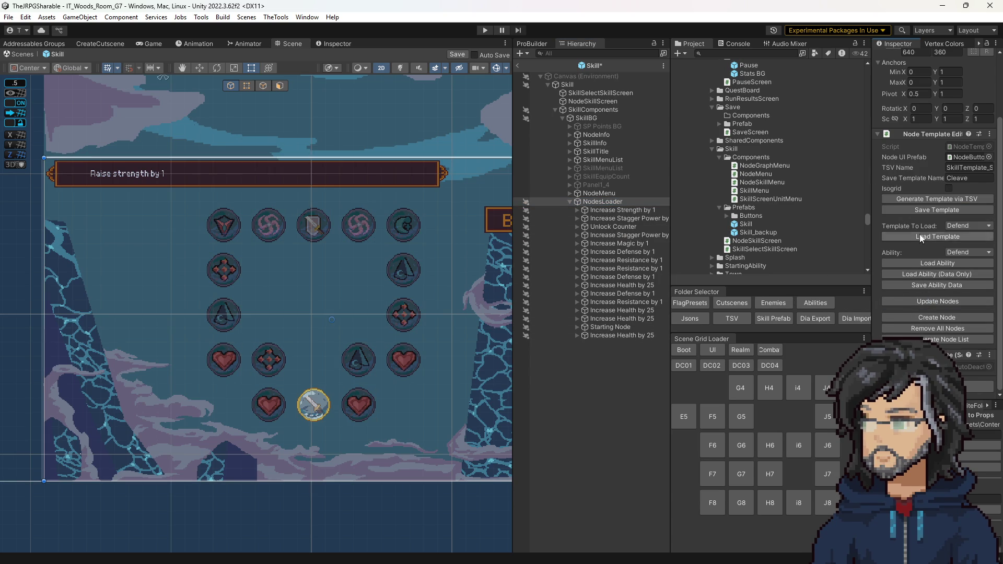
Save the Skill prefab on exit, remove all generated nodes, load the Boot scene and start play mode.
left_click(519, 66)
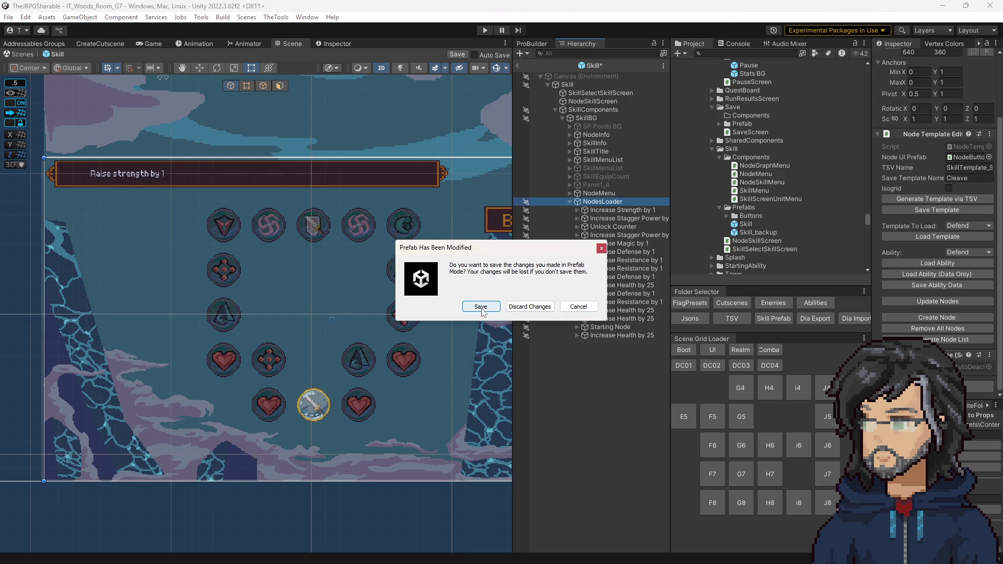
left_click(578, 306)
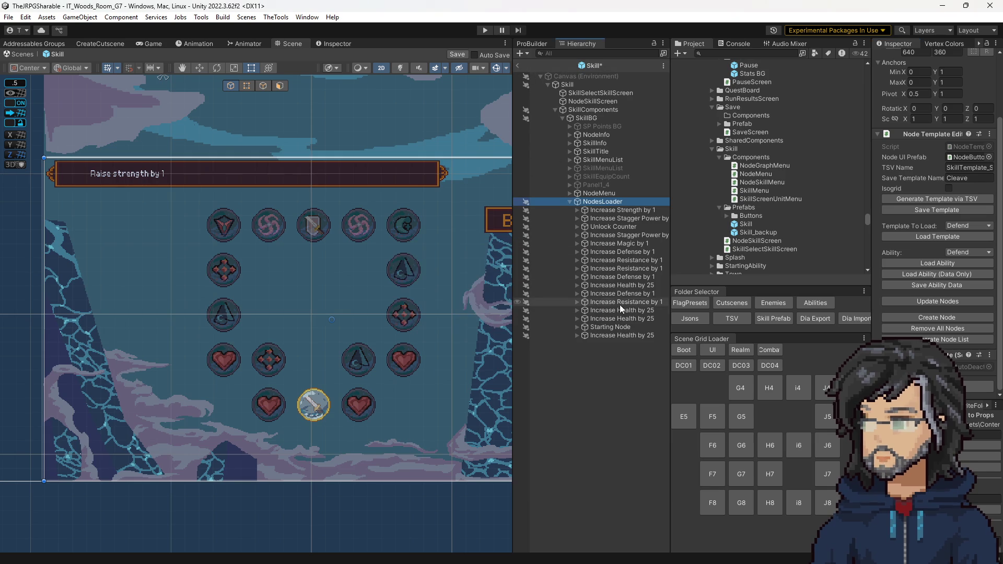
left_click(938, 328)
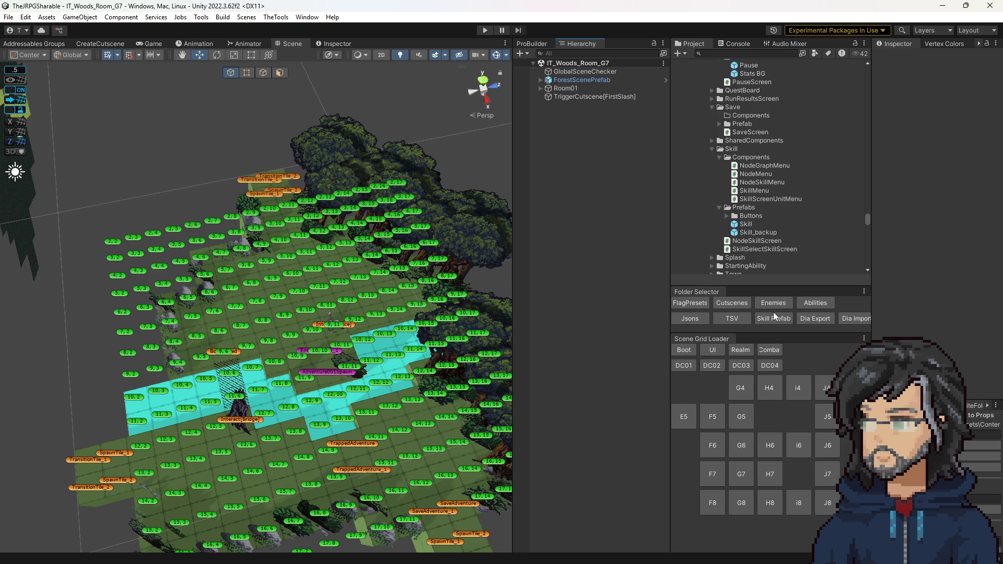
left_click(684, 350)
left_click(480, 33)
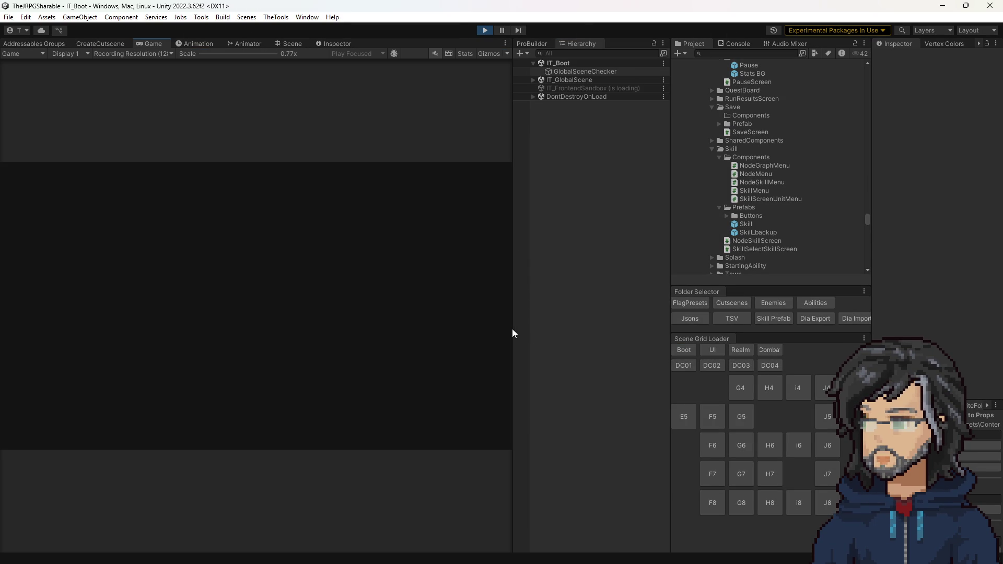
Continue the game from save slot 1 via the title menu.
left_click_drag(513, 331, 523, 331)
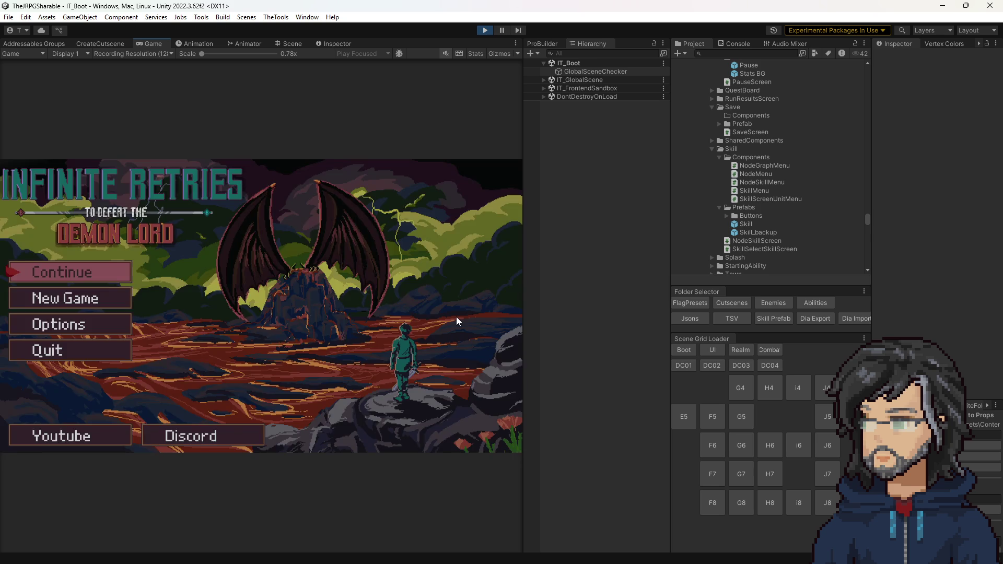
key("Down")
key("Up")
key("Return")
key("Down")
key("Up")
key("Down")
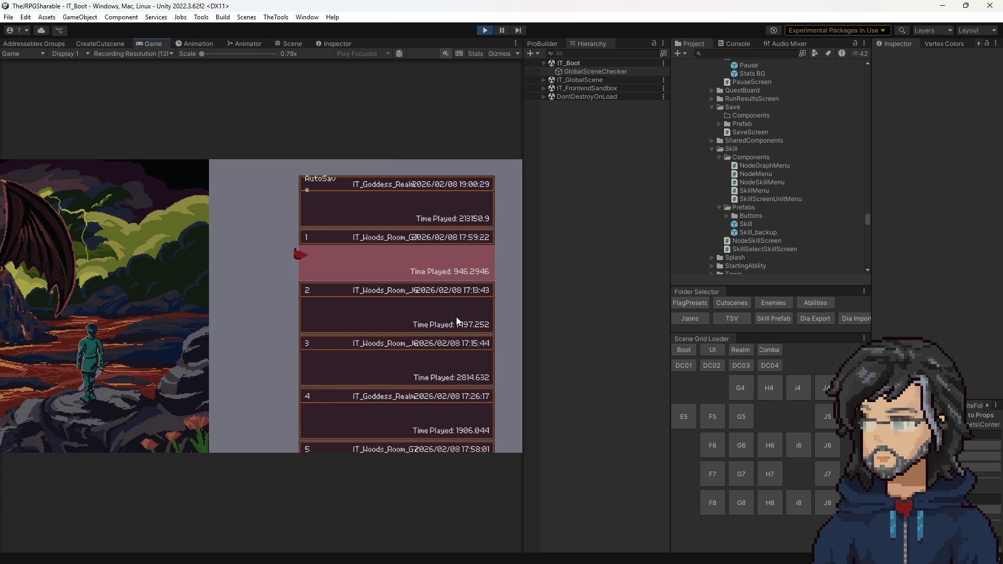
key("Return")
key("Return")
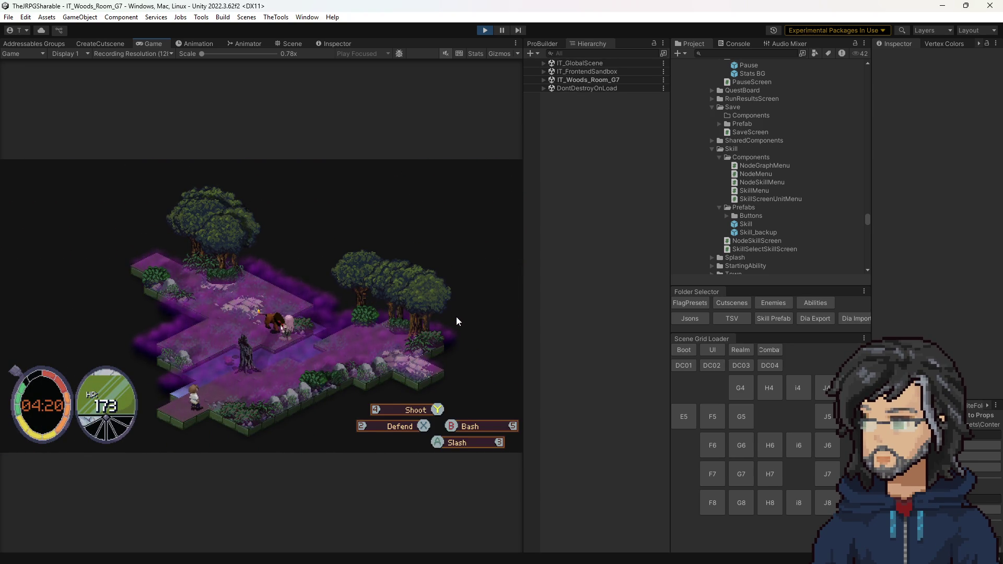
Pause the game to view the stats, then resume play.
key("Escape")
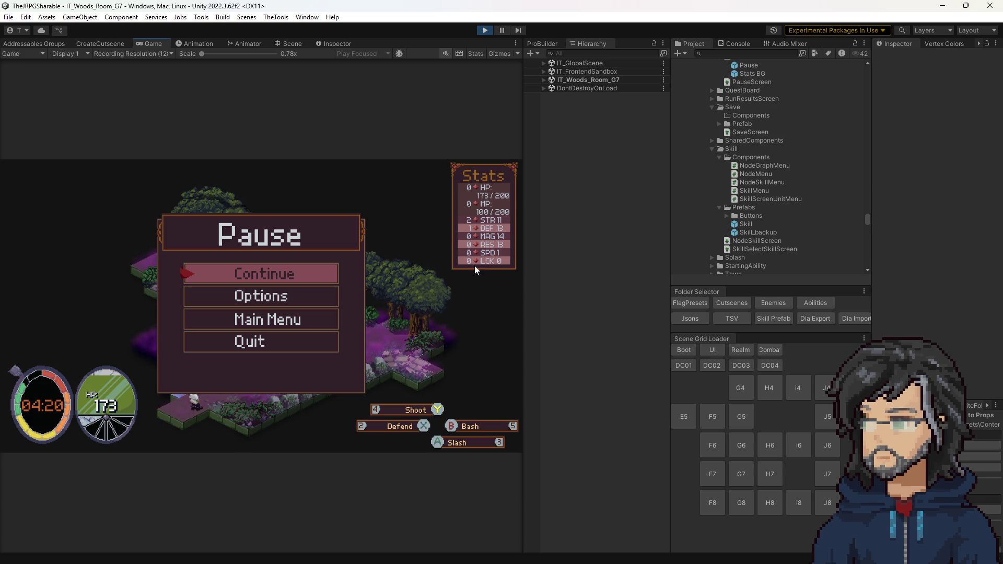
key("Escape")
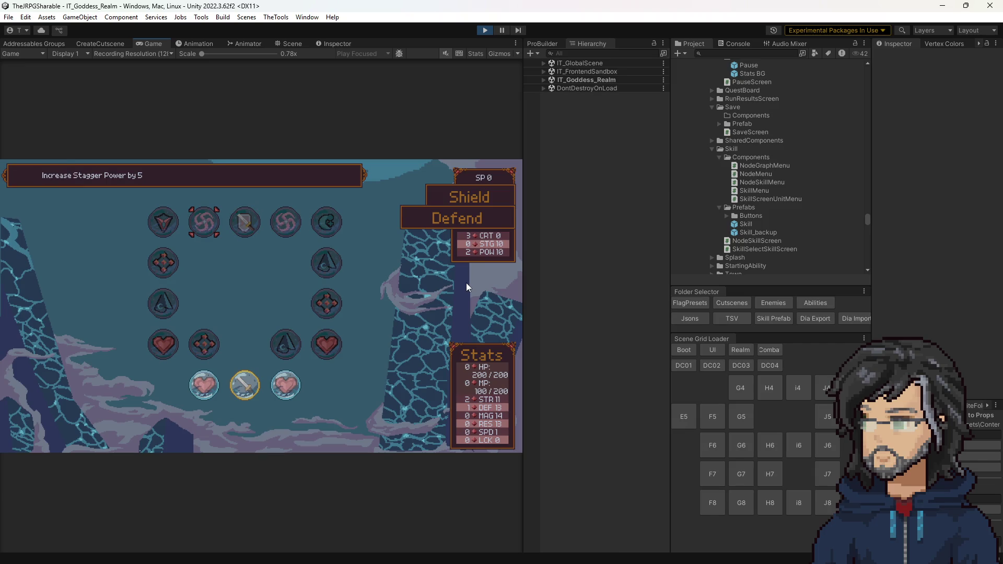
Navigate the game to the Staff skill tree, then open the IT_Boar enemy prefab from the Enemies folder.
key("Escape")
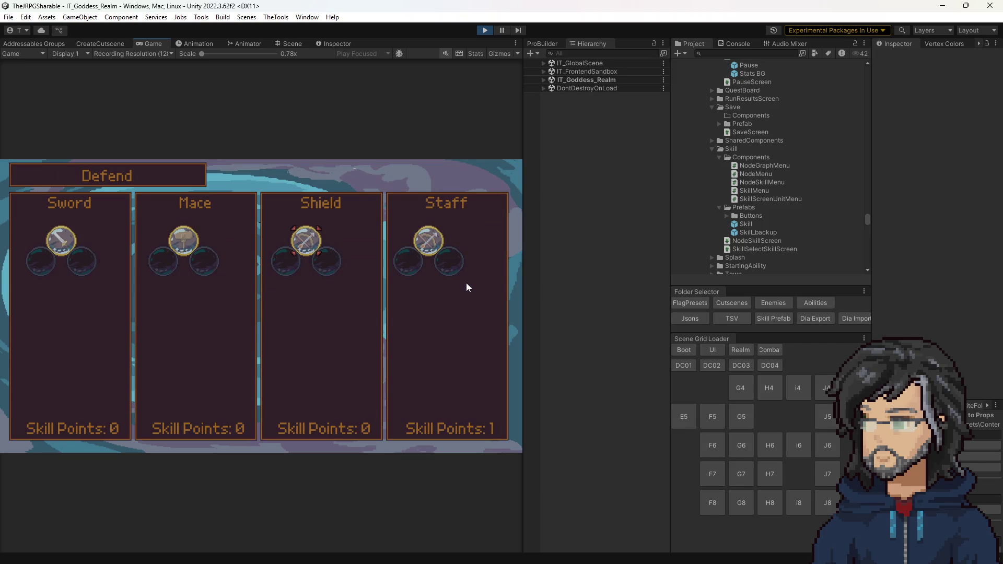
key("Right")
key("Return")
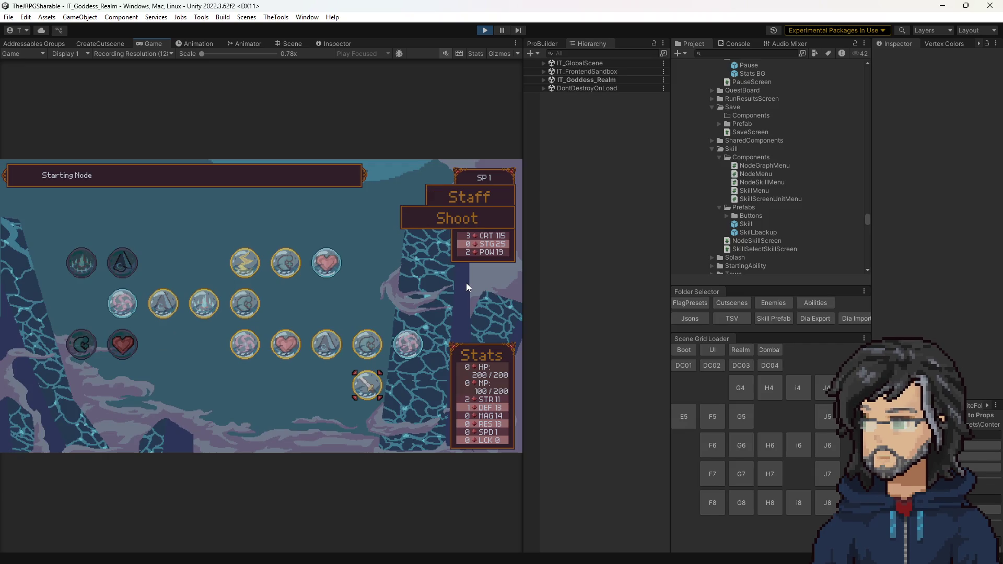
key("Left")
key("Left")
key("Left")
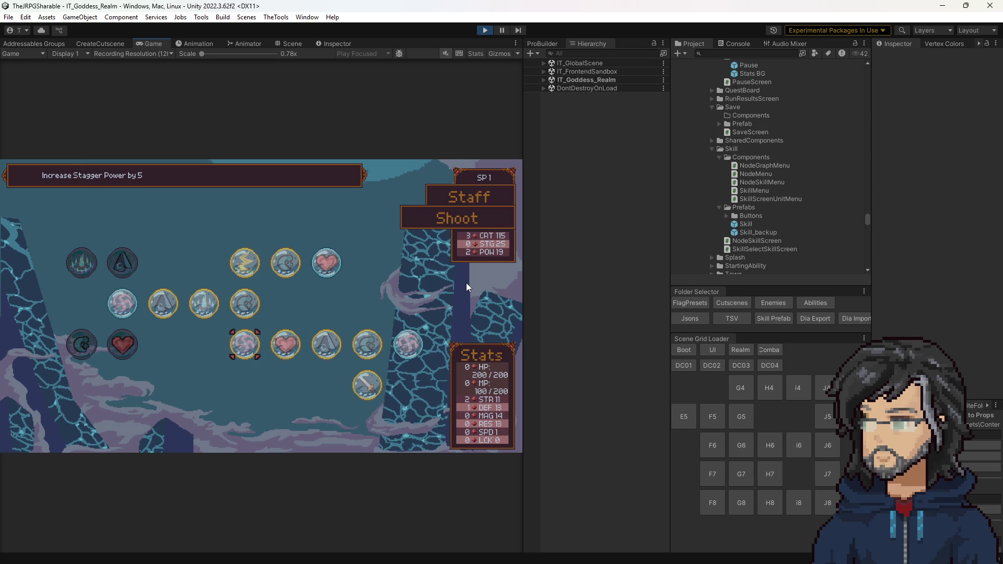
left_click(773, 302)
double_click(766, 114)
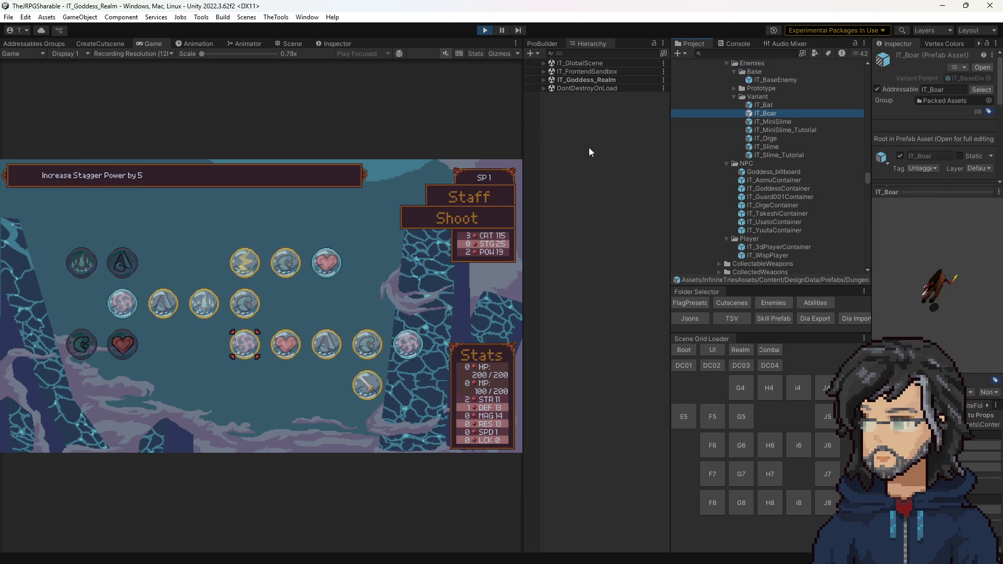
scroll(972, 301, "down", 5)
scroll(968, 321, "down", 5)
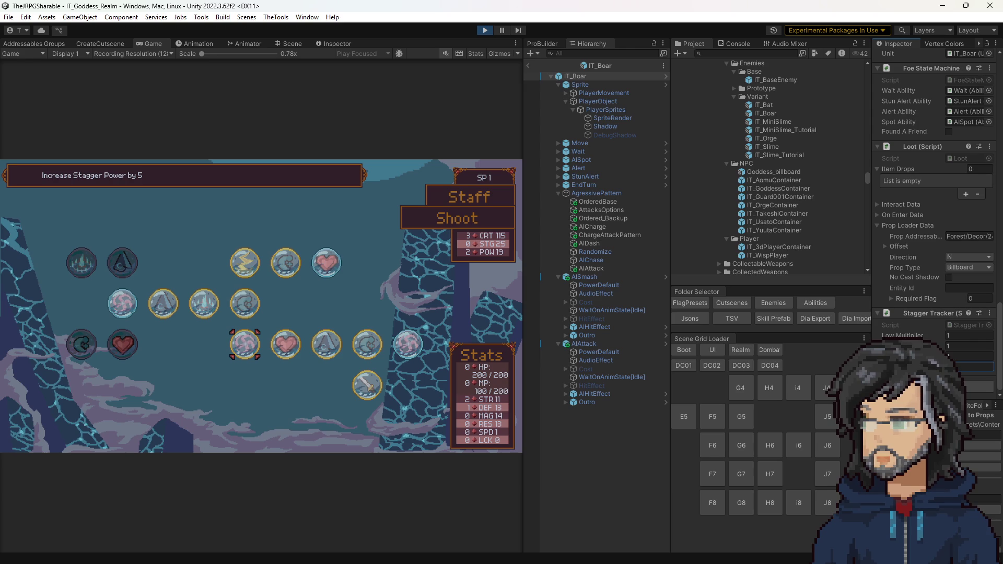
Set the IT_Boar Stagger Tracker Low Multiplier and the next multiplier to 0.8 and save the prefab.
left_click(955, 350)
key("shift+Tab")
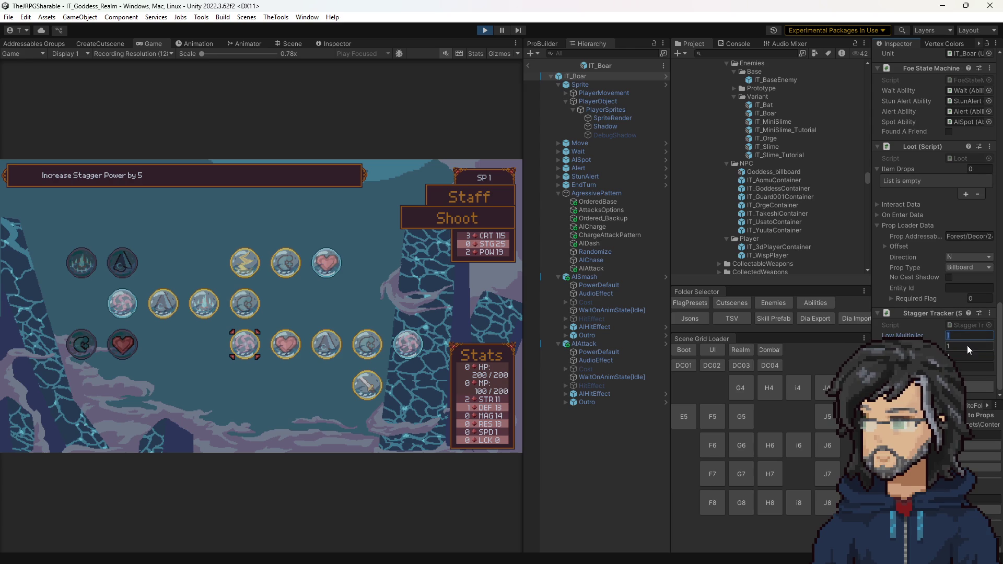
type("0.5")
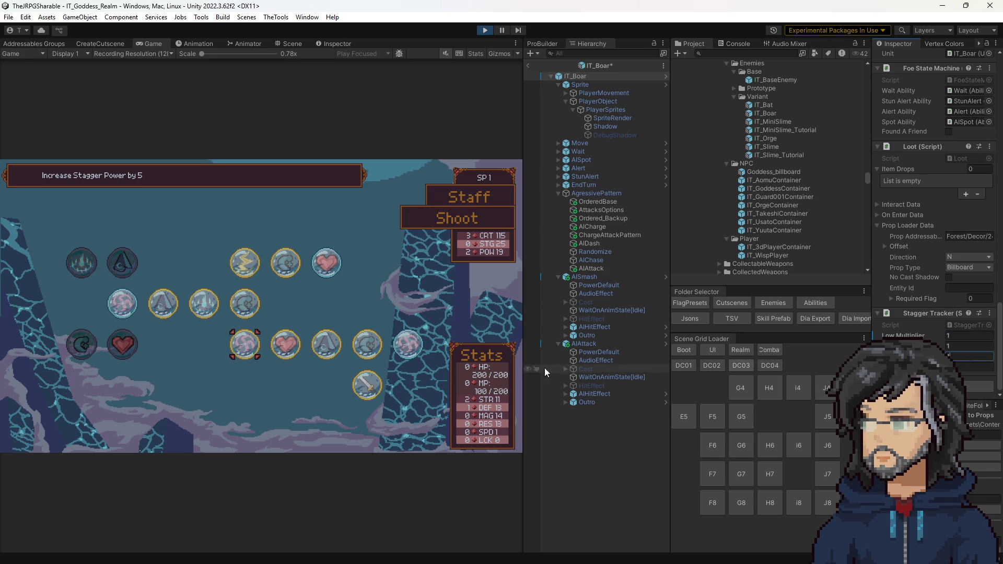
key("ctrl+s")
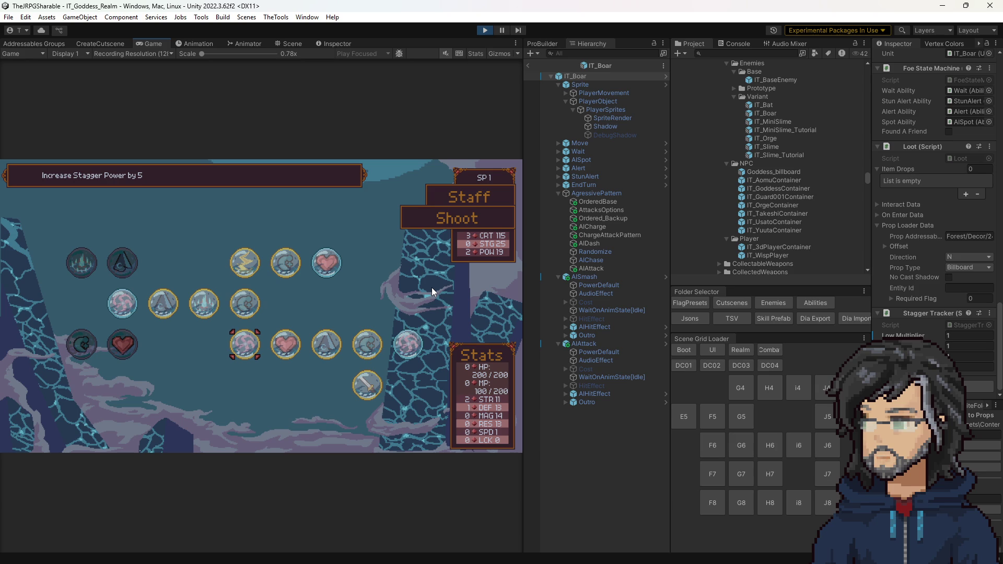
left_click(958, 336)
type("0")
left_click(952, 348)
type("0.8")
key("ctrl+s")
Return to the game and switch to the Sword skill tree.
left_click(460, 287)
key("Escape")
key("Down")
key("Return")
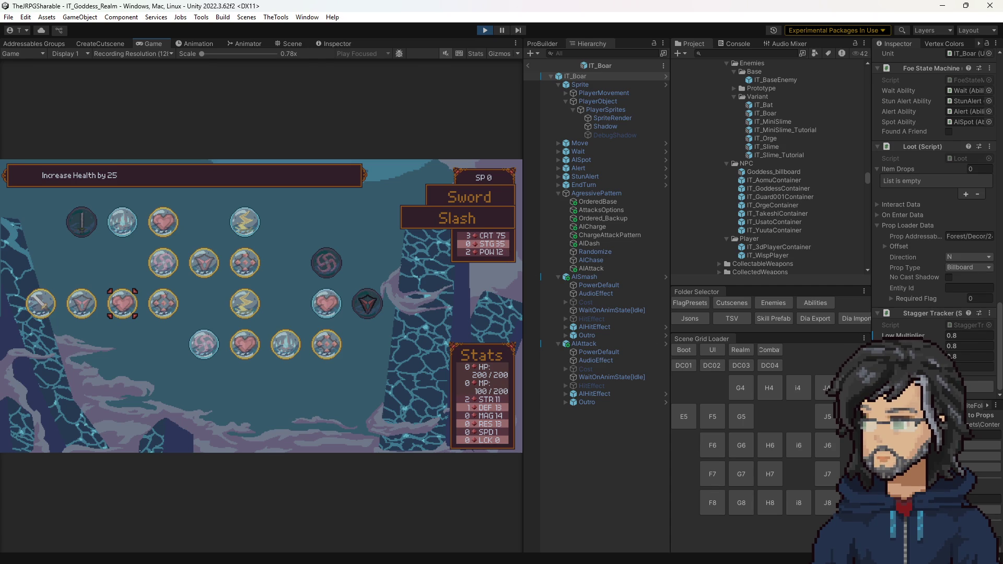
Work out 35 × 0.8 = 28 and 100 ÷ 28 ≈ 3.57 in Calculator, close it and leave IT_Boar prefab editing.
key("XF86Calculator")
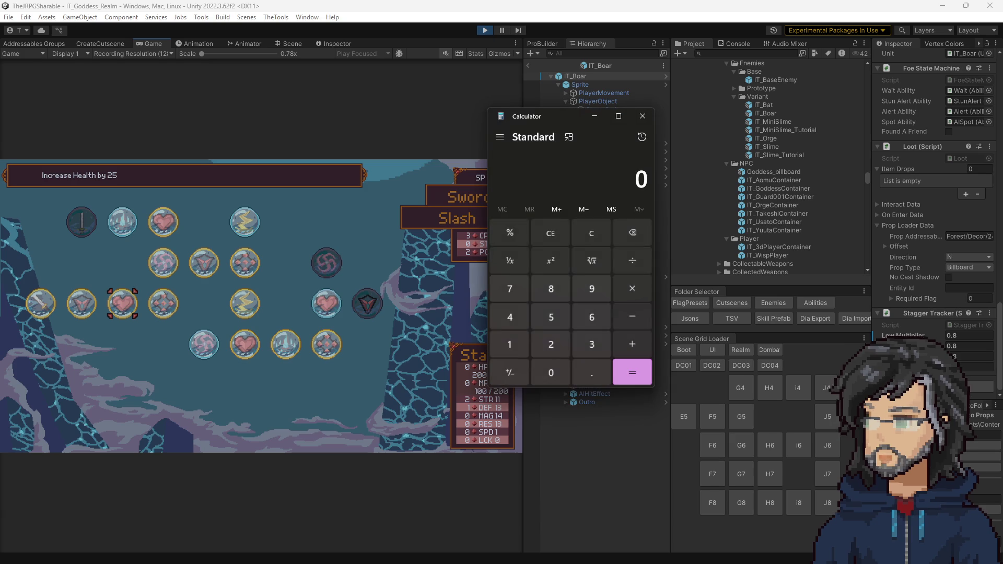
left_click_drag(551, 116, 616, 132)
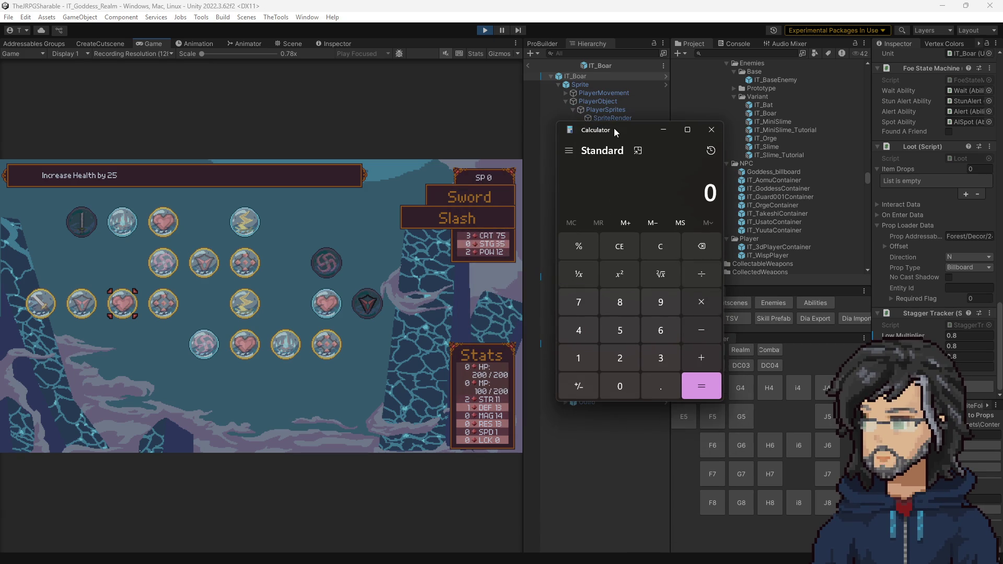
type("35*0.8")
key("Return")
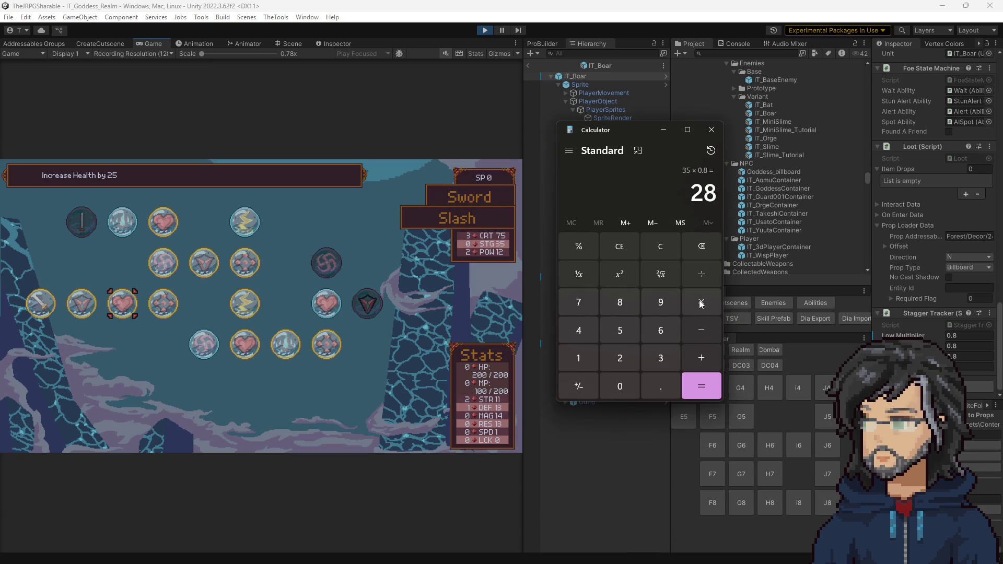
type("100/28")
key("Return")
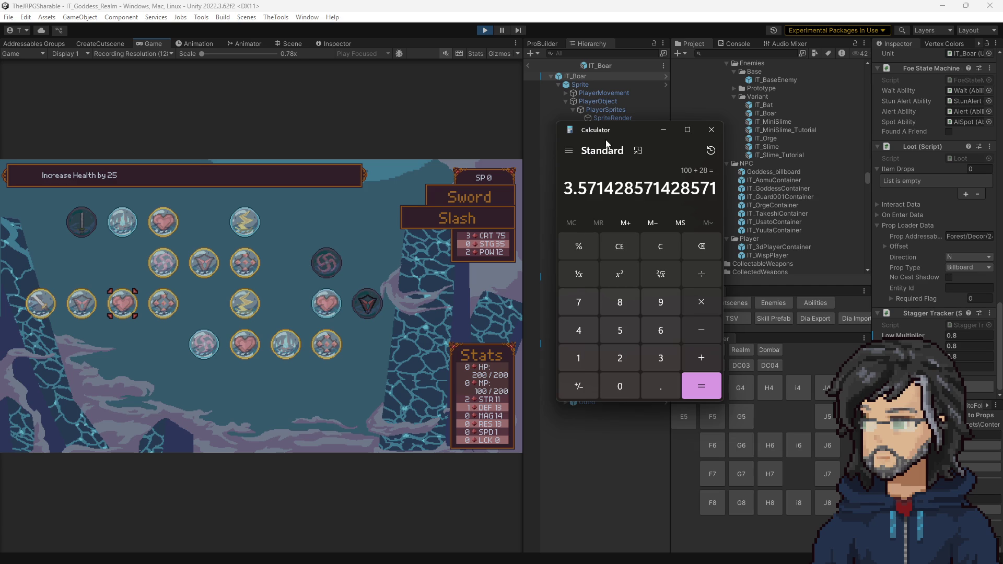
left_click(711, 129)
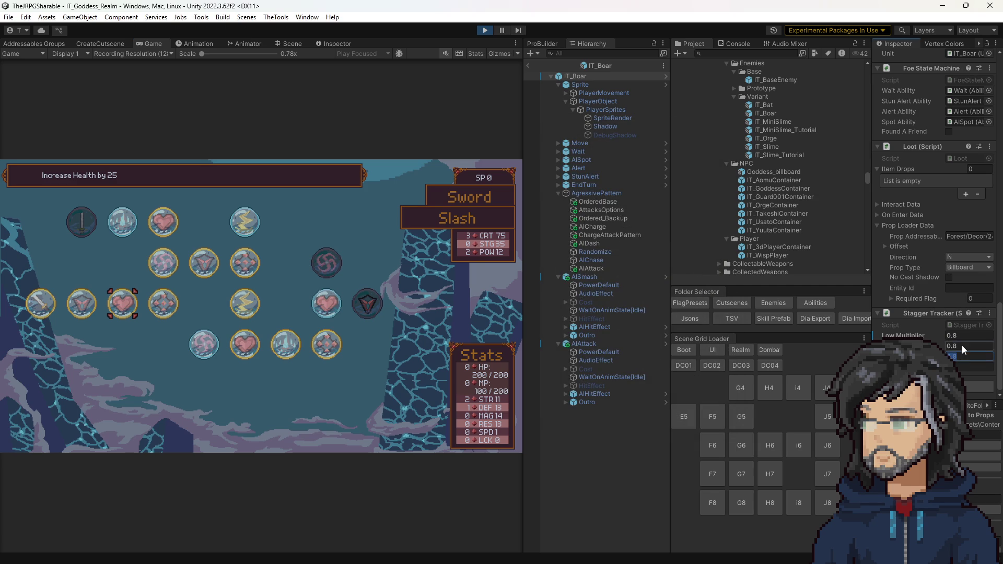
left_click(584, 449)
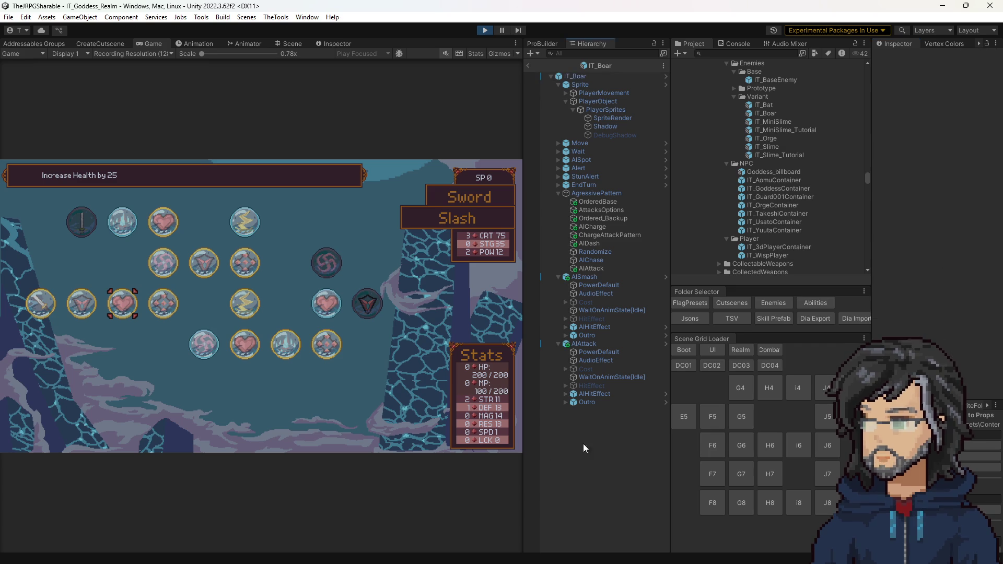
left_click(528, 65)
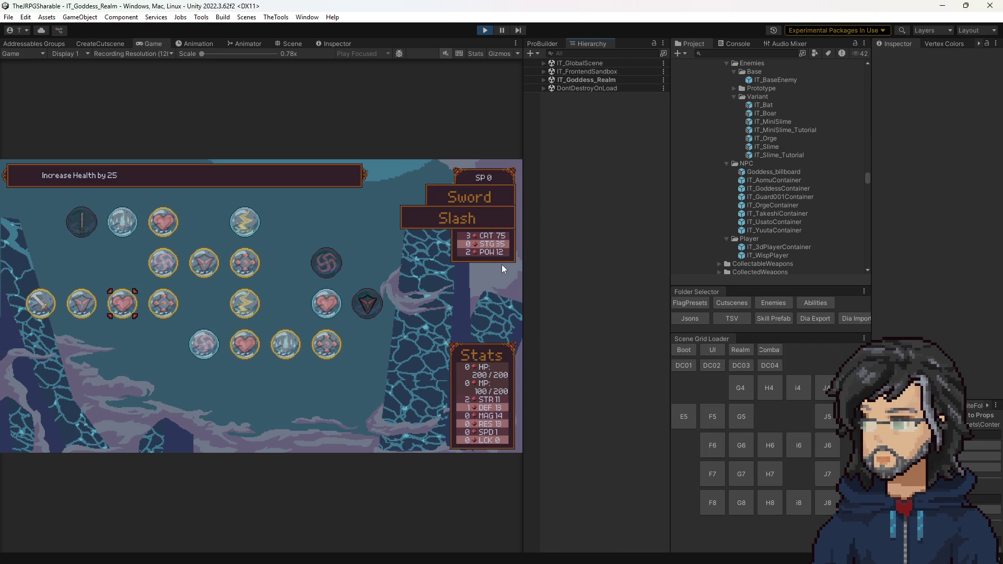
Browse the Staff skill tree's health and stagger damage nodes in the game, then stop play mode.
key("Escape")
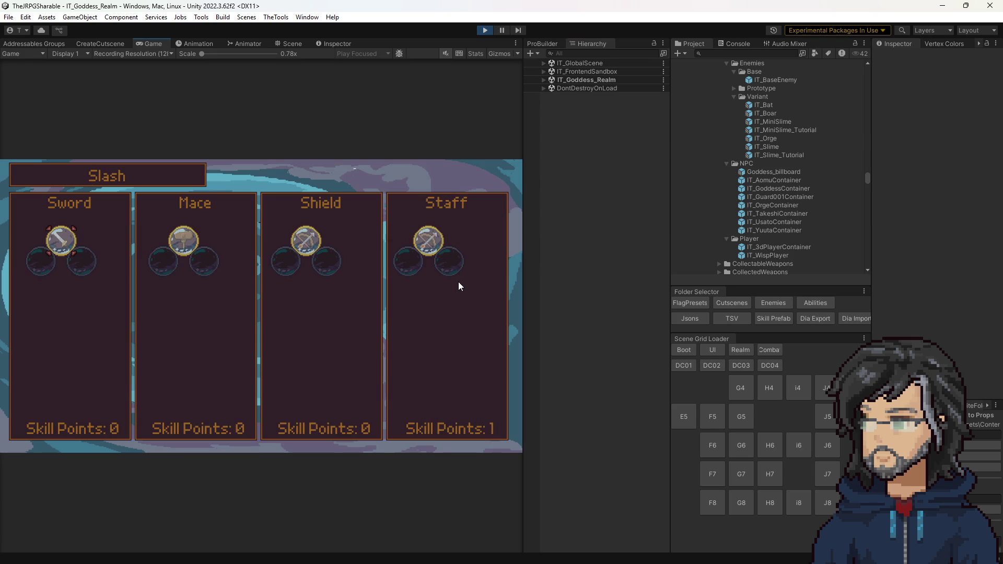
key("Right")
key("Right")
key("Left")
key("Right")
key("Return")
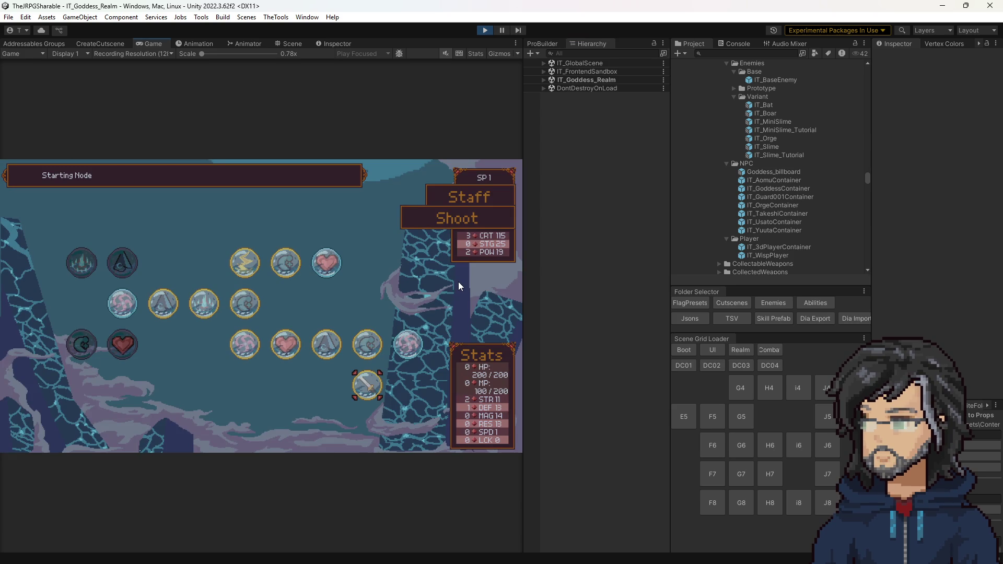
key("Up")
key("Up")
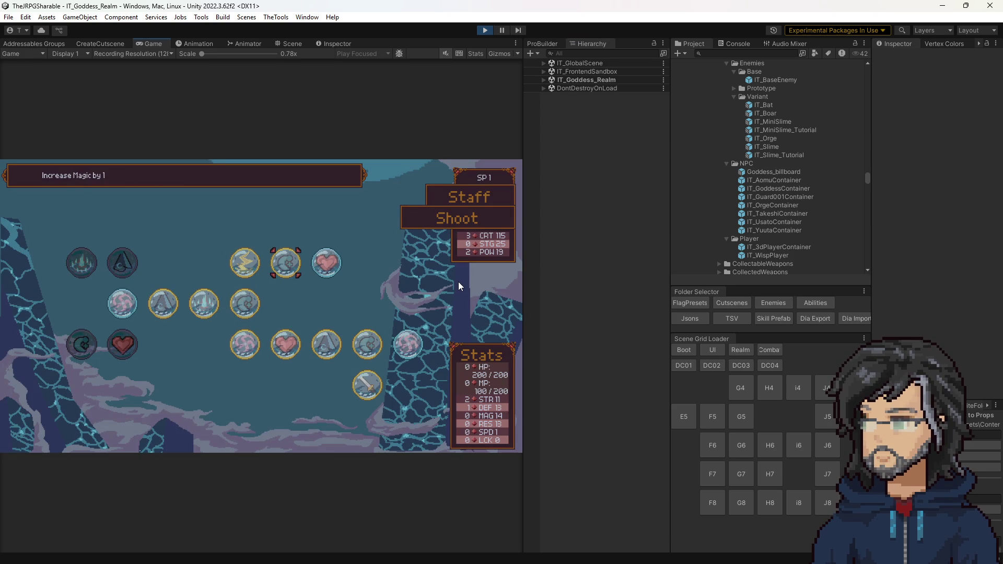
key("Left")
key("Left")
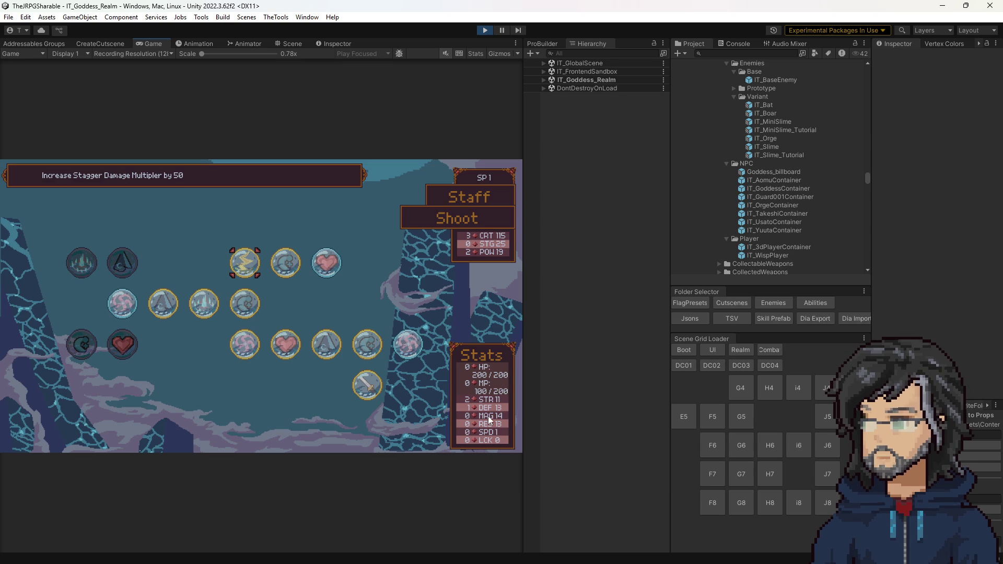
left_click(484, 30)
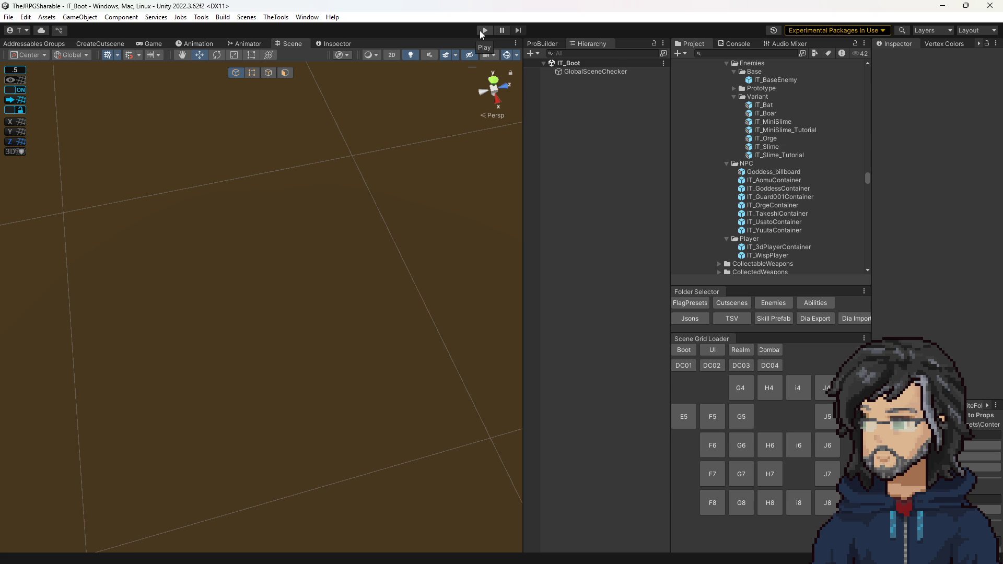
Restart play mode, load save slot 1 into the woods room and widen the game view.
left_click(484, 30)
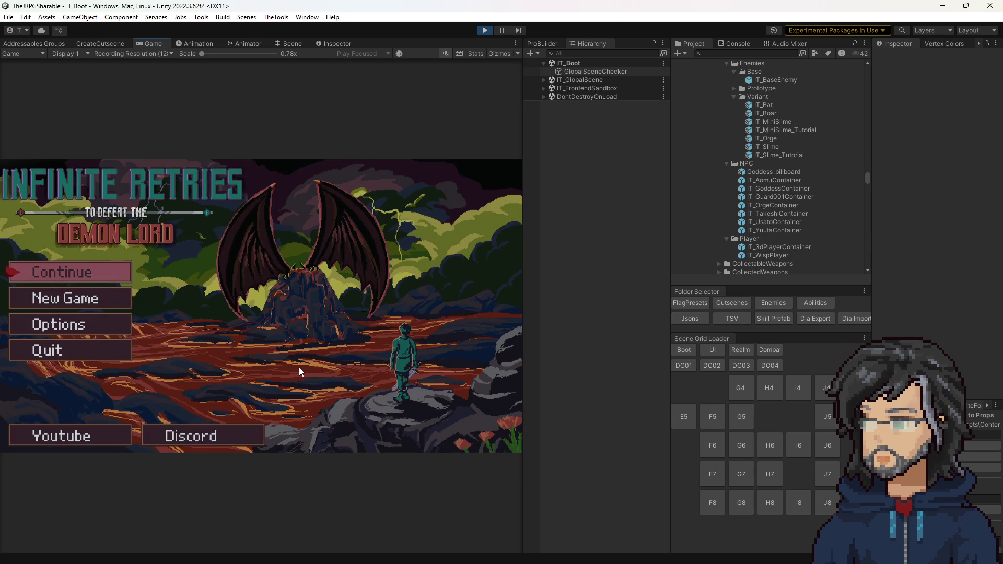
key("Return")
key("Up")
key("Down")
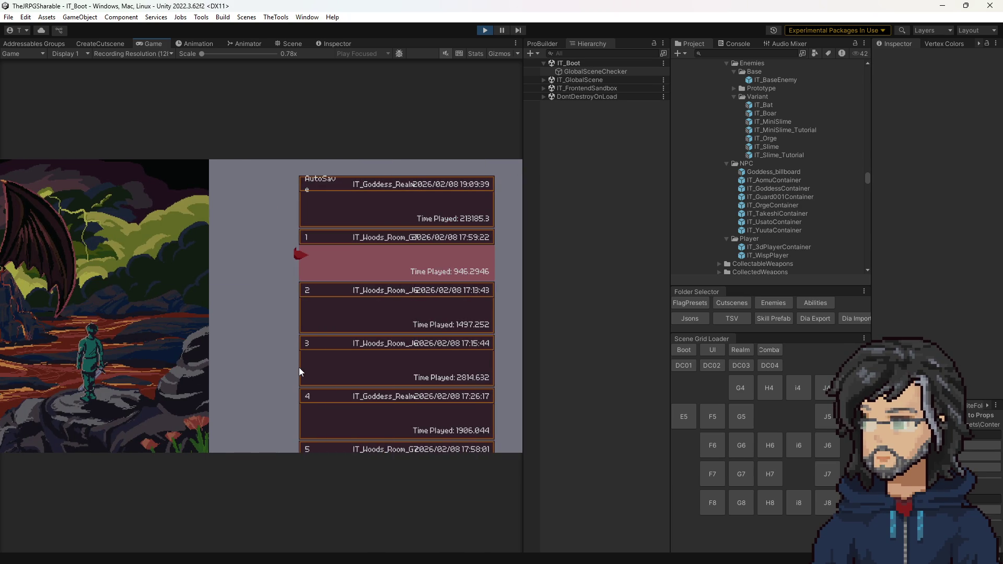
key("Return")
key("Return")
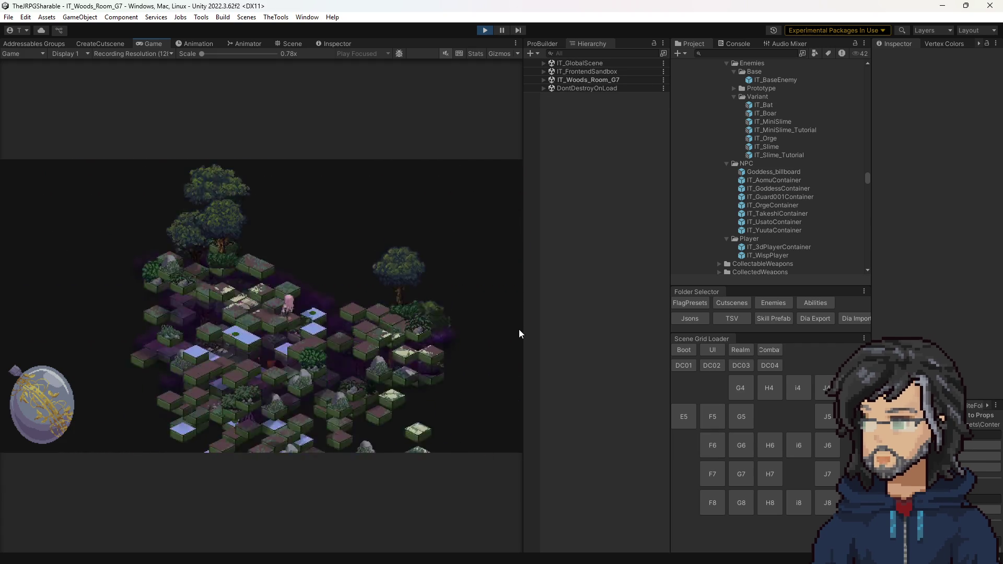
left_click_drag(522, 332, 719, 345)
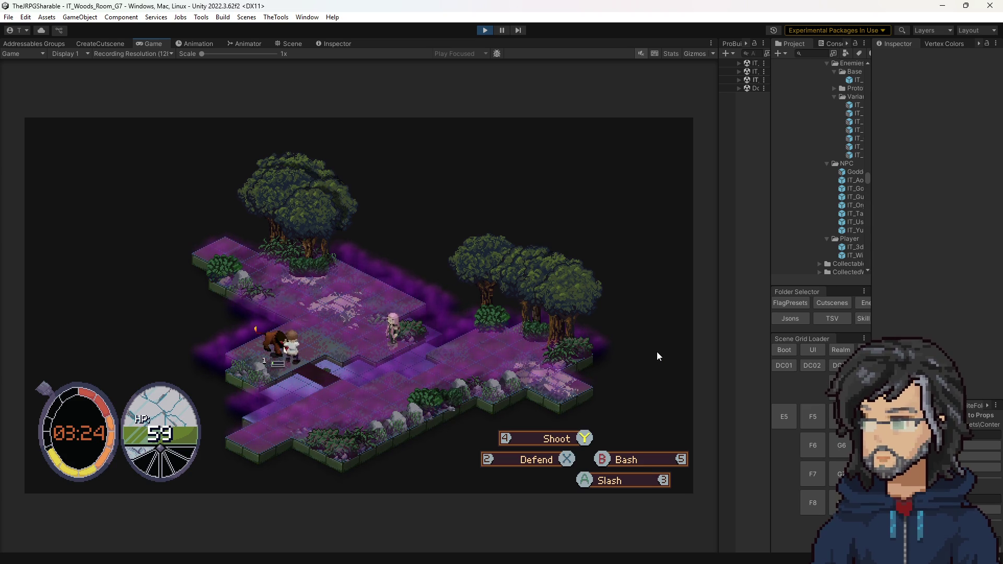
Trigger the defend action during the boar battle.
key("2")
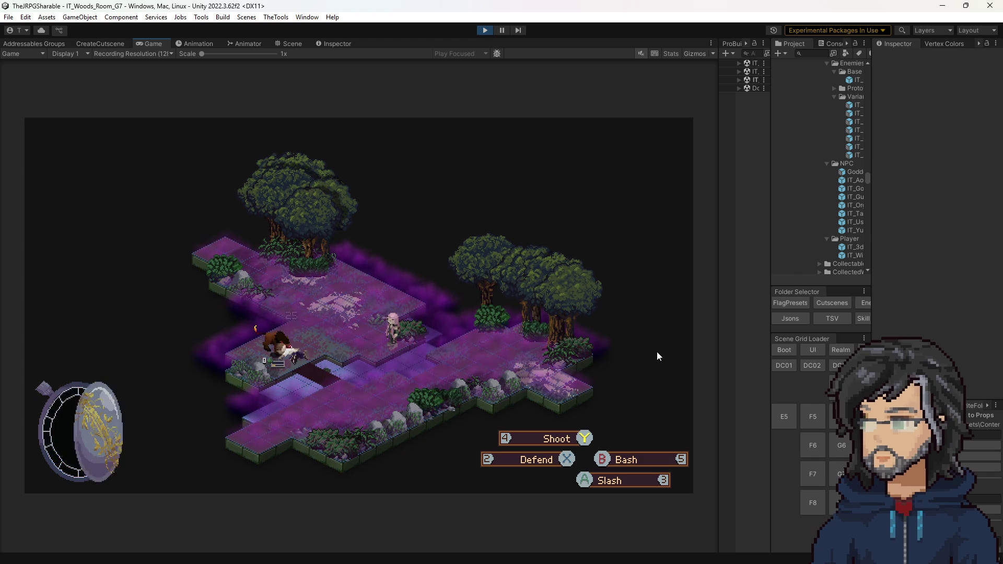
Restart play mode and choose Continue on the Infinite Retries title menu.
left_click(486, 30)
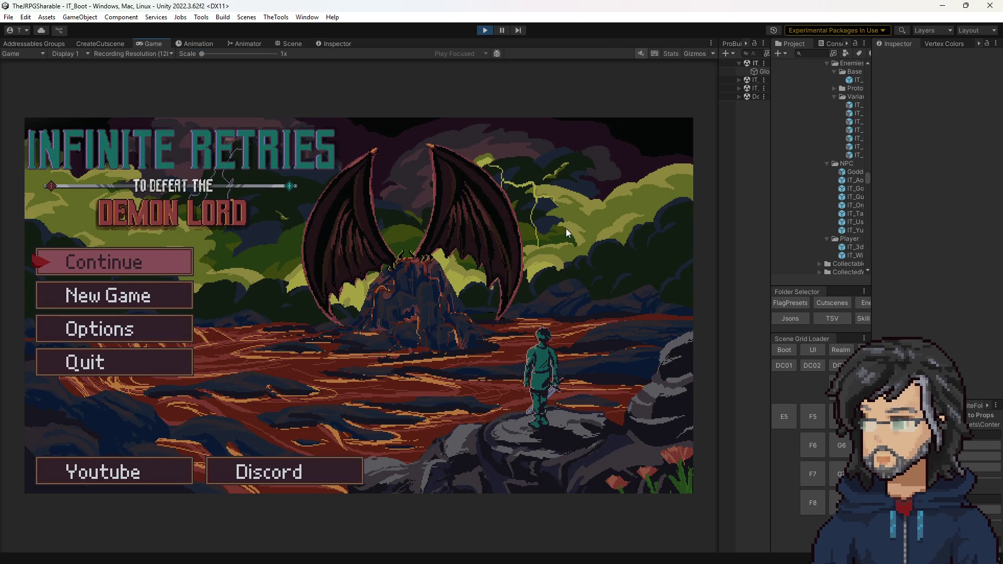
key("Return")
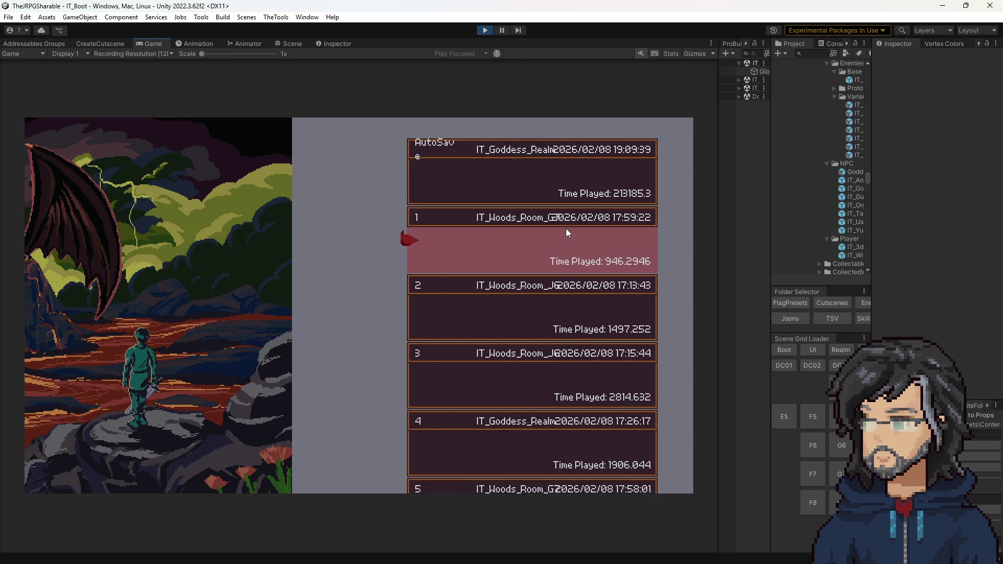
Load save slot 1 so the game enters IT_Woods_Room_G6 with 77 HP.
key("Return")
key("Return")
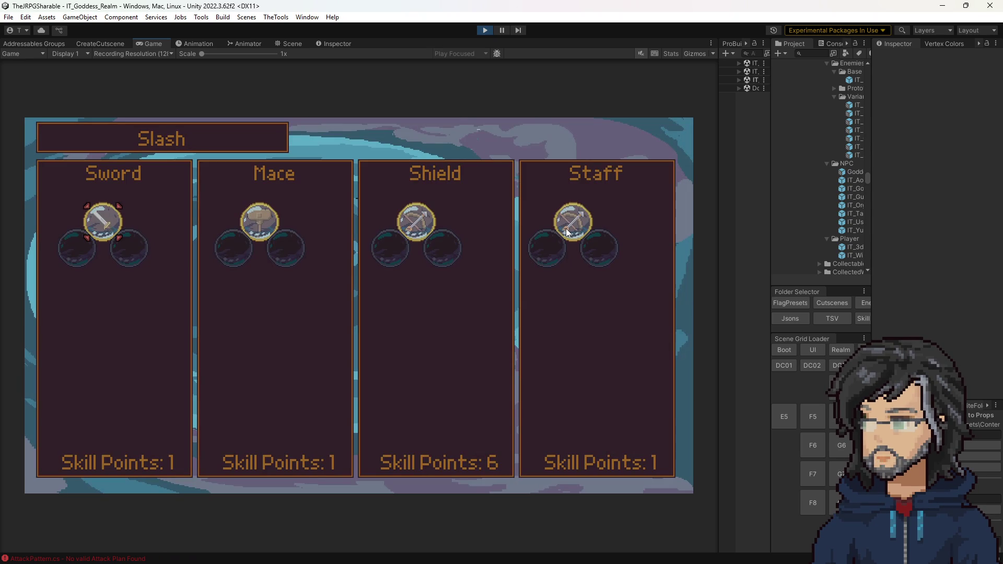
Enter the Sword skill tree and move focus to the Increase Health by 25 node.
key("Return")
key("Right")
key("Right")
key("Up")
key("Right")
key("Right")
key("Down")
key("Down")
key("Right")
key("Right")
key("Up")
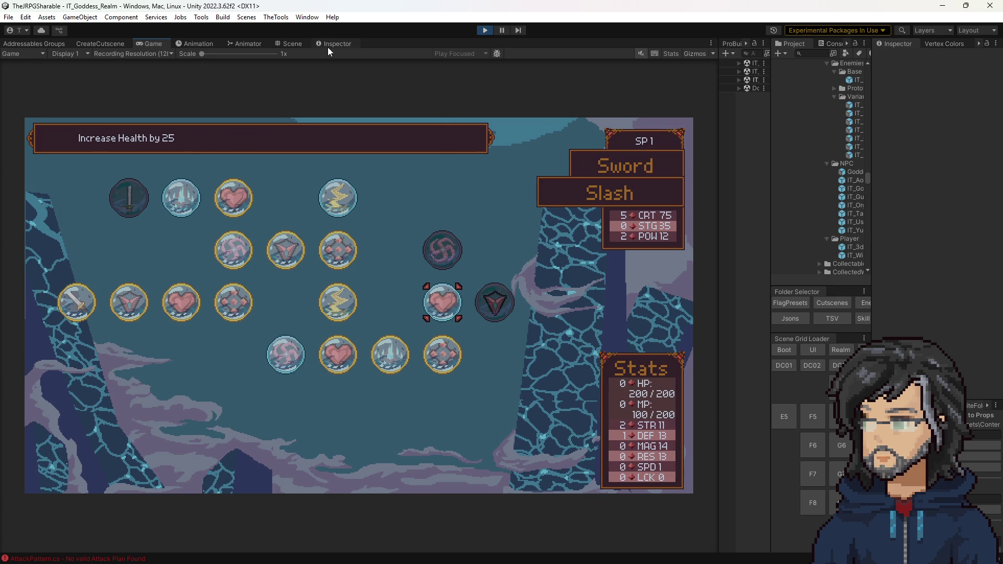
left_click(308, 17)
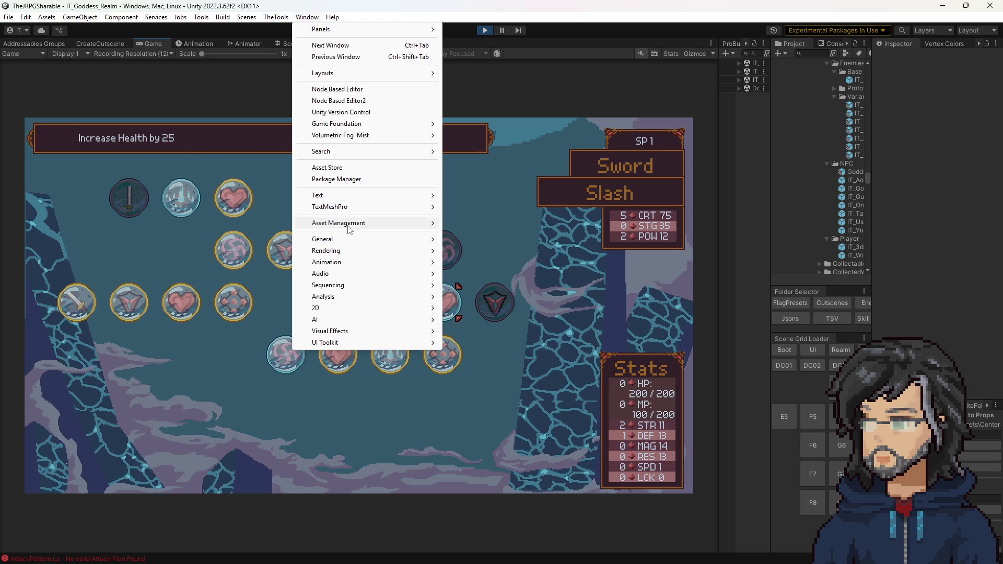
In the Game Foundation debugger, add the Def_Node item and inspect the Def Crystal amount.
mouse_move(337, 124)
left_click(573, 210)
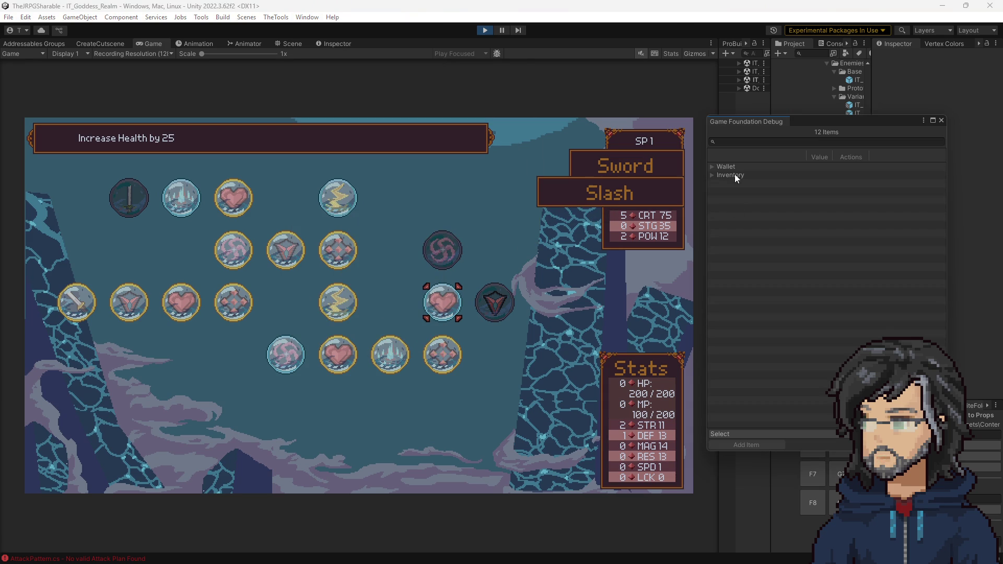
left_click(715, 436)
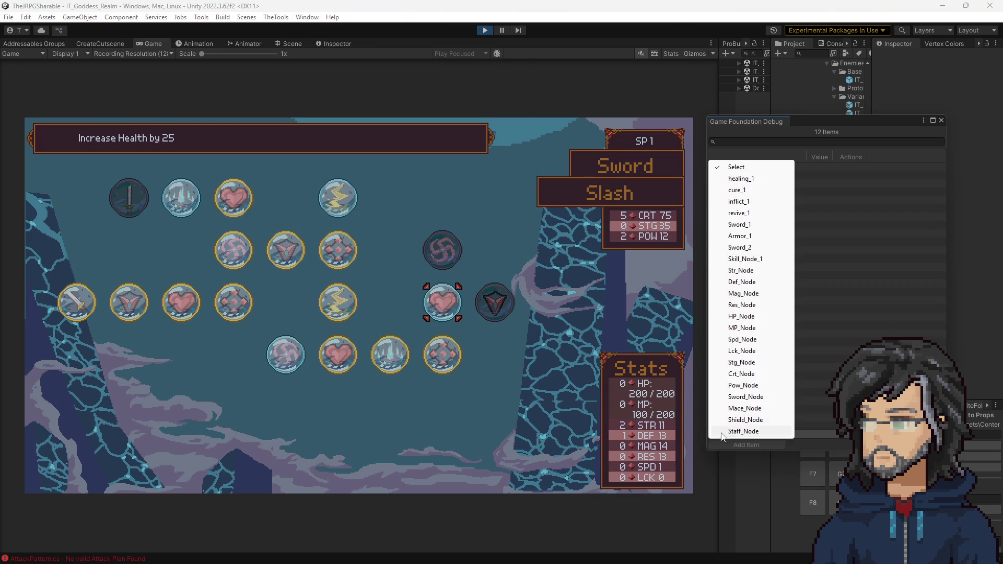
left_click(746, 283)
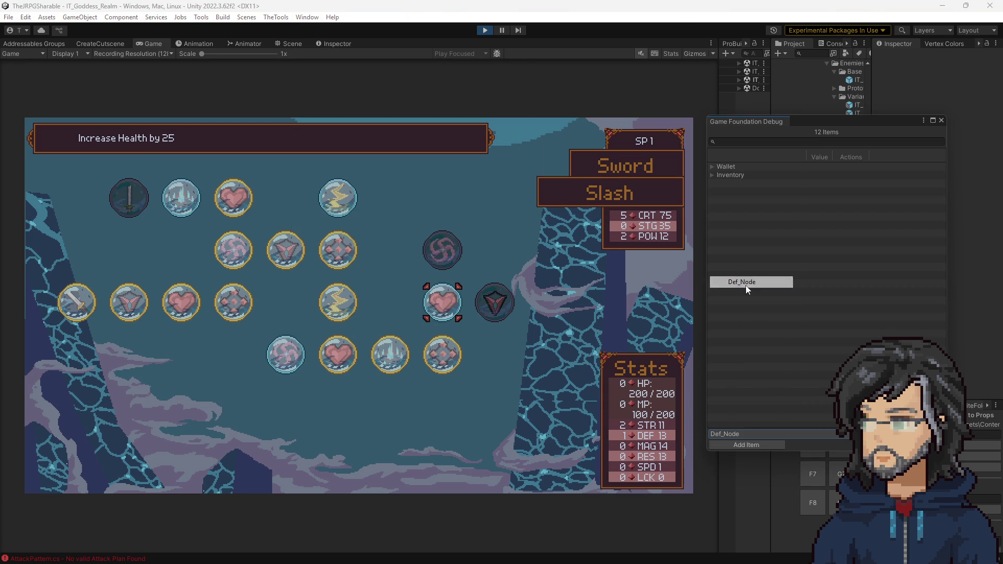
left_click(714, 175)
left_click(720, 191)
left_click(728, 200)
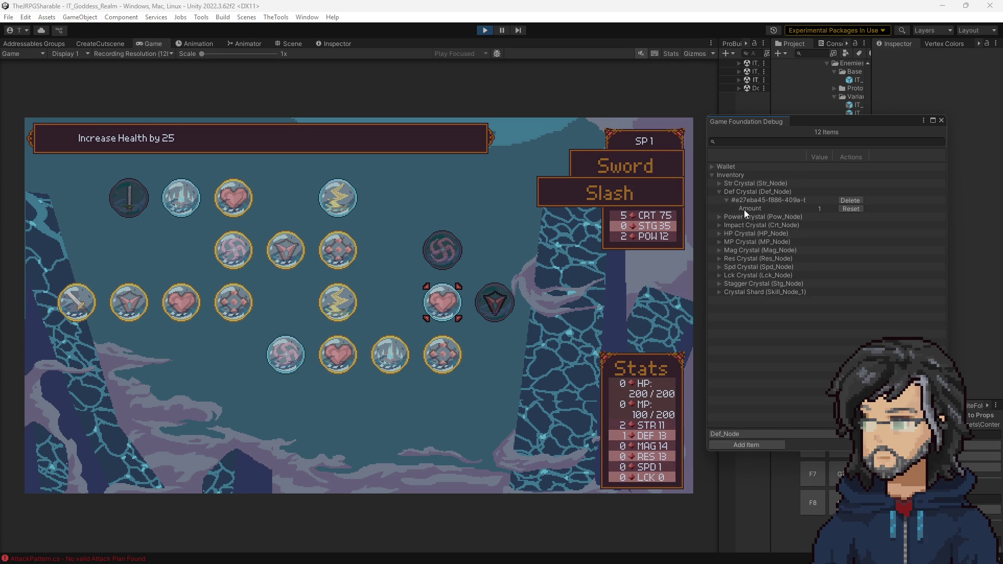
left_click(747, 209)
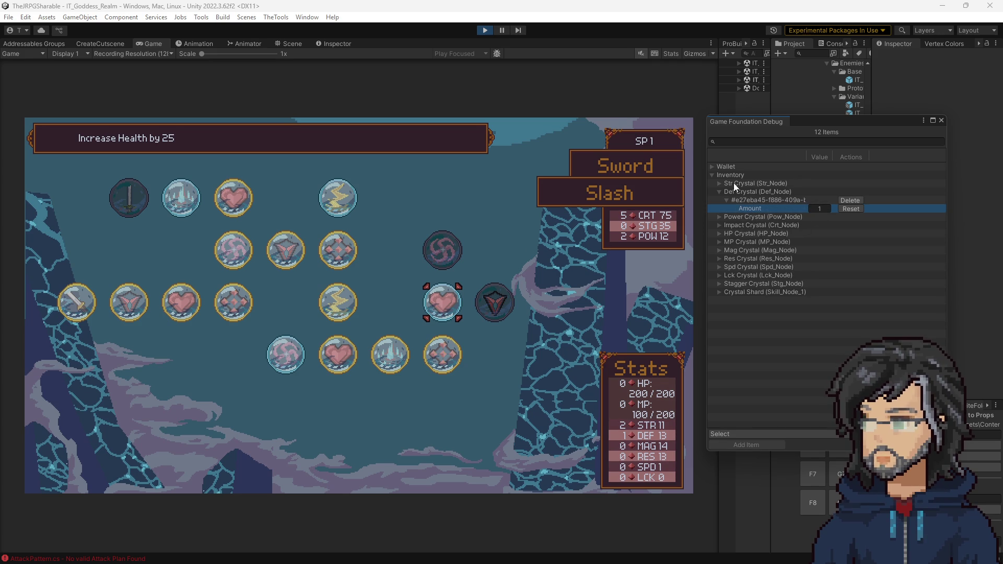
Set the HP Crystal amount to 10 and reopen the skill tree so the stats show 10 crystals.
left_click(719, 233)
left_click(728, 242)
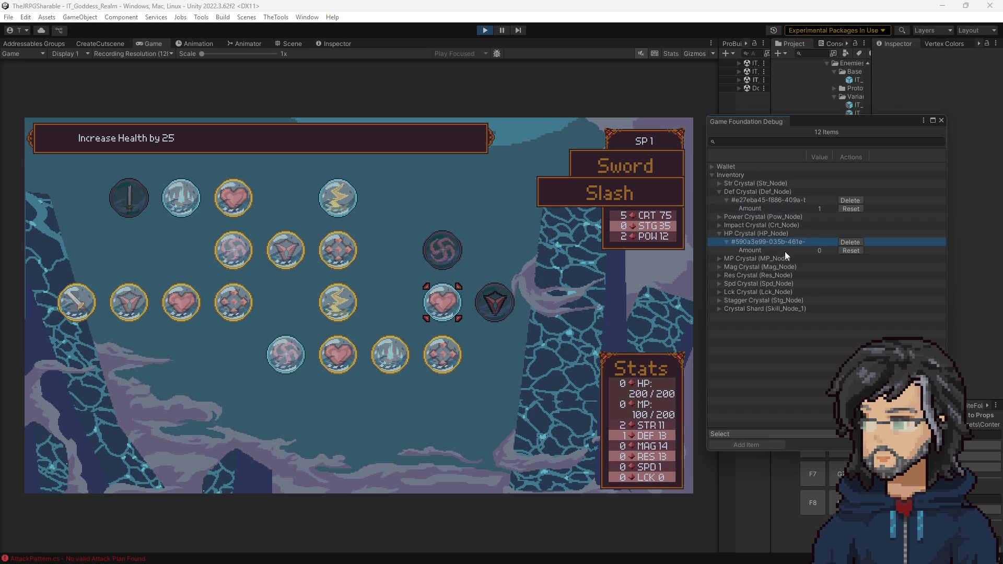
left_click(821, 251)
left_click(811, 250)
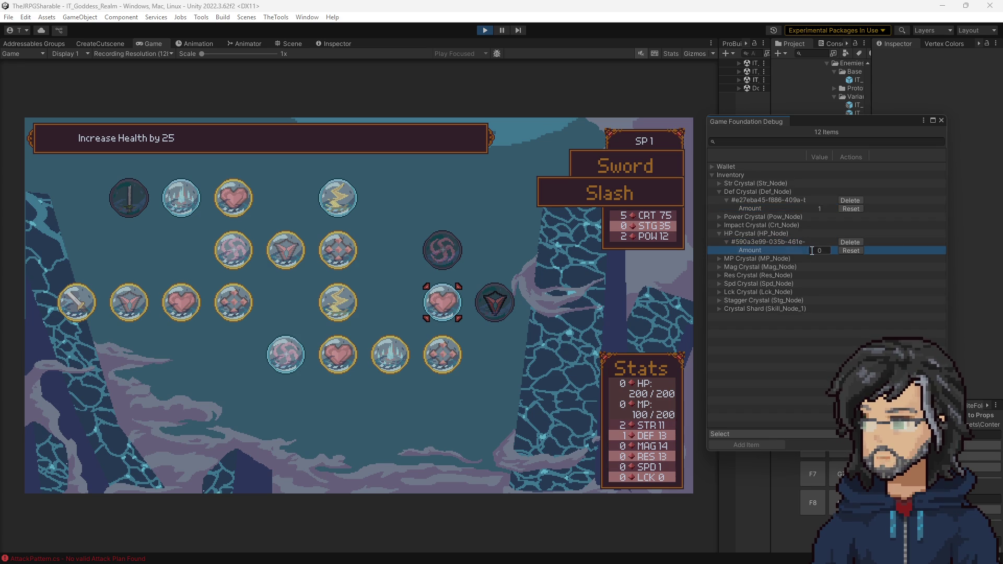
type("10")
key("Return")
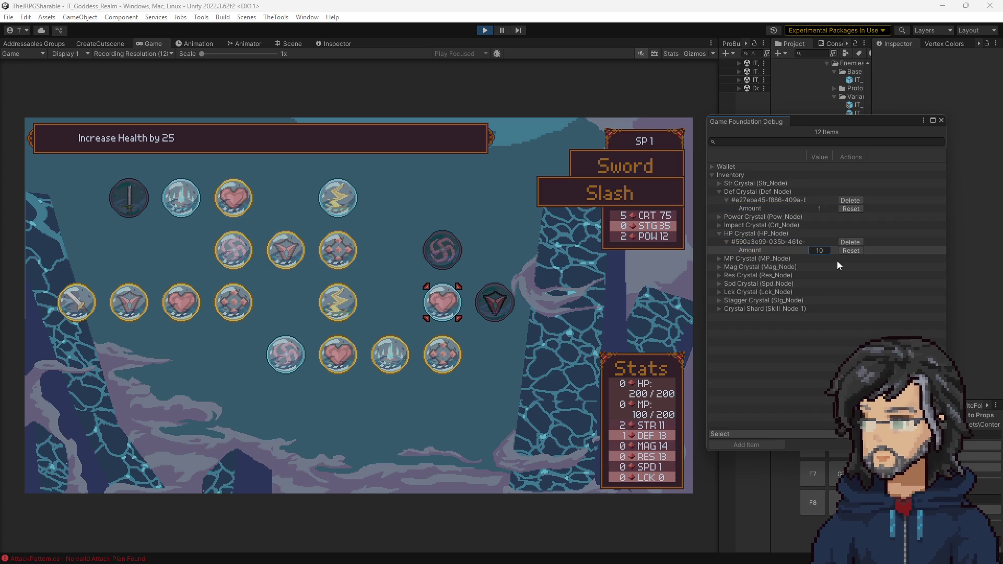
key("Escape")
key("Return")
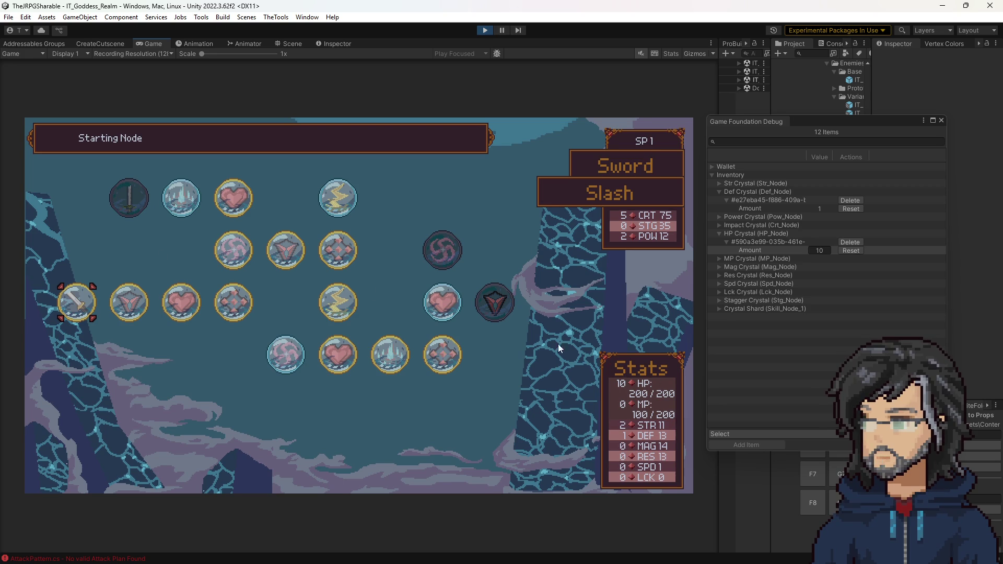
Buy the Sword tree's Increase Power by 2 node and return to weapon selection.
key("Right")
key("Right")
key("Right")
key("Right")
key("Right")
key("Right")
key("Right")
key("Up")
key("Return")
key("Return")
key("Escape")
key("Right")
Buy the Mace tree's Increase Power by 3 node and return to weapon selection.
key("Return")
key("Up")
key("Up")
key("Right")
key("Right")
key("Left")
key("Left")
key("Down")
key("Return")
key("Return")
key("Escape")
In the Shield tree, buy two health nodes.
key("Right")
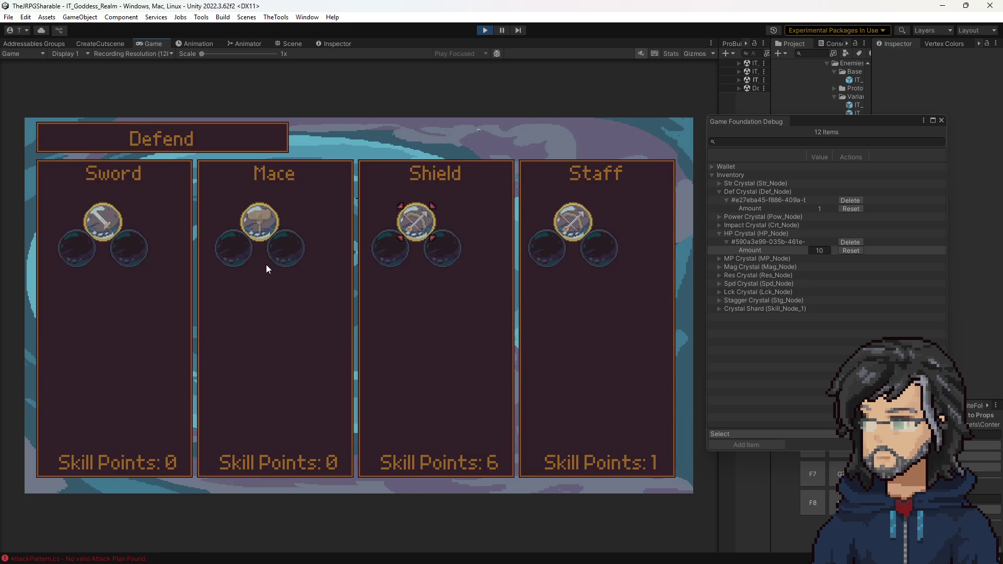
key("Return")
key("Left")
key("Return")
key("Return")
key("Right")
key("Right")
key("Return")
key("Return")
key("Up")
key("Right")
Buy the Shield Defense and Health nodes and move focus to the Resistance node.
key("Left")
key("Down")
key("Left")
key("Up")
key("Return")
key("Return")
key("Left")
key("Return")
key("Return")
key("Right")
key("Down")
key("Up")
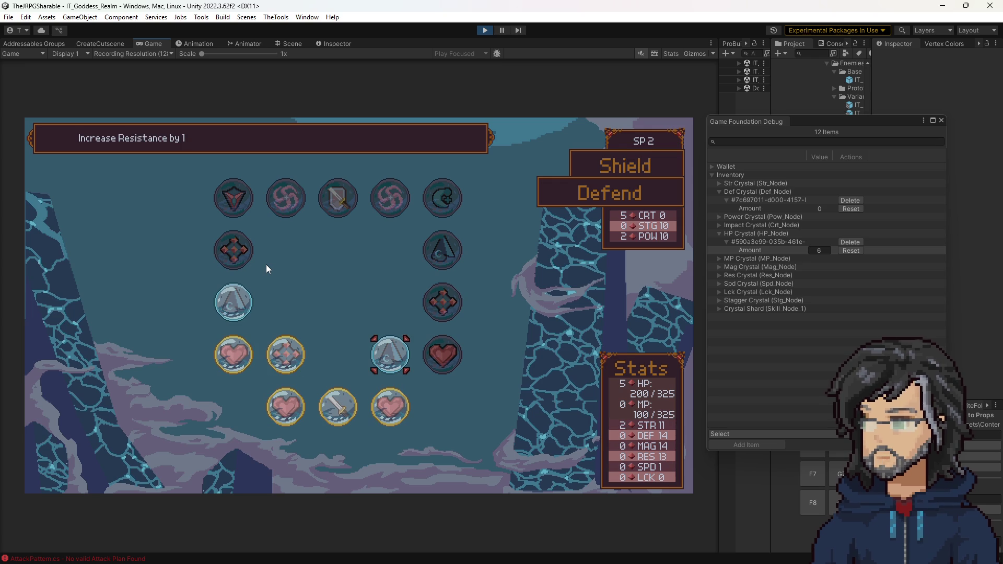
Set the Res Crystal amount to 10 in the Game Foundation debugger.
left_click(720, 275)
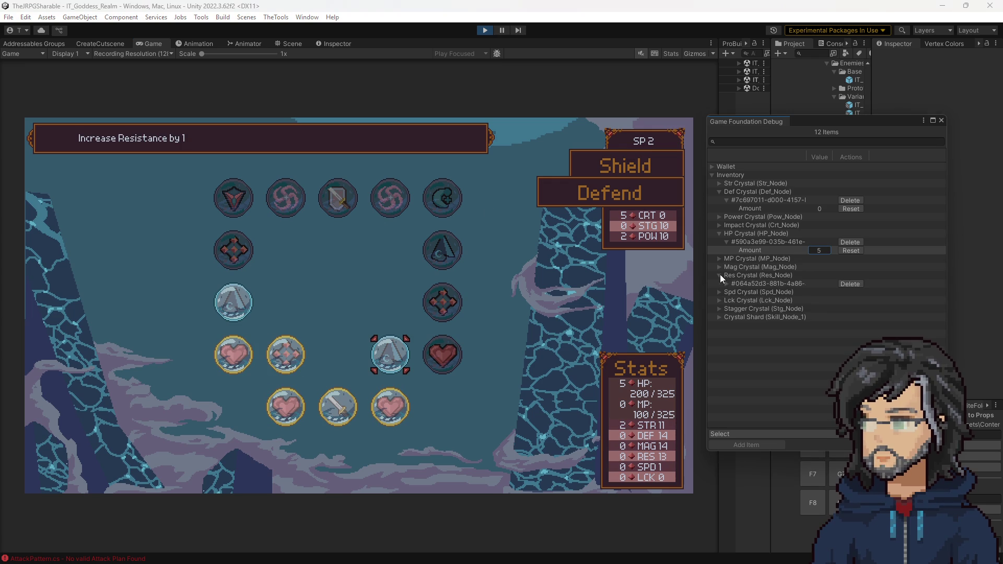
left_click(727, 284)
left_click(772, 293)
type("10")
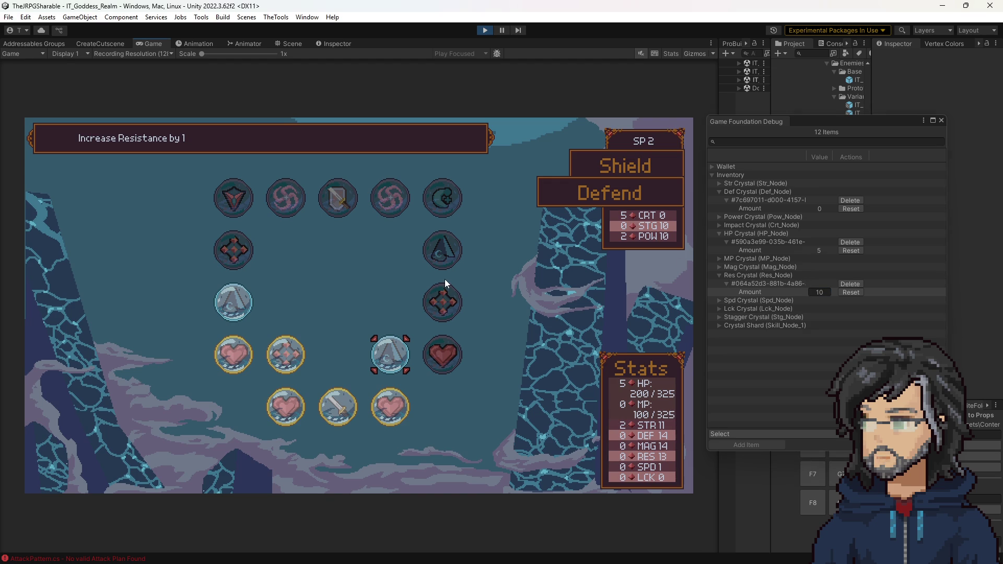
Buy the Shield Resistance and heart nodes, then leave the Shield tree.
key("Return")
key("Return")
key("Right")
key("Return")
key("Return")
key("Left")
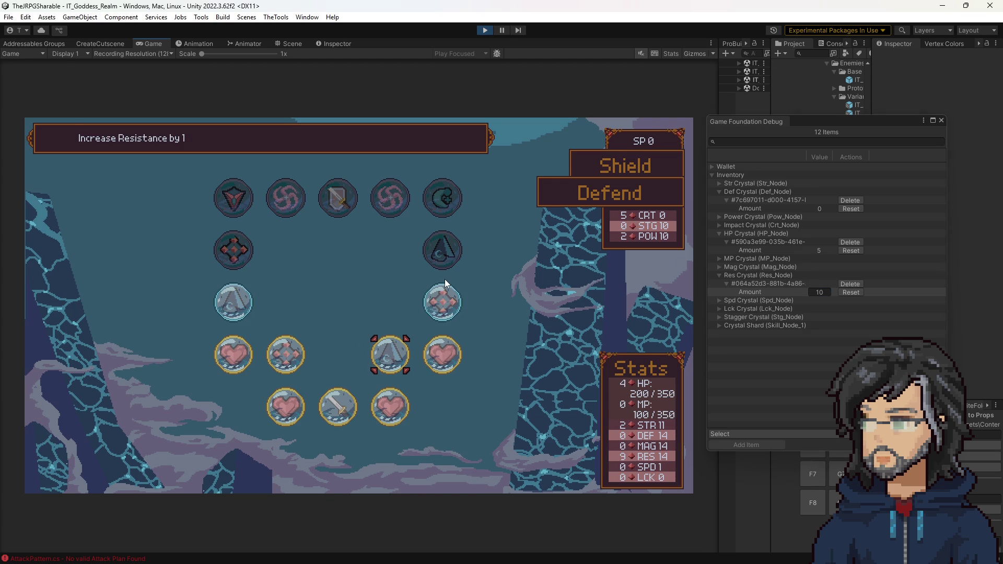
key("Escape")
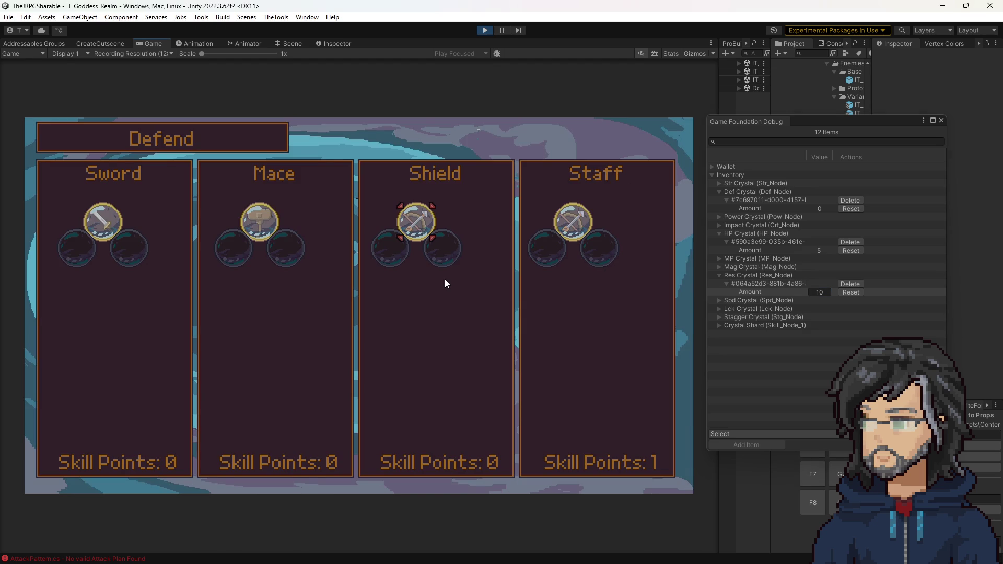
Enter the Staff tree and browse the Increase Magic by 1 and stagger damage nodes.
key("Right")
key("Return")
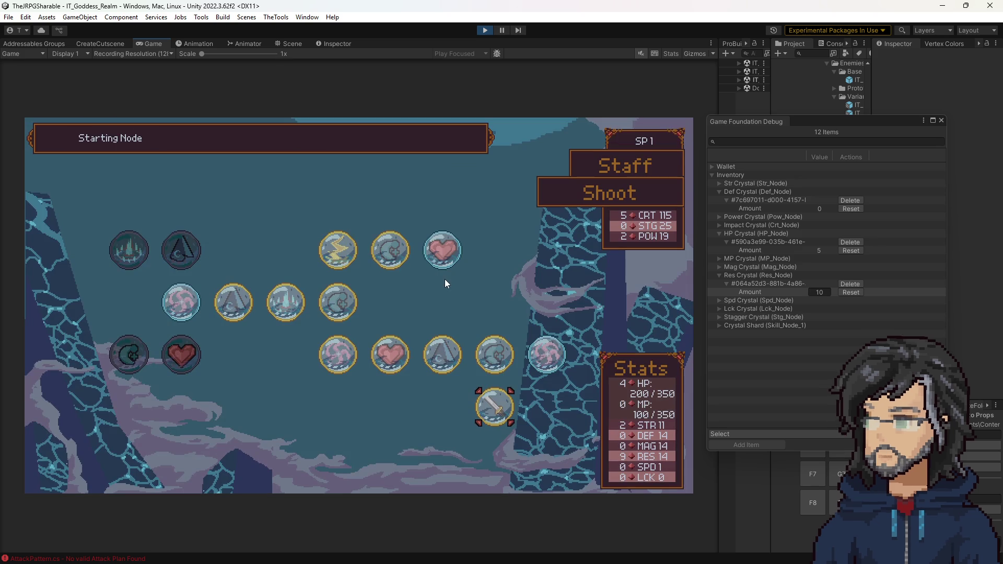
key("Up")
key("Left")
key("Left")
key("Left")
key("Up")
key("Up")
key("Right")
key("Right")
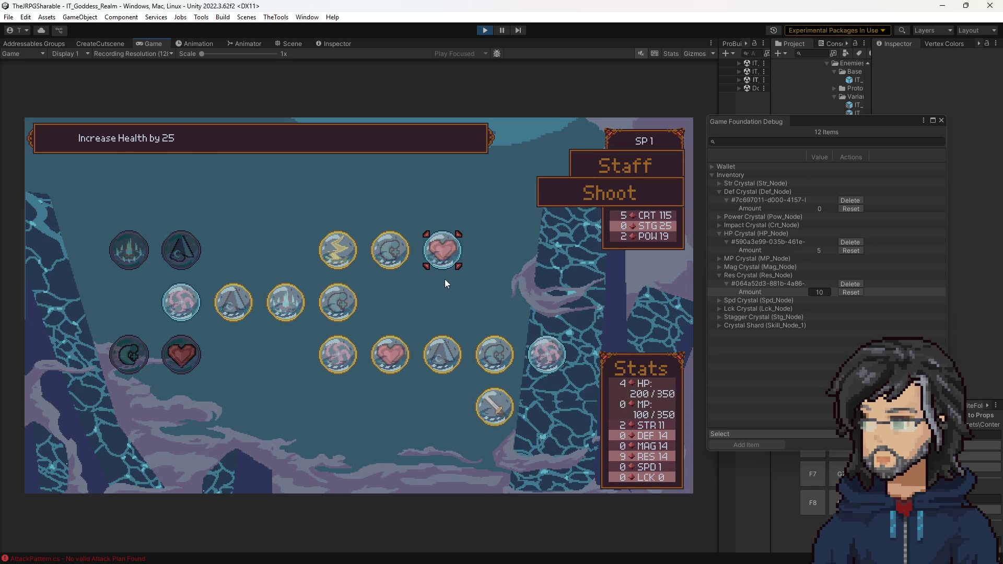
key("Left")
key("Left")
Buy the Staff heart node, raising max HP to 375, and exit the menus back to the world.
key("Down")
key("Left")
key("Left")
key("Left")
key("Right")
key("Right")
key("Right")
key("Up")
key("Right")
key("Right")
key("Return")
key("Return")
key("Left")
key("Left")
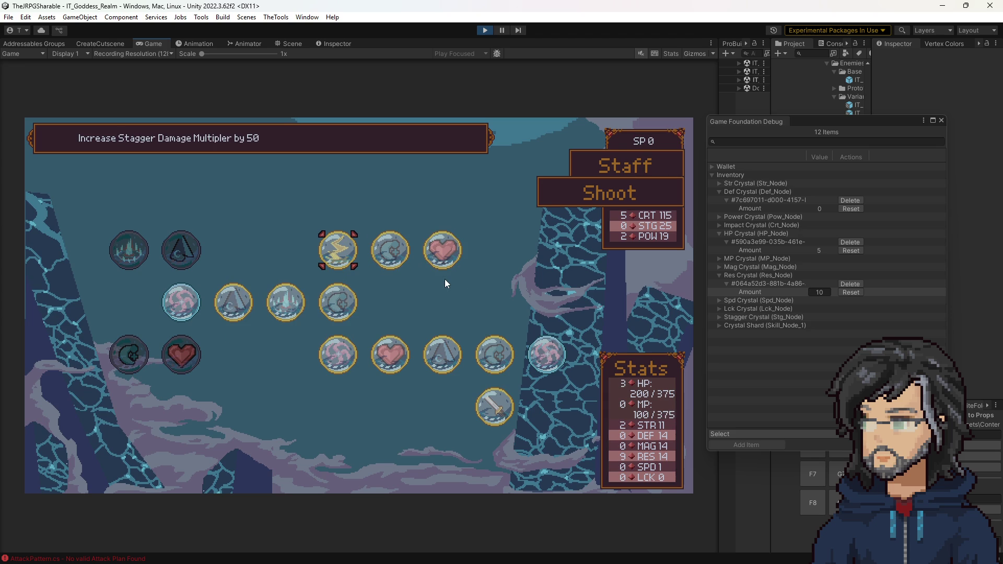
key("Escape")
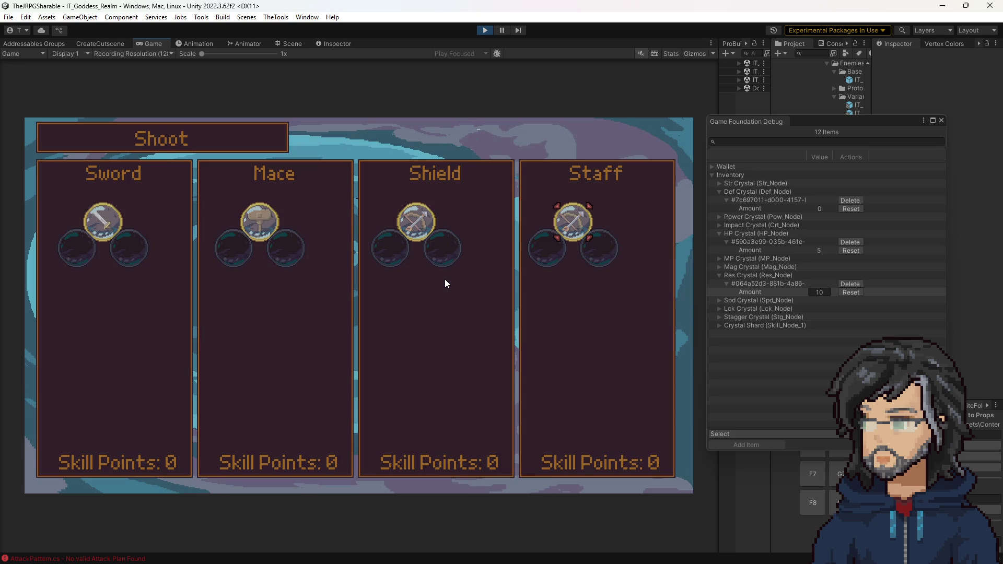
key("Escape")
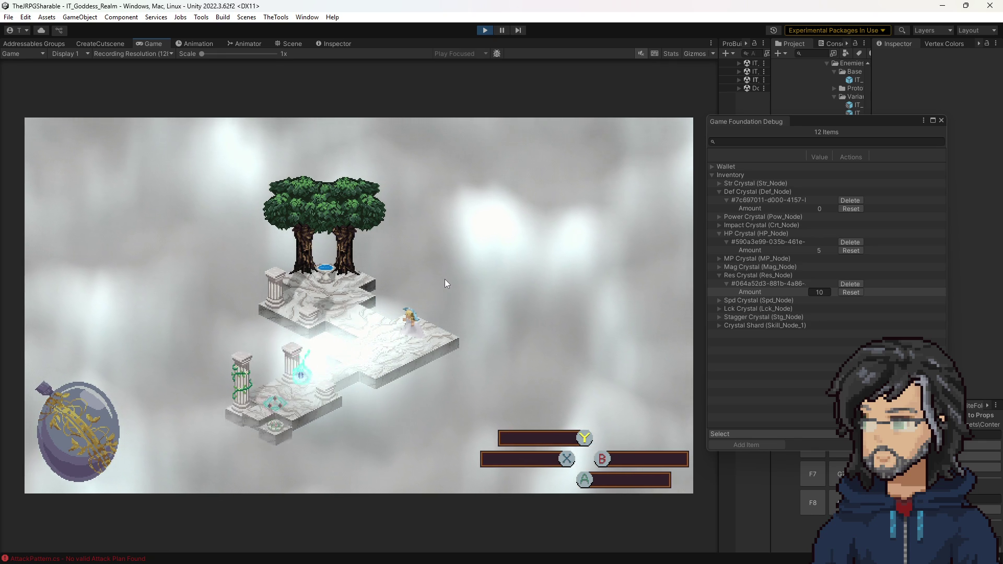
Travel to the next woods area via the world map and close the debugger.
key("Down")
key("Up")
key("Return")
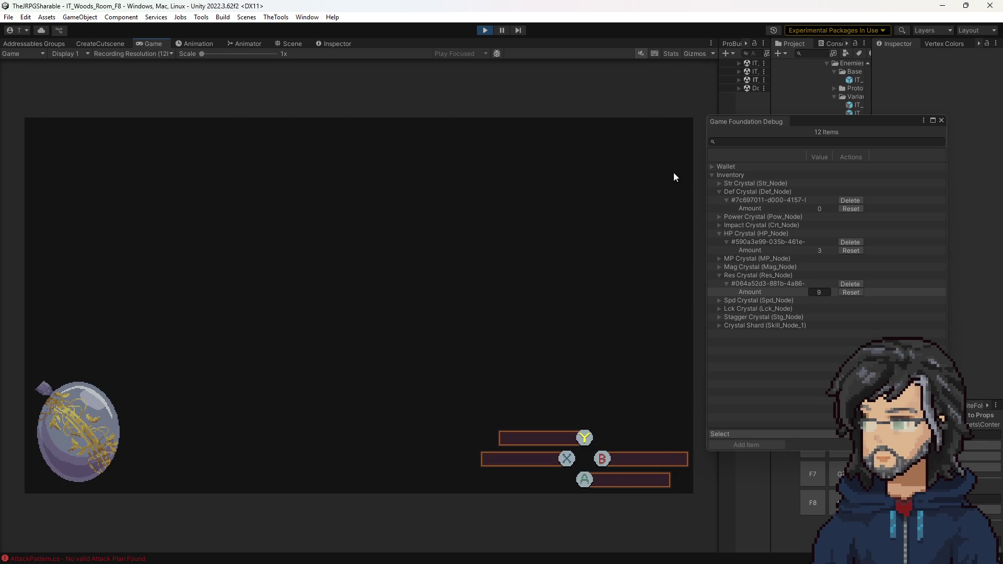
left_click(942, 120)
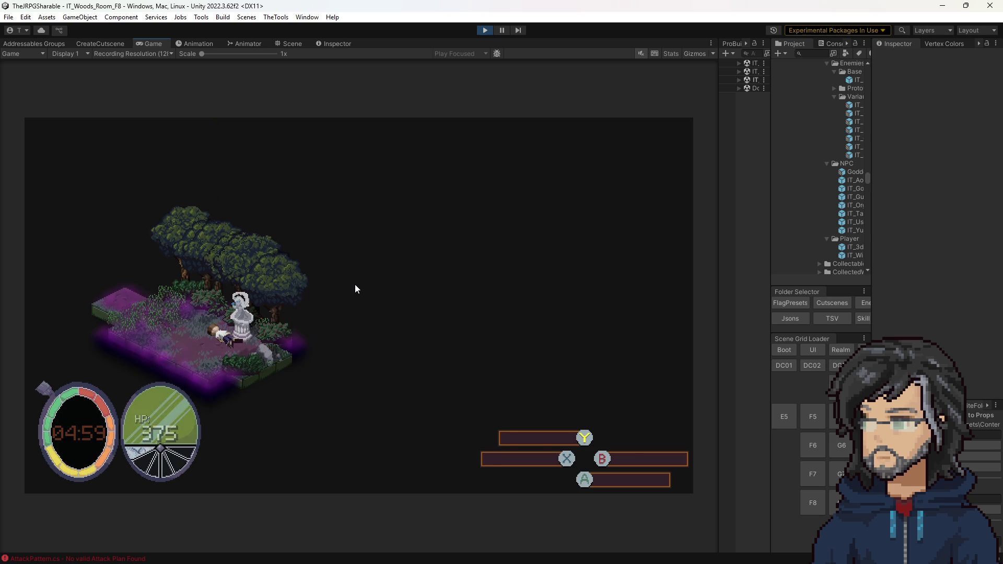
Walk to the green slime, kill it with three attacks and head out toward Woods Room G7.
key("Left")
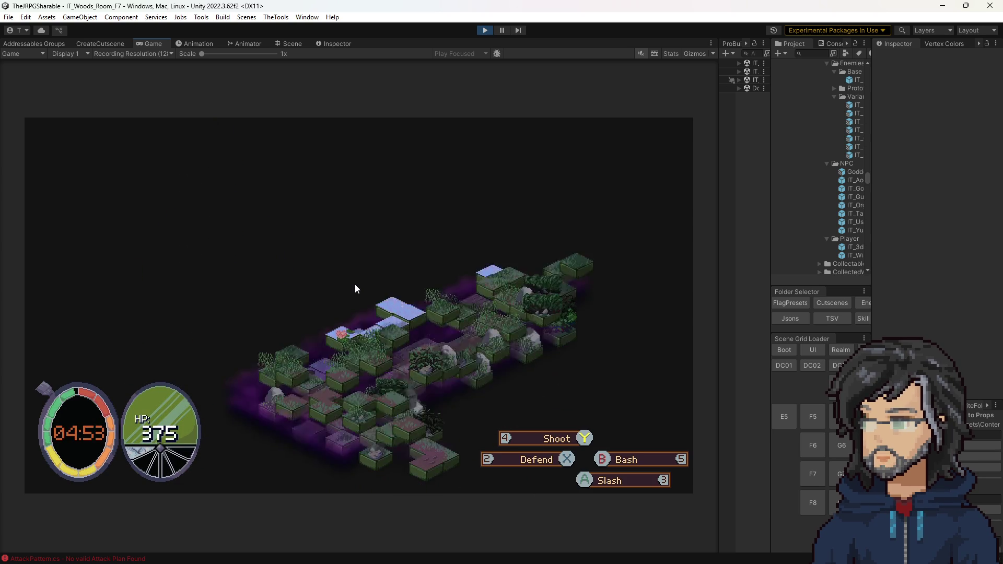
key("Left")
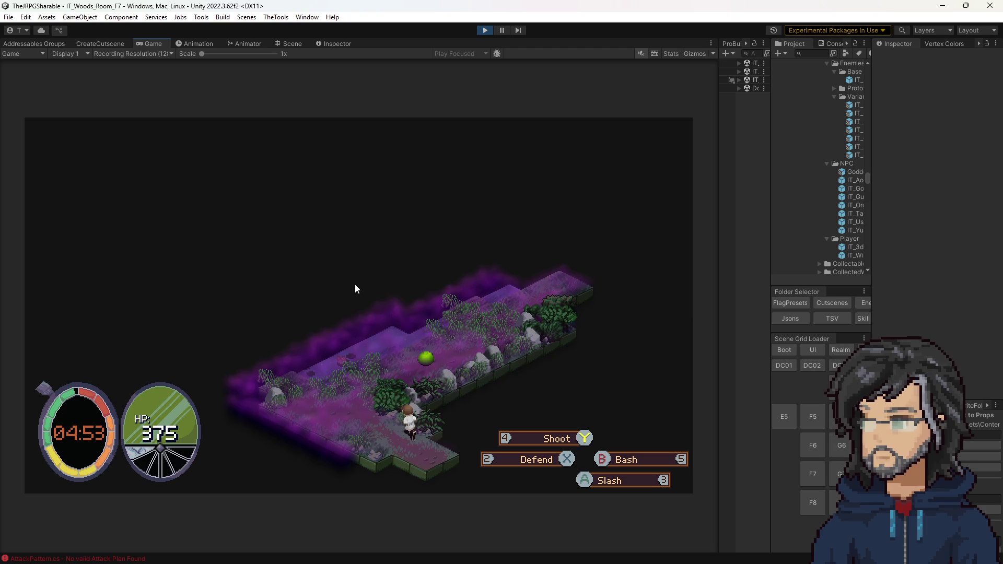
key("Up")
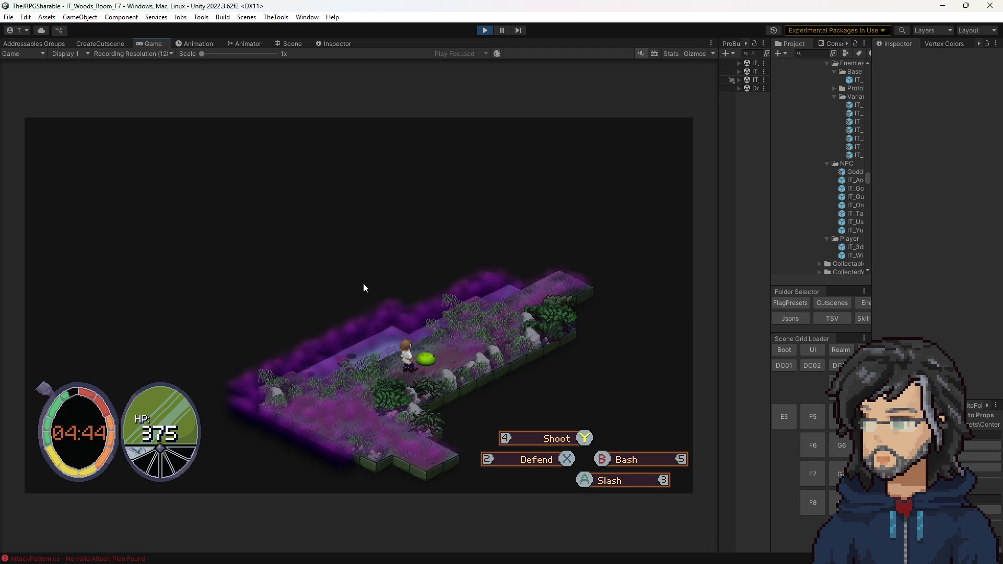
key("3")
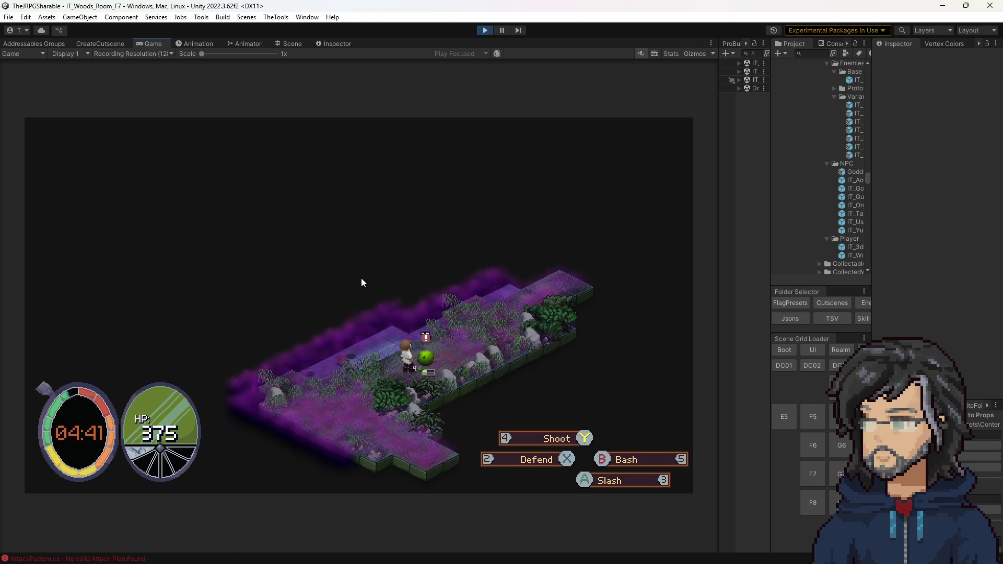
key("3")
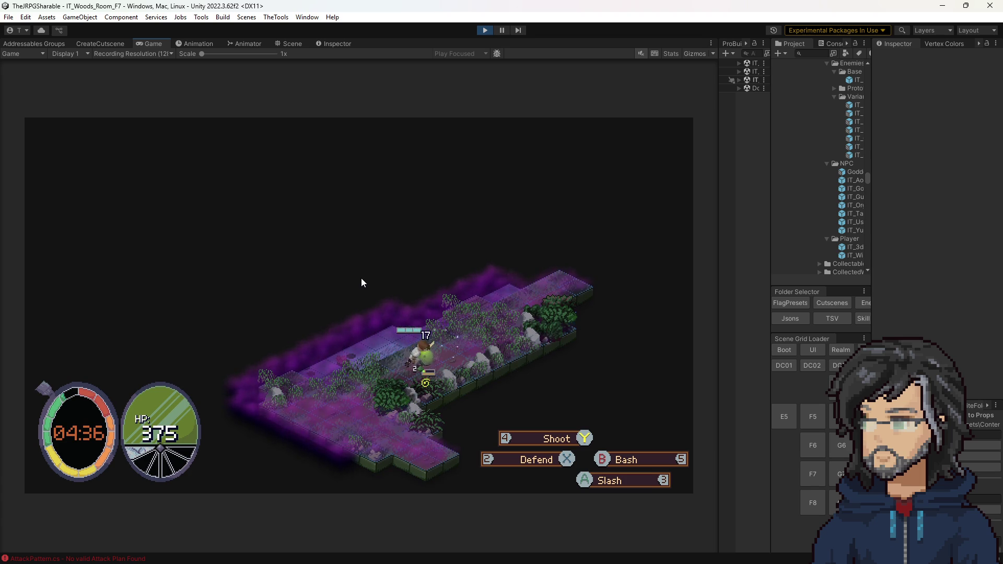
key("3")
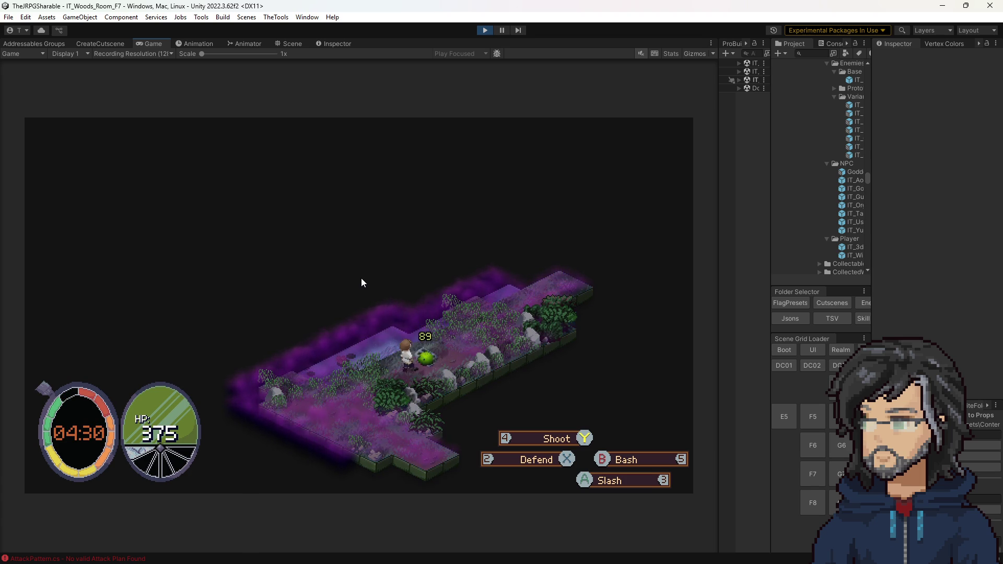
key("w")
key("w")
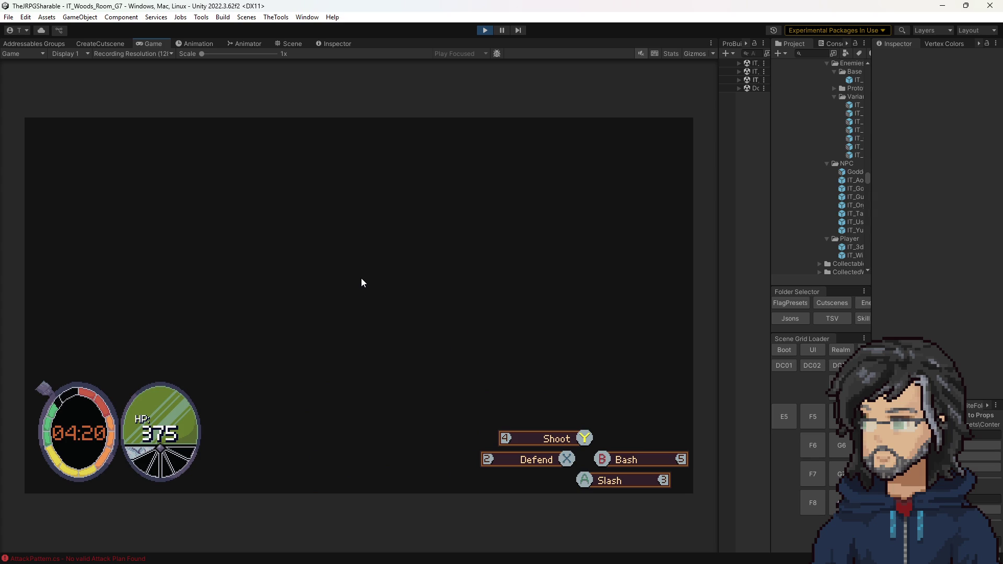
Approach the enemy in Woods Room G7, guard its attacks twice and continue to Room G6 at 289 HP.
key("w")
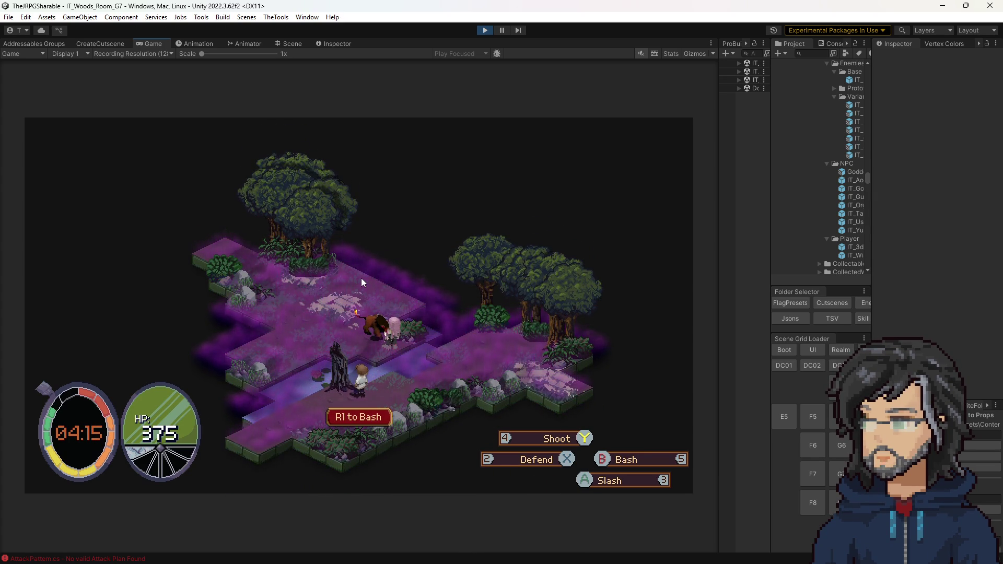
key("a")
key("a")
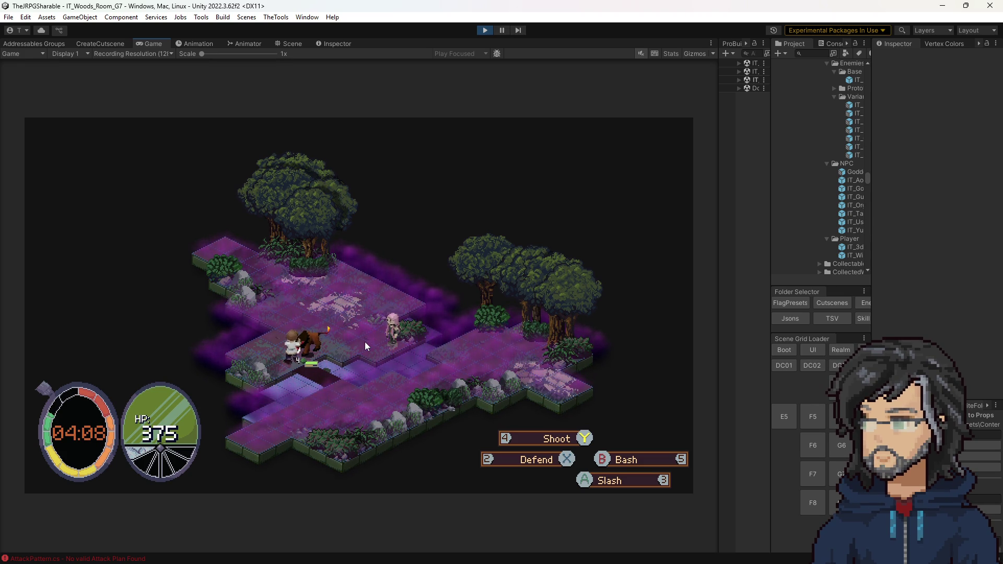
key("2")
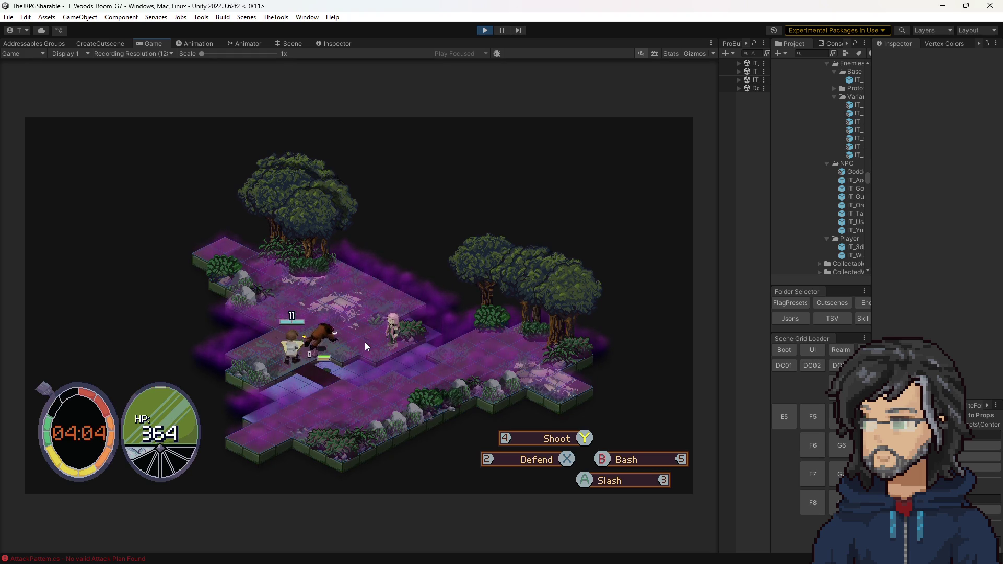
key("2")
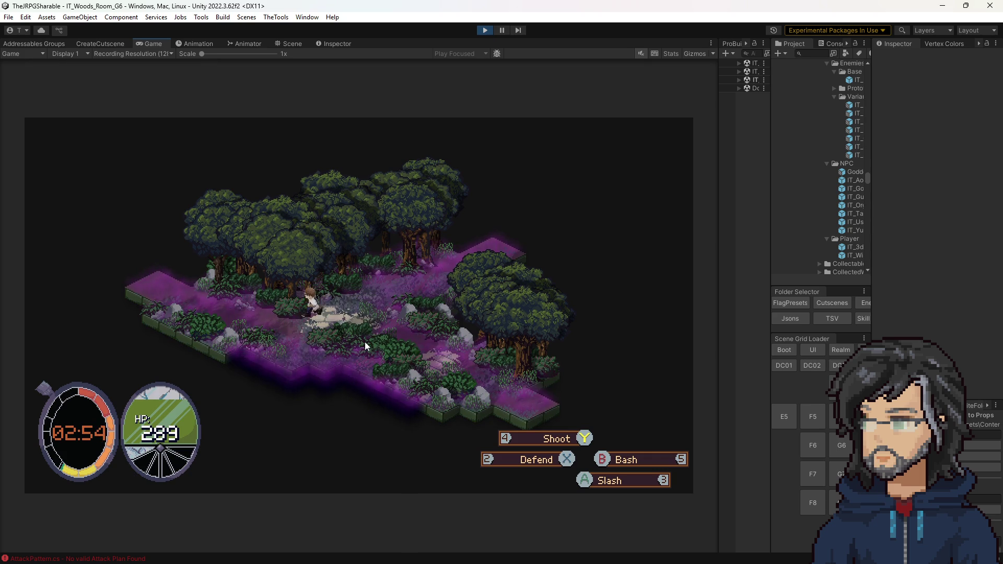
Walk left through the forest rooms into H4 and shrink the game view to widen the side panels.
key("a")
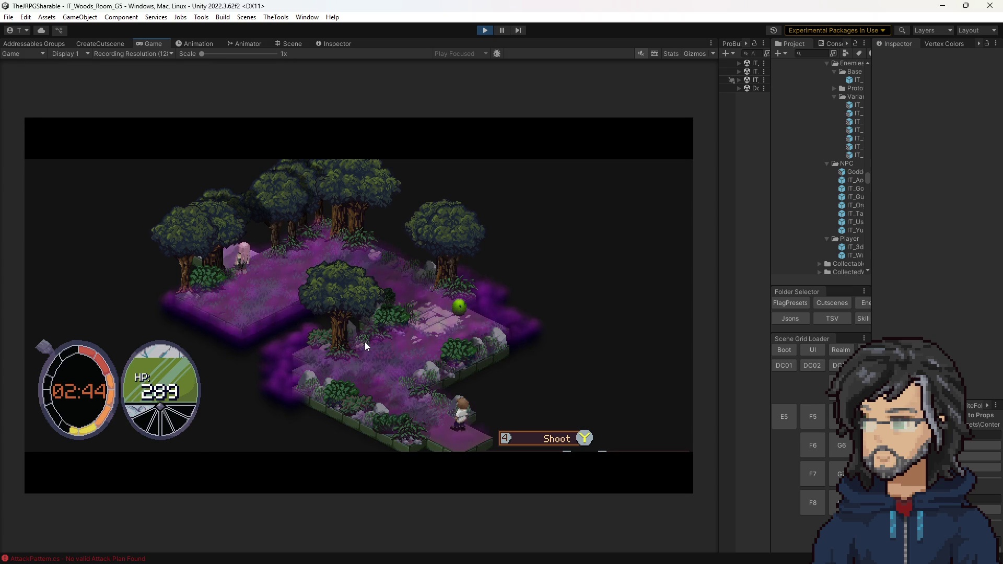
key("a")
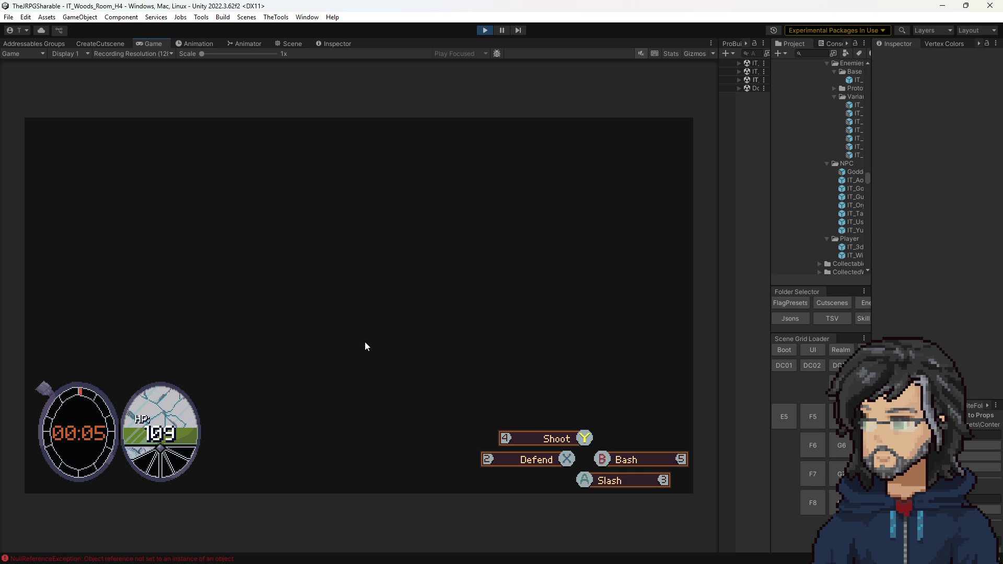
left_click_drag(771, 175, 695, 157)
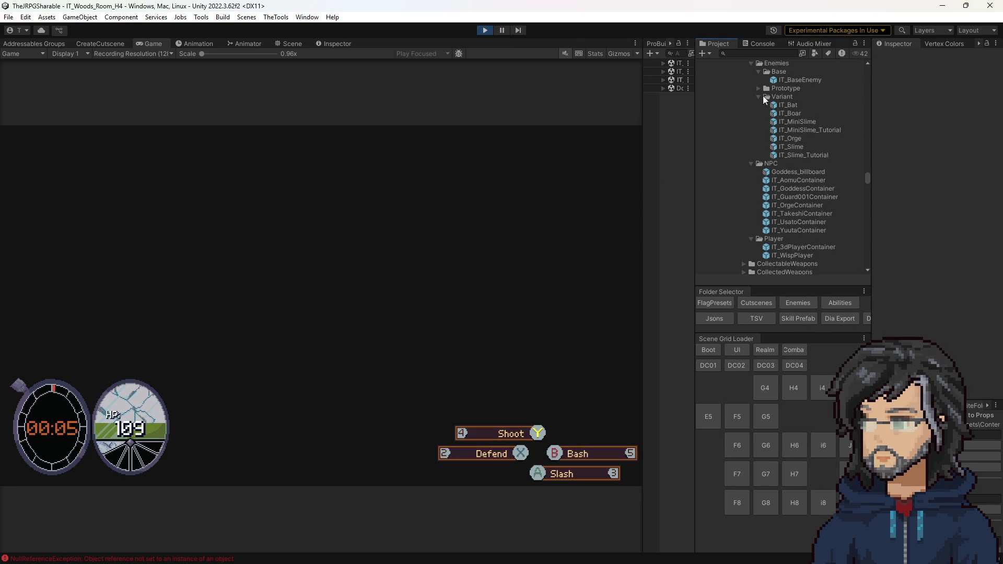
Read the InvalidKeyException in the Console, stop play, load Woods Room H4 and select EnemySpawn_5.
left_click(759, 44)
left_click(777, 90)
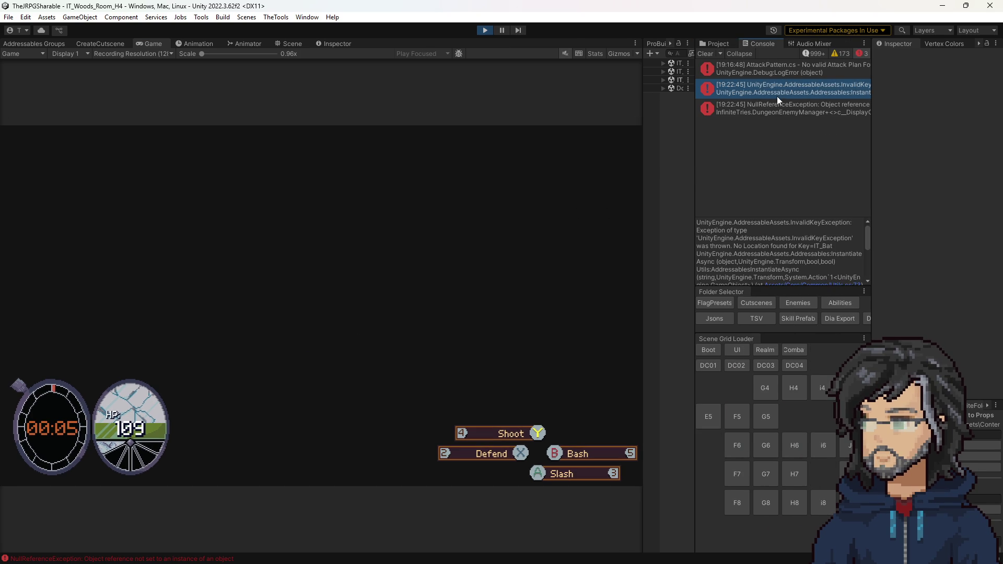
left_click(485, 31)
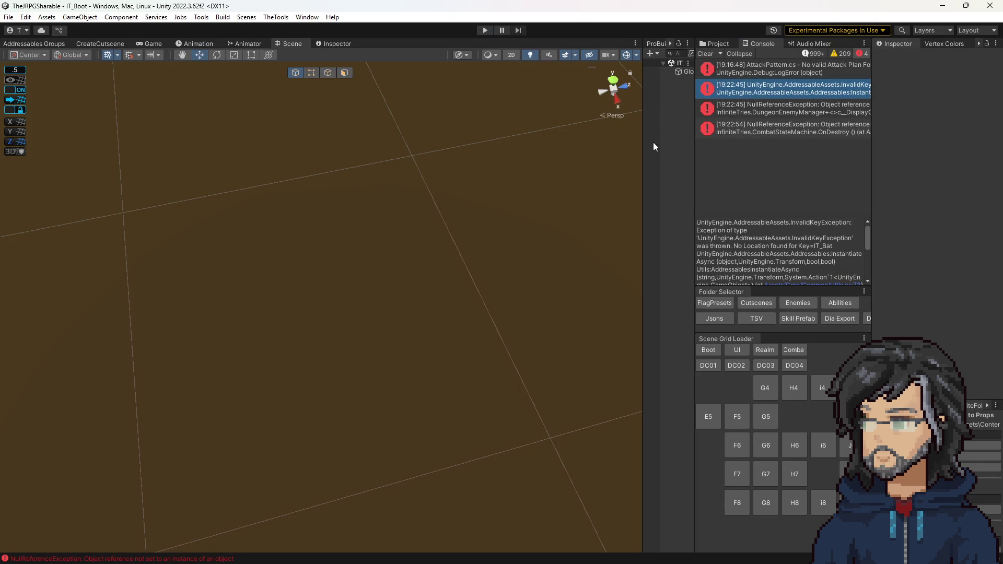
left_click(795, 387)
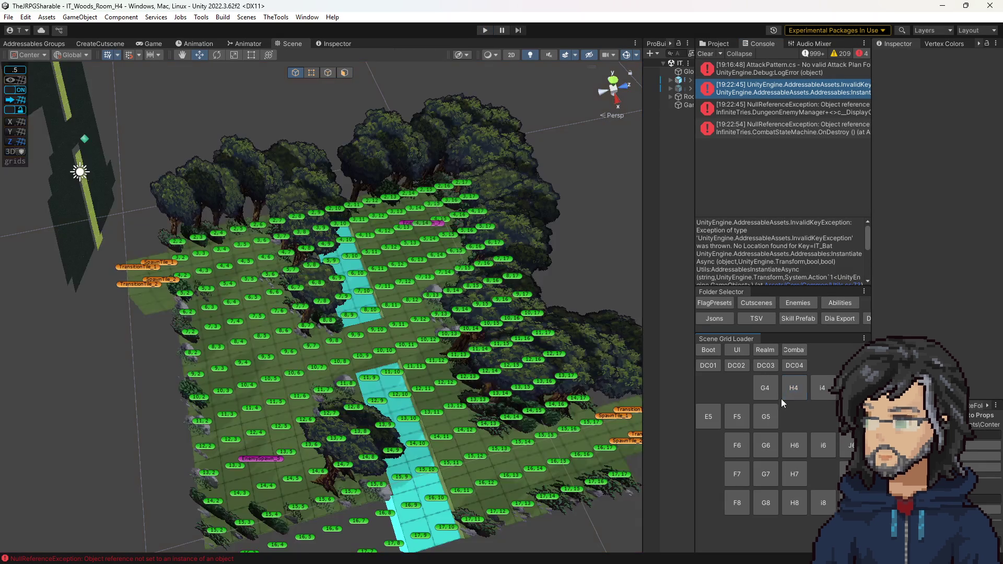
left_click(267, 458)
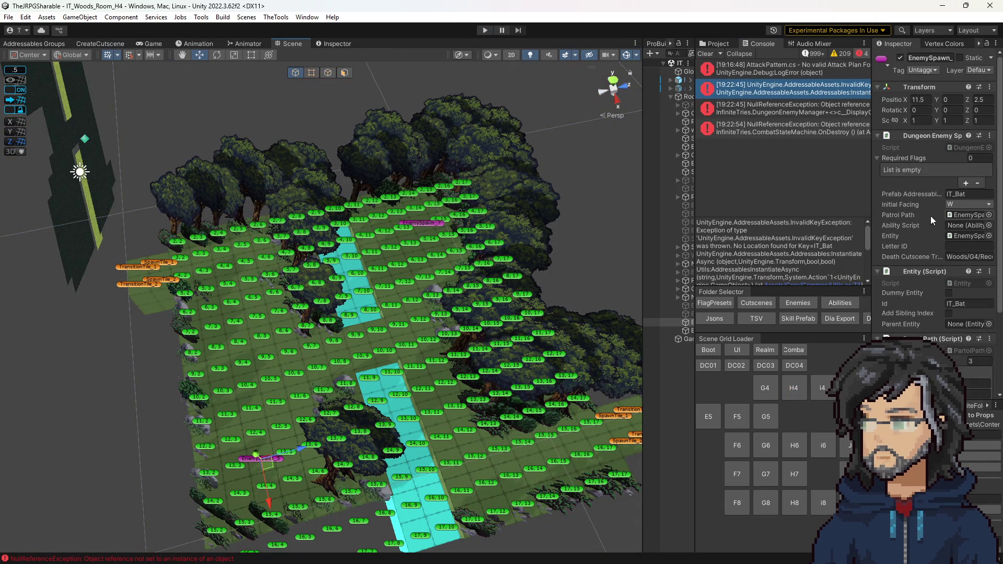
Check the IT_Bat prefab's addressable name, set the spawn's Prefab Addressable to IT_VoidBat and restart play.
left_click(715, 44)
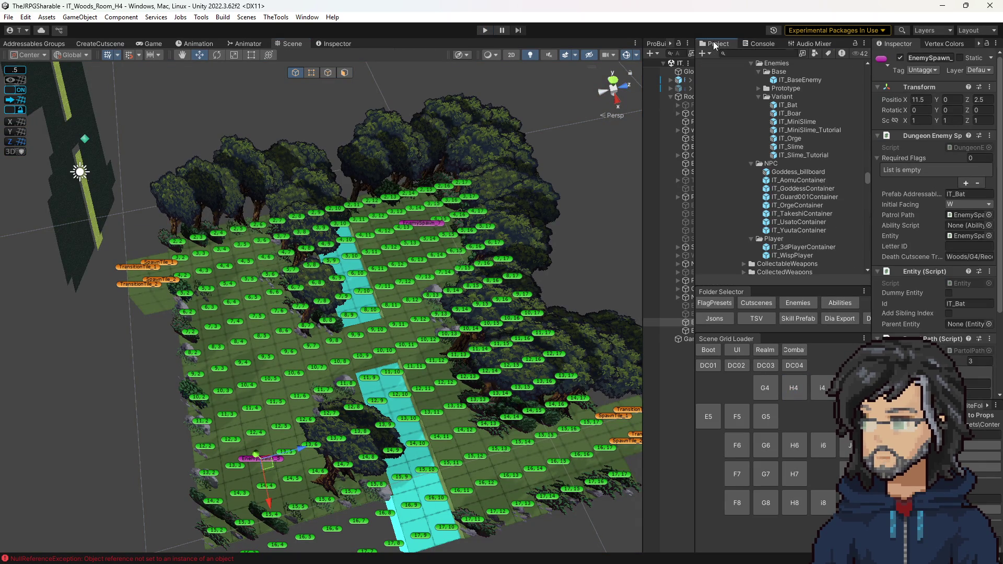
left_click(788, 105)
left_click(946, 90)
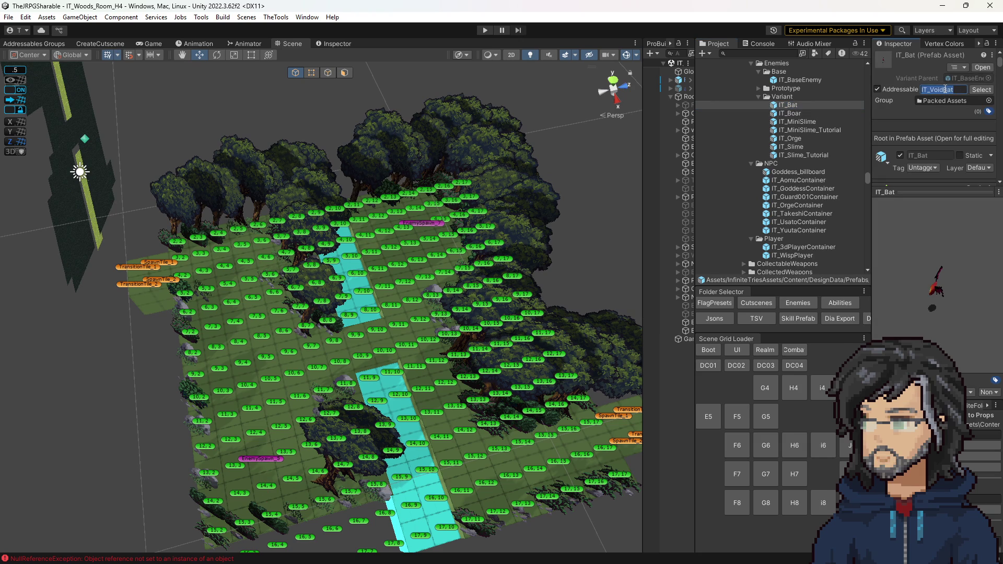
left_click(265, 461)
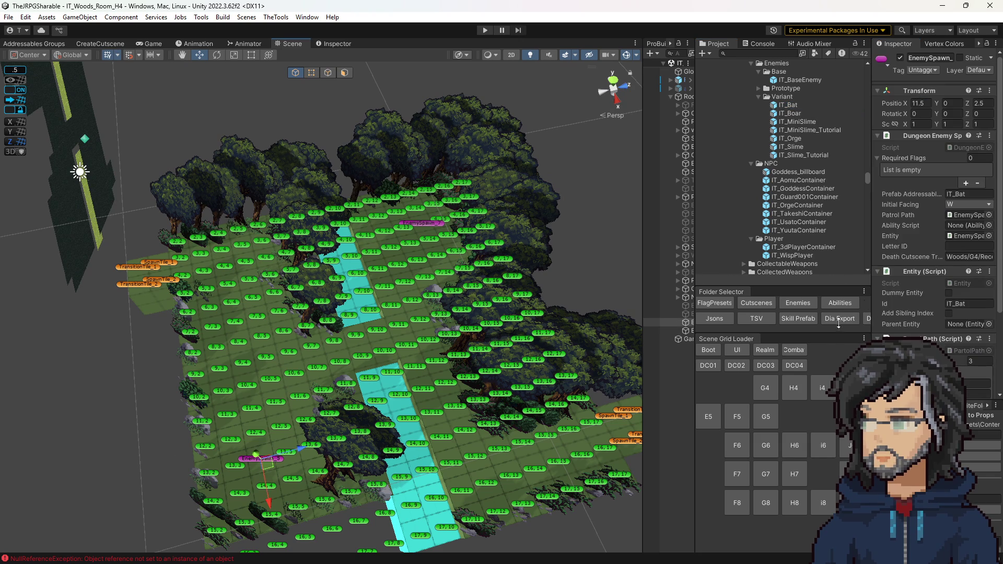
type("Void")
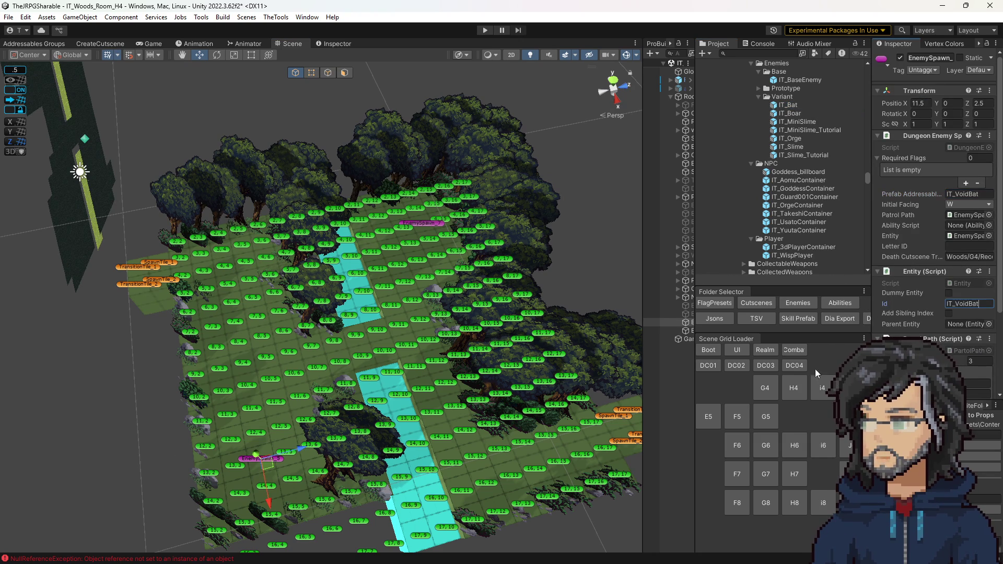
key("Return")
left_click_drag(360, 307, 412, 323)
left_click(709, 350)
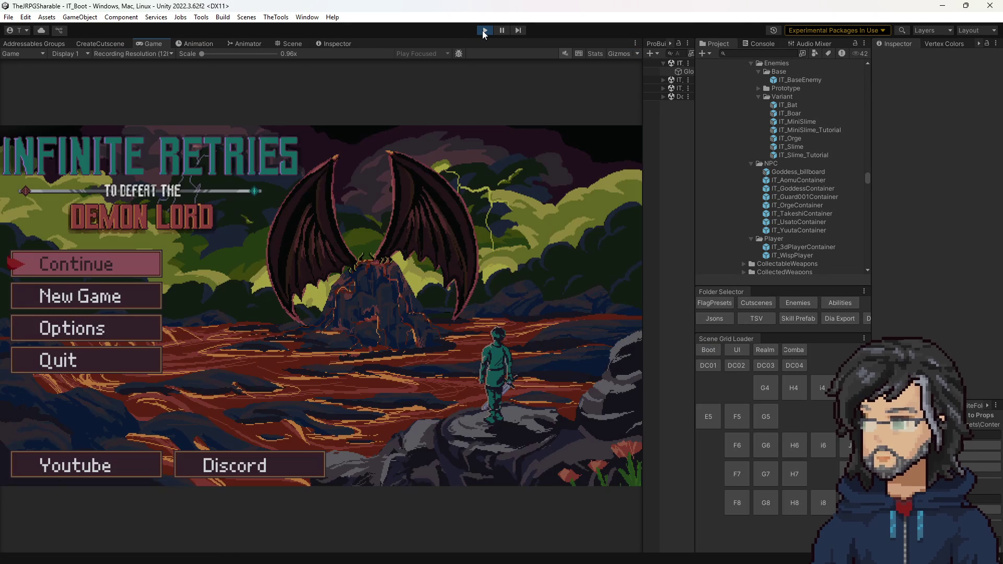
Choose Continue, select the AutoSave slot and load it into Woods Room G4.
key("Return")
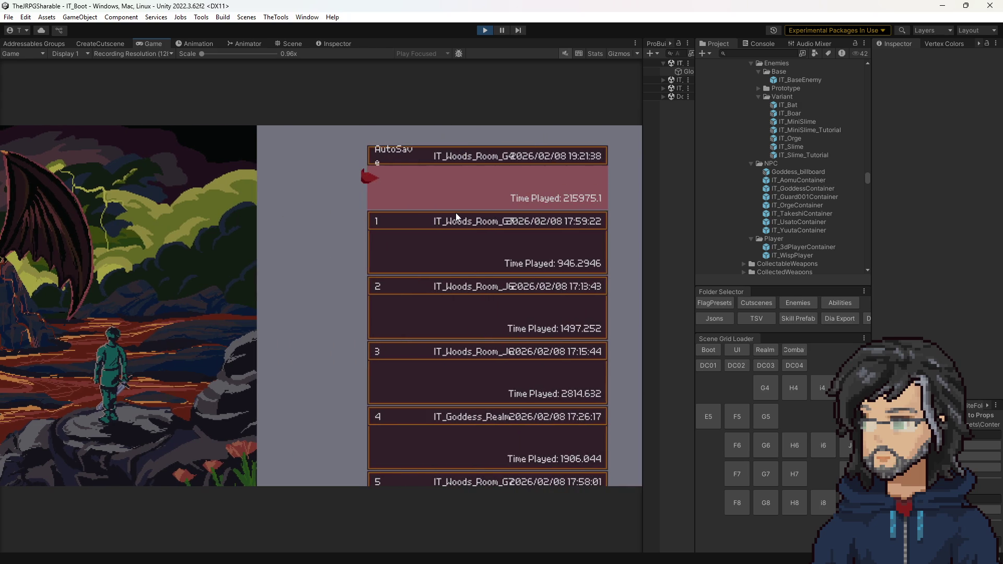
key("Down")
key("Return")
key("Return")
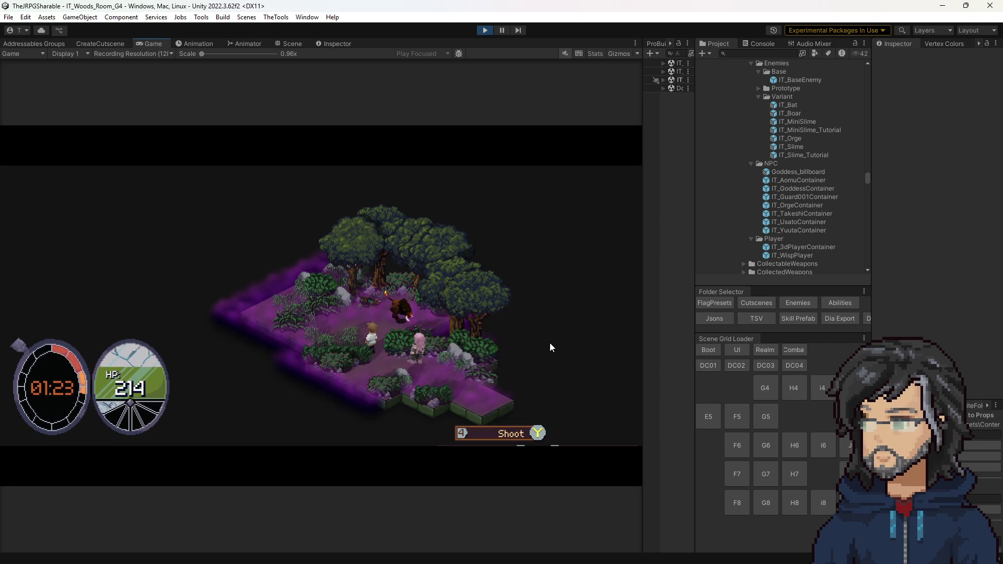
Widen the Game view and defend against the enemy's attack in Woods Room G4.
left_click_drag(655, 310, 687, 298)
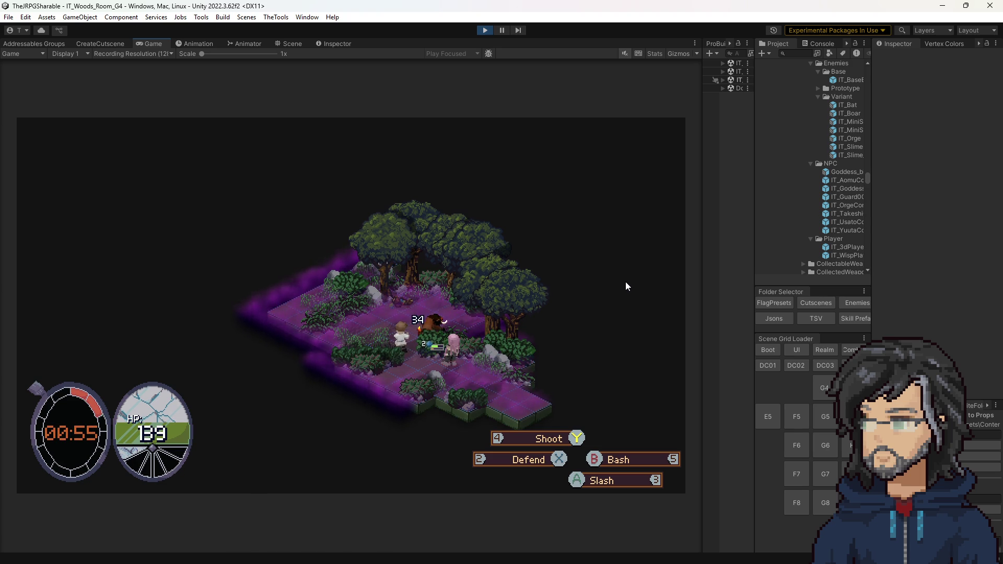
key("2")
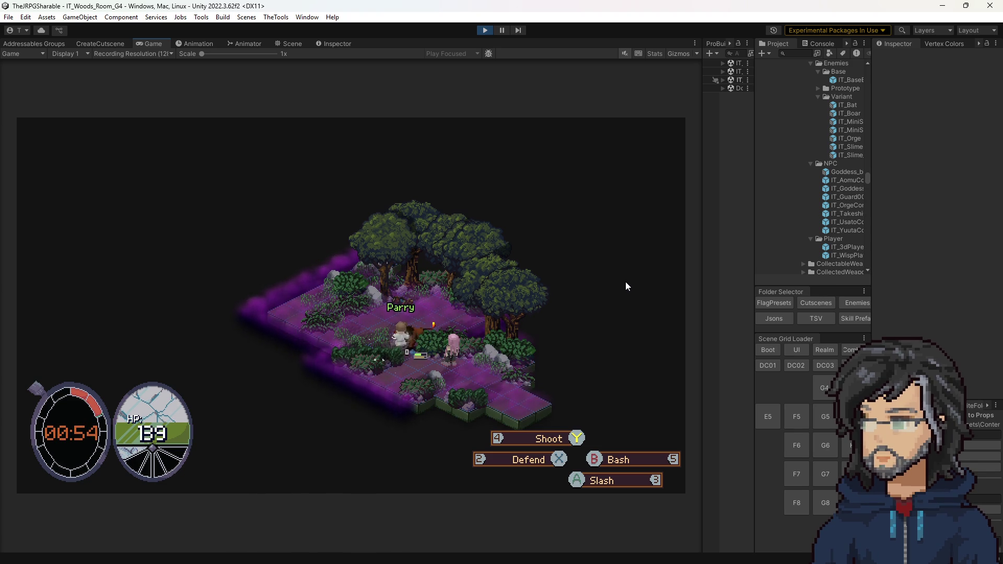